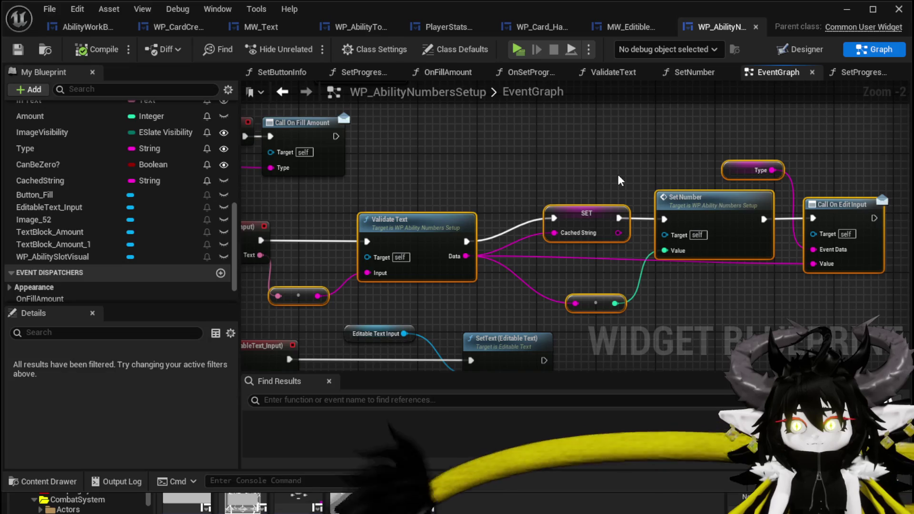
Select the text validation nodes, Set Number and the reroute in WP_AbilityNumbersSetup for copying.
{"action": "mouse_move", "coordinate": [333, 312]}
{"action": "left_mouse_down"}
{"action": "mouse_move", "coordinate": [271, 217]}
{"action": "mouse_move", "coordinate": [296, 285]}
{"action": "left_mouse_up"}
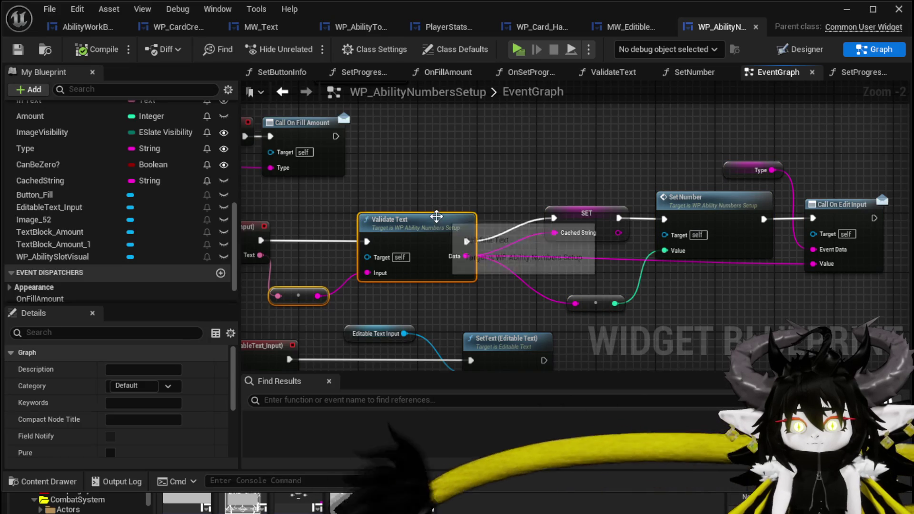
{"action": "left_click_drag", "start_coordinate": [500, 231], "coordinate": [652, 206]}
{"action": "left_click", "coordinate": [661, 199], "text": "ctrl"}
{"action": "left_click", "coordinate": [595, 303], "text": "ctrl"}
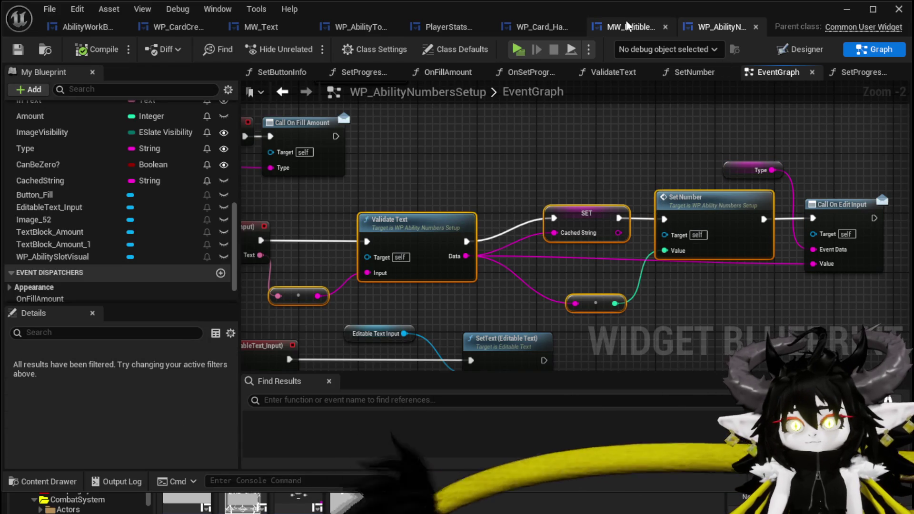
Add an OnTextChanged event for EditableText_26 from the MW_EditibleNumber Designer Details.
{"action": "left_click", "coordinate": [628, 27]}
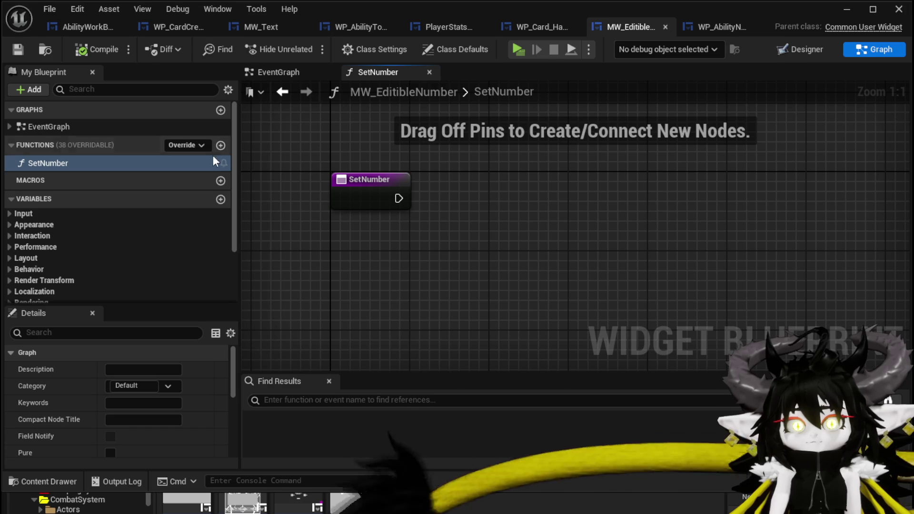
{"action": "double_click", "coordinate": [505, 91]}
{"action": "left_click", "coordinate": [791, 50]}
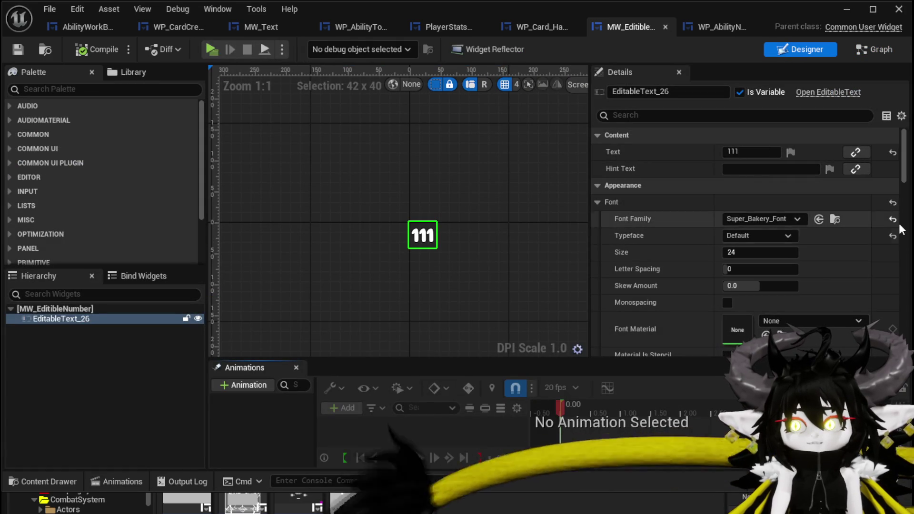
{"action": "scroll", "coordinate": [907, 210], "scroll_direction": "down", "scroll_amount": 1}
{"action": "scroll", "coordinate": [895, 210], "scroll_direction": "down", "scroll_amount": 10}
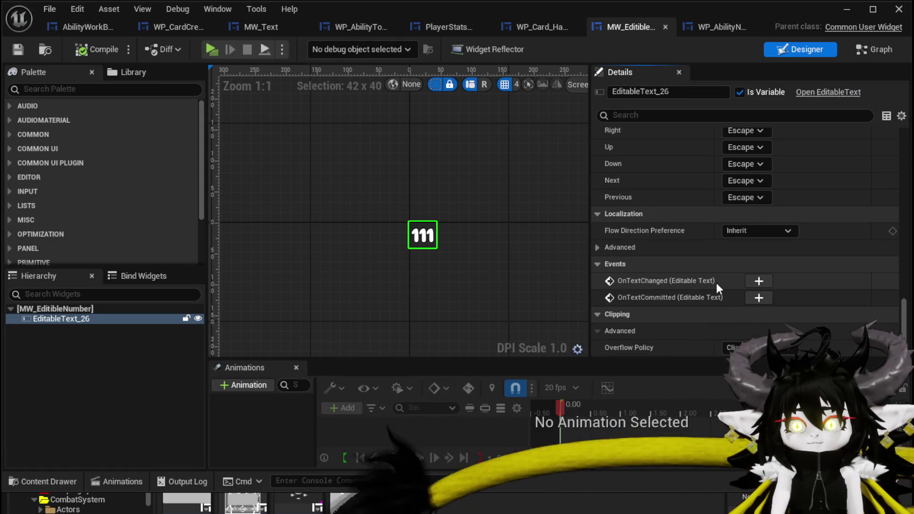
{"action": "left_click", "coordinate": [759, 281]}
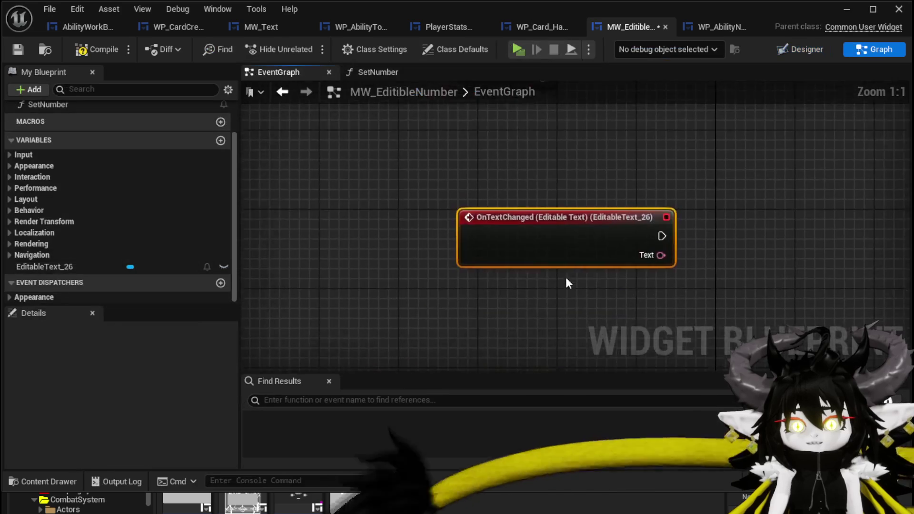
Paste the validation nodes into MW_EditibleNumber's graph, confirming the self-context fix, and arrange them.
{"action": "key", "text": "ctrl+v"}
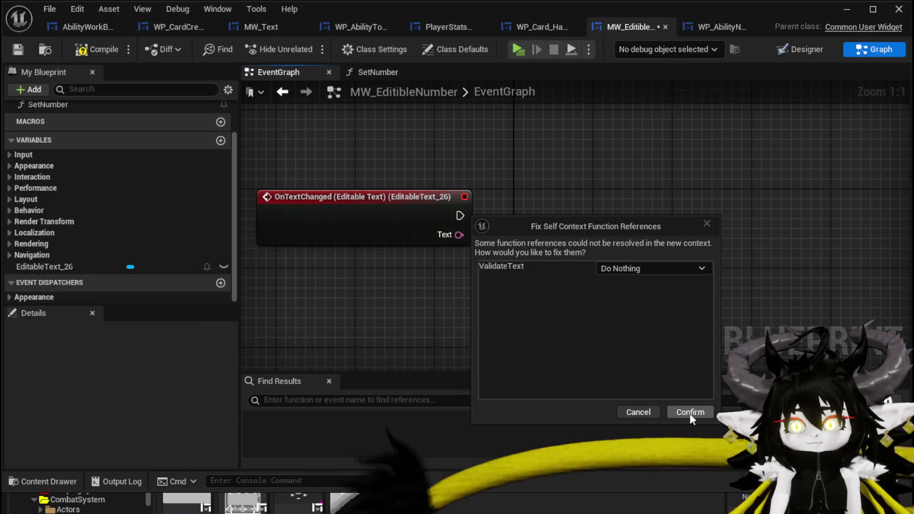
{"action": "left_click", "coordinate": [690, 411]}
{"action": "left_click_drag", "start_coordinate": [656, 218], "coordinate": [600, 199]}
{"action": "mouse_move", "coordinate": [455, 214]}
{"action": "left_mouse_down"}
{"action": "mouse_move", "coordinate": [357, 217]}
{"action": "mouse_move", "coordinate": [541, 218]}
{"action": "left_mouse_up"}
Wire the OnTextChanged event's Text output into the reroute feeding Validate Text.
{"action": "mouse_move", "coordinate": [361, 216]}
{"action": "left_mouse_down"}
{"action": "mouse_move", "coordinate": [547, 211]}
{"action": "mouse_move", "coordinate": [549, 218]}
{"action": "left_mouse_up"}
{"action": "mouse_move", "coordinate": [361, 217]}
{"action": "left_mouse_down"}
{"action": "mouse_move", "coordinate": [582, 215]}
{"action": "mouse_move", "coordinate": [545, 218]}
{"action": "left_mouse_up"}
{"action": "left_click", "coordinate": [428, 237]}
{"action": "left_click_drag", "start_coordinate": [360, 215], "coordinate": [428, 280]}
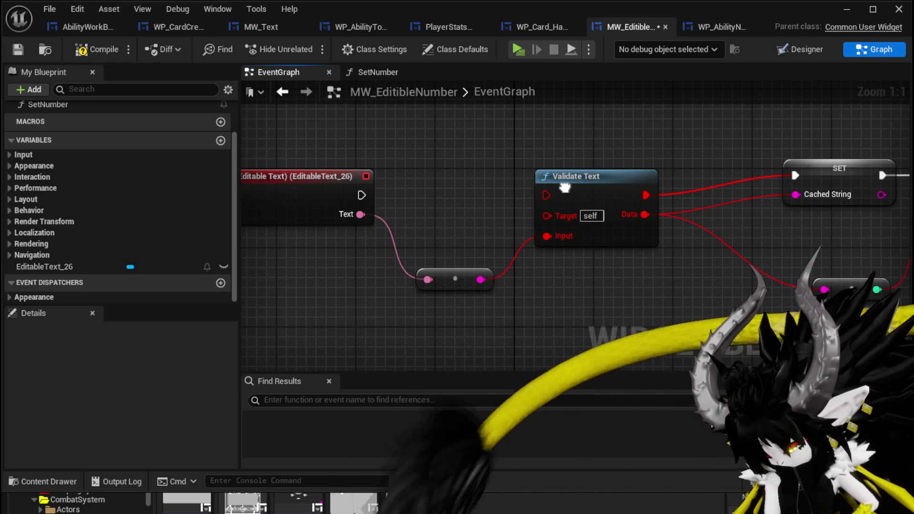
Delete the Validate Text node from MW_EditibleNumber's event graph.
{"action": "left_click", "coordinate": [564, 187]}
{"action": "left_click", "coordinate": [485, 192]}
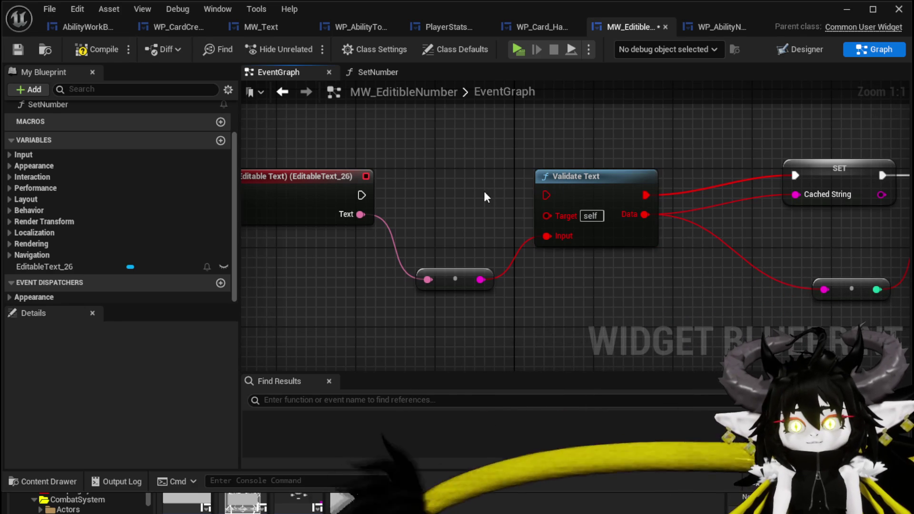
{"action": "left_click_drag", "start_coordinate": [547, 117], "coordinate": [644, 236]}
{"action": "key", "text": "Delete"}
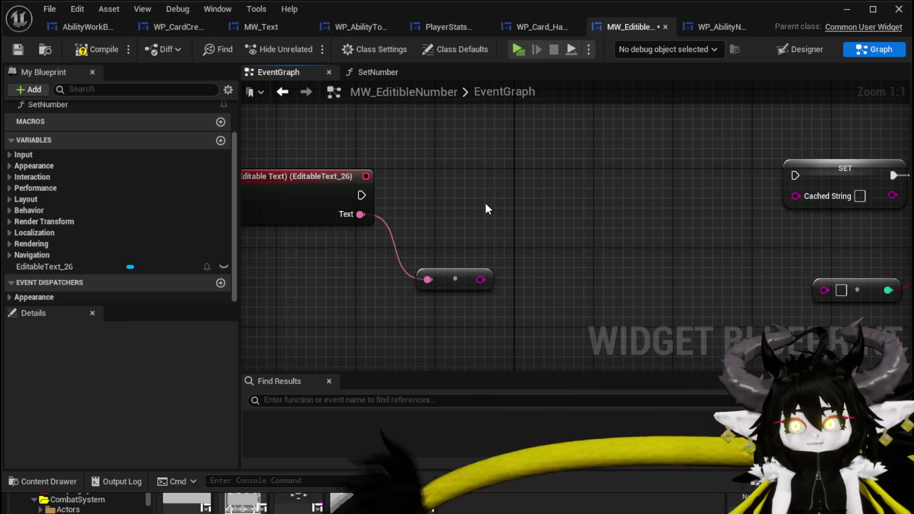
Compile and save the MW_EditibleNumber blueprint.
{"action": "left_click", "coordinate": [102, 56]}
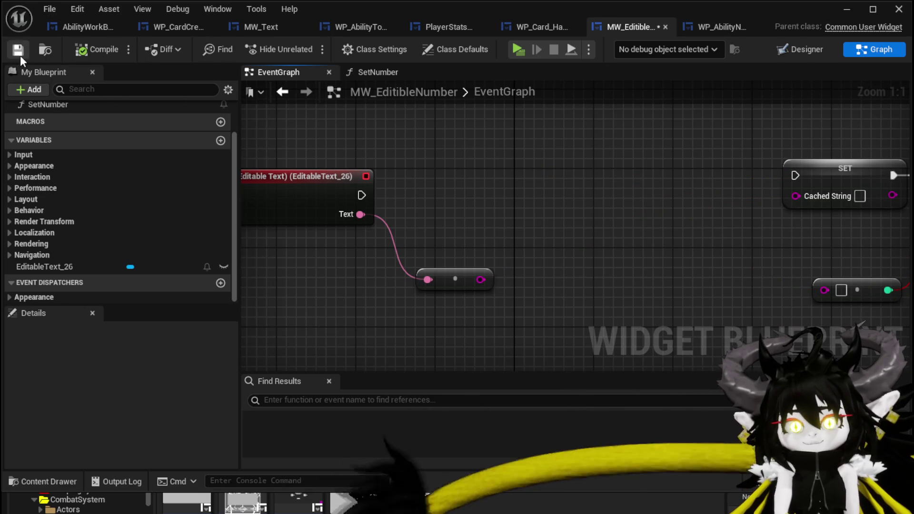
{"action": "left_click", "coordinate": [17, 50]}
{"action": "scroll", "coordinate": [163, 158], "scroll_direction": "up", "scroll_amount": 2}
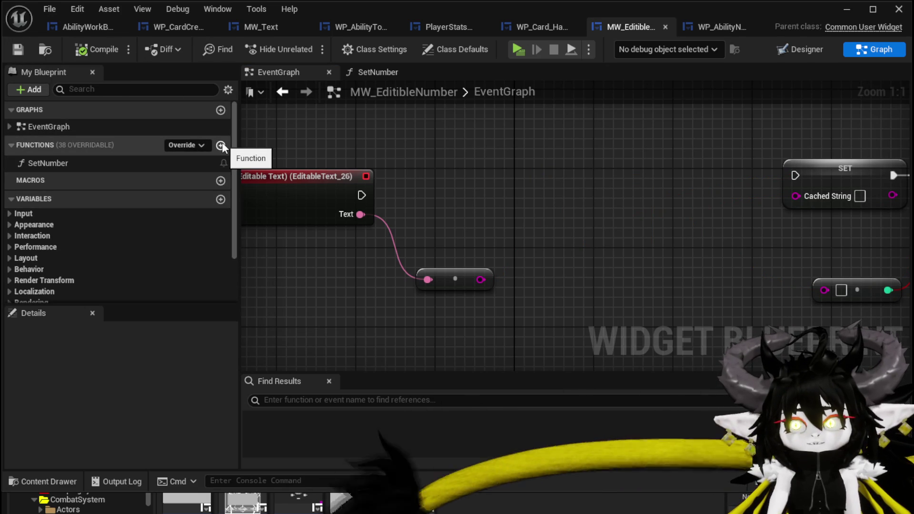
Add a new function named ValidateText to MW_EditibleNumber.
{"action": "left_click", "coordinate": [735, 28]}
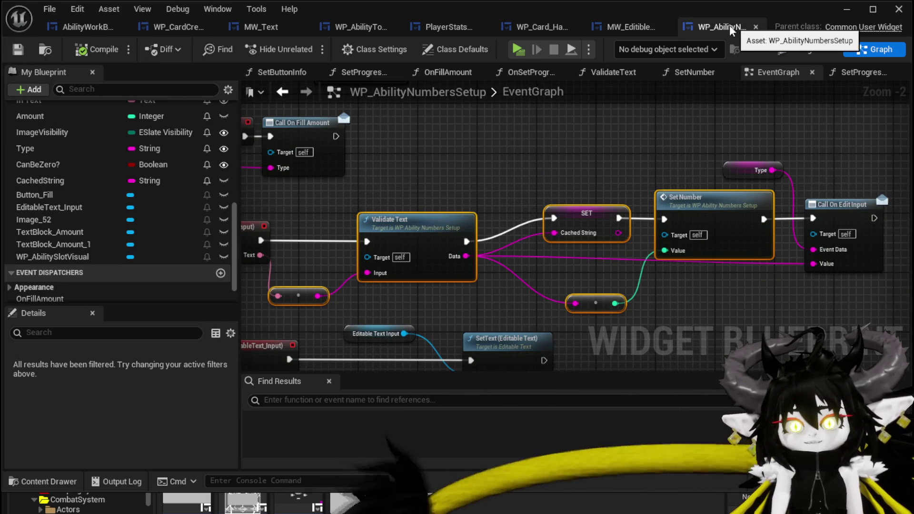
{"action": "left_click", "coordinate": [629, 27]}
{"action": "left_click", "coordinate": [221, 146]}
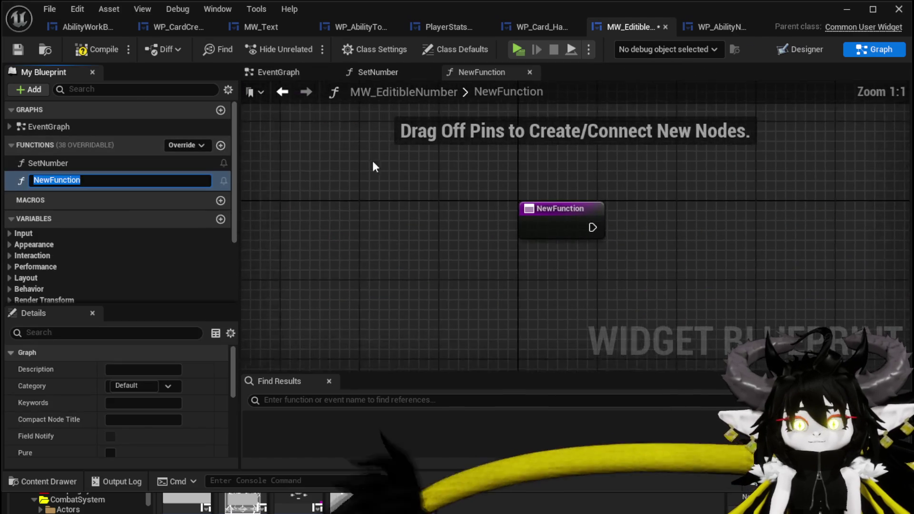
{"action": "type", "text": "V"}
{"action": "type", "text": "alid"}
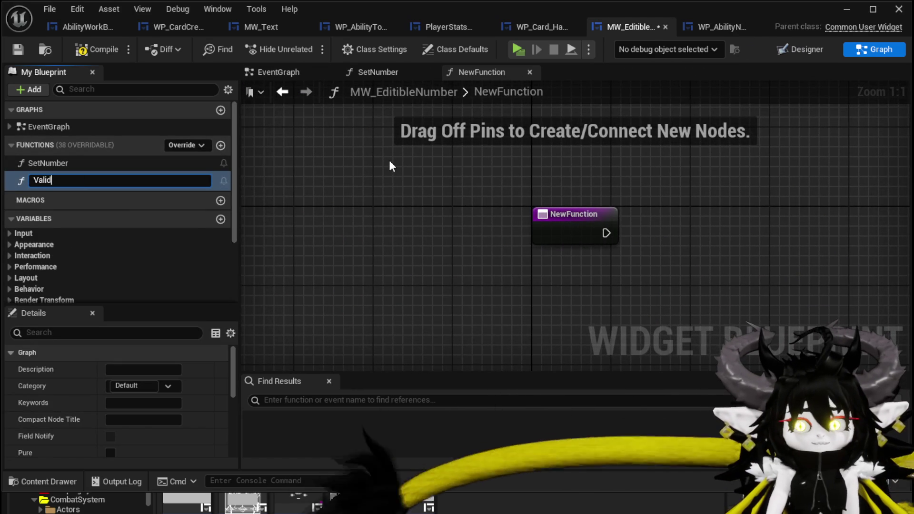
{"action": "type", "text": "xt"}
{"action": "key", "text": "Return"}
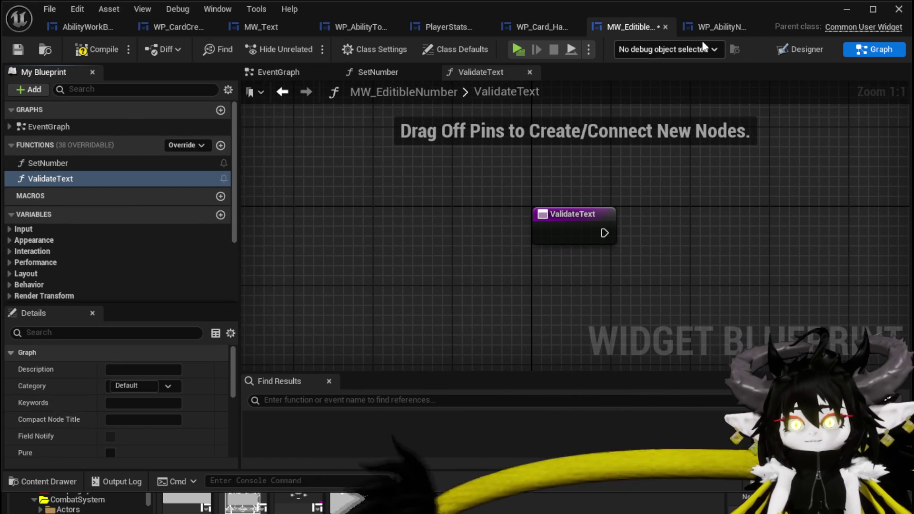
Copy the logic from WP_AbilityNumbersSetup's ValidateText graph and paste it into the new function.
{"action": "left_click", "coordinate": [705, 28]}
{"action": "double_click", "coordinate": [468, 230]}
{"action": "scroll", "coordinate": [442, 188], "scroll_direction": "down", "scroll_amount": 2}
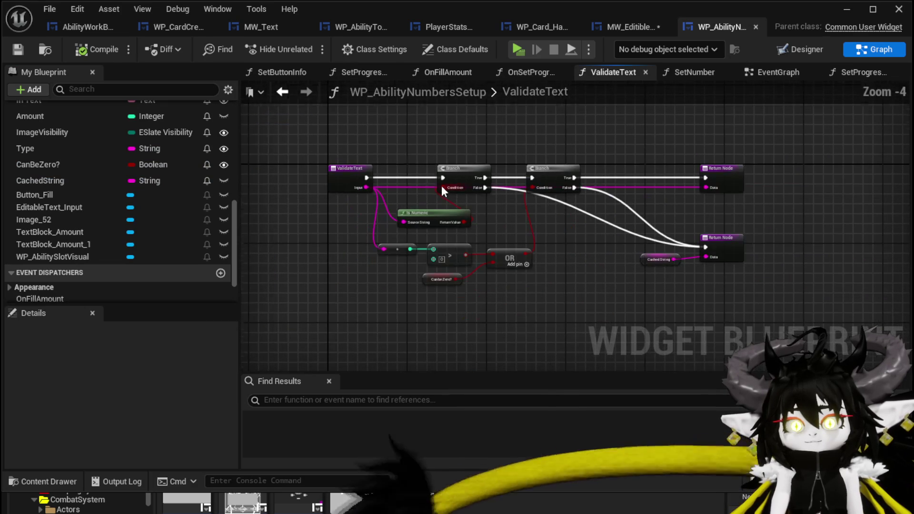
{"action": "left_click_drag", "start_coordinate": [400, 148], "coordinate": [614, 298]}
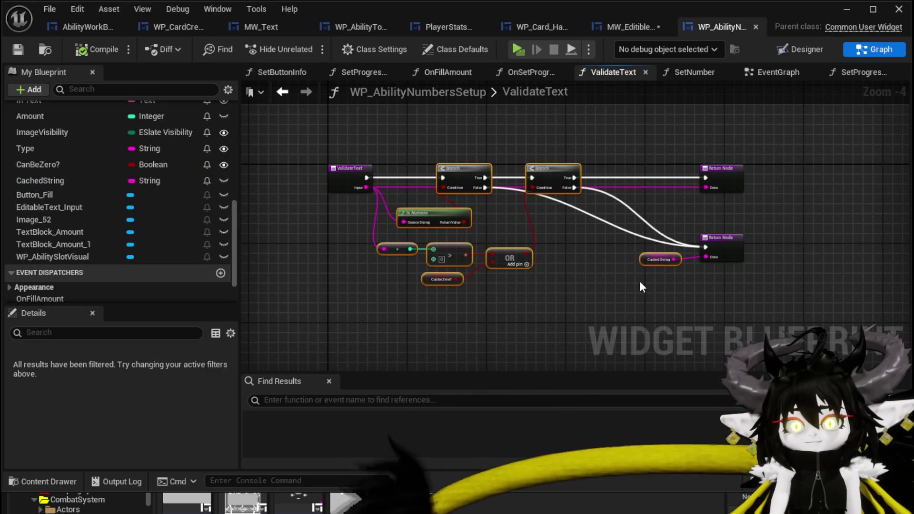
{"action": "left_click", "coordinate": [624, 27]}
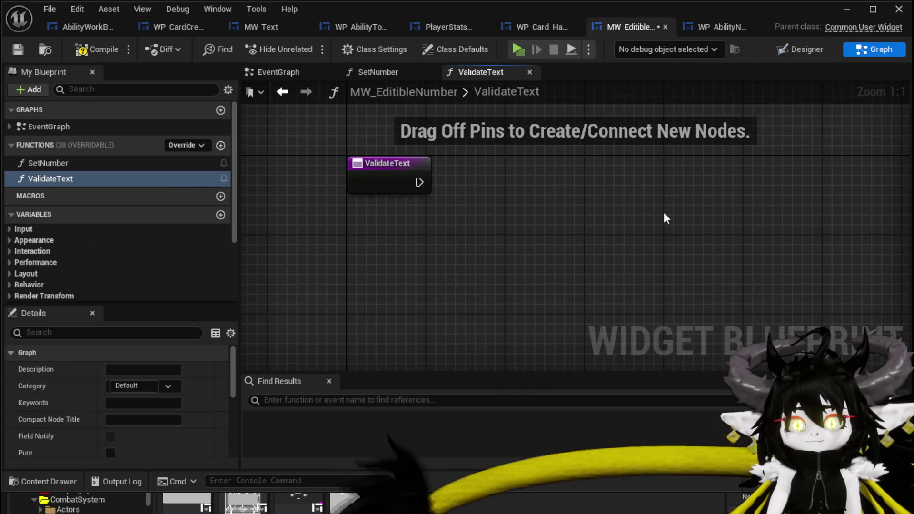
{"action": "key", "text": "ctrl+v"}
{"action": "left_click_drag", "start_coordinate": [585, 193], "coordinate": [515, 260]}
Wire the ValidateText entry into the Branch and Is Numeric nodes, renaming its string input to Input.
{"action": "left_click_drag", "start_coordinate": [419, 182], "coordinate": [517, 182]}
{"action": "left_click_drag", "start_coordinate": [501, 226], "coordinate": [582, 202]}
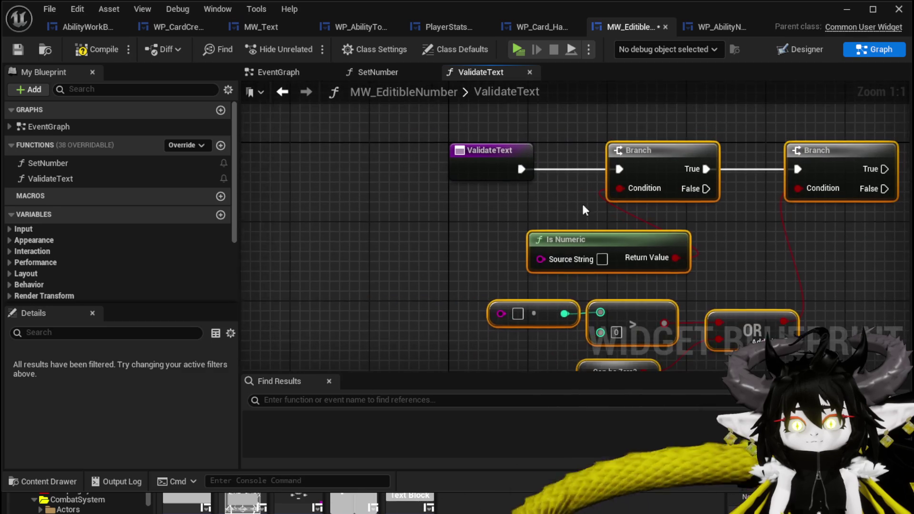
{"action": "left_click", "coordinate": [481, 188]}
{"action": "mouse_move", "coordinate": [541, 259]}
{"action": "left_mouse_down"}
{"action": "mouse_move", "coordinate": [482, 170]}
{"action": "mouse_move", "coordinate": [479, 182]}
{"action": "left_mouse_up"}
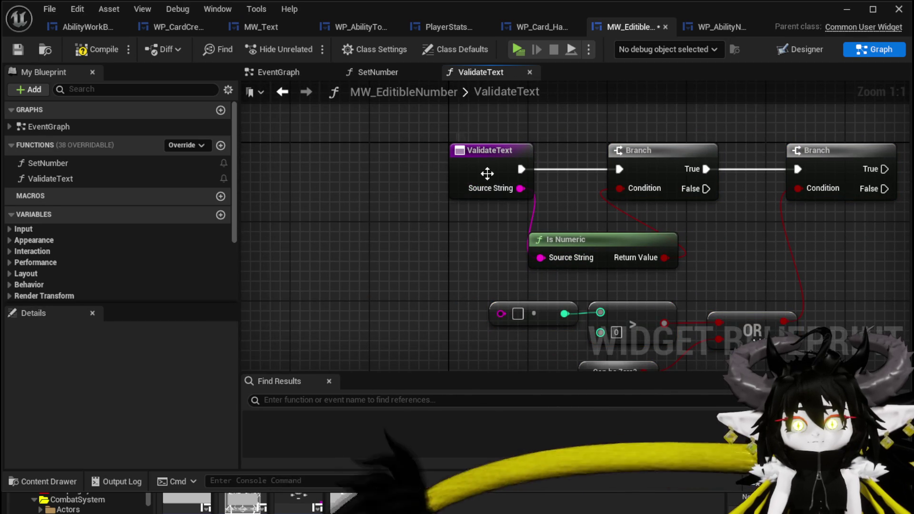
{"action": "left_click", "coordinate": [487, 173]}
{"action": "scroll", "coordinate": [121, 395], "scroll_direction": "down", "scroll_amount": 5}
{"action": "left_click", "coordinate": [72, 415]}
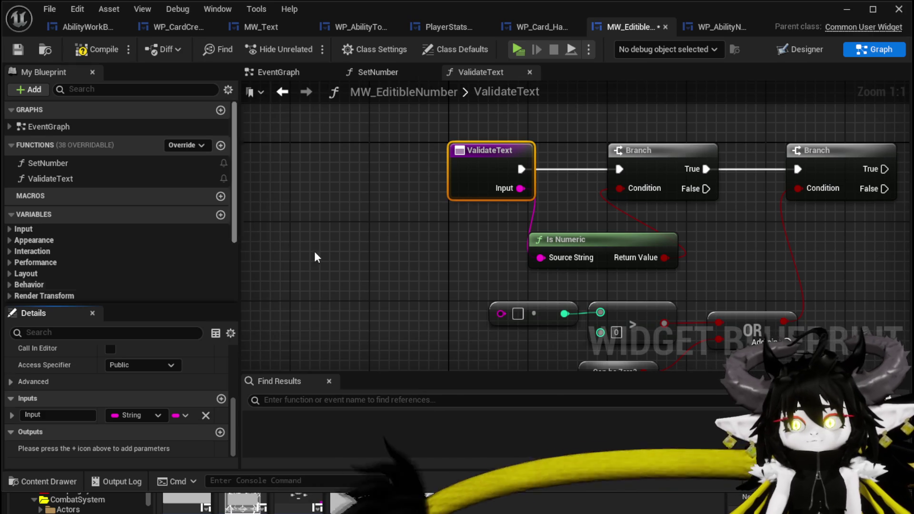
{"action": "left_click_drag", "start_coordinate": [522, 190], "coordinate": [500, 313]}
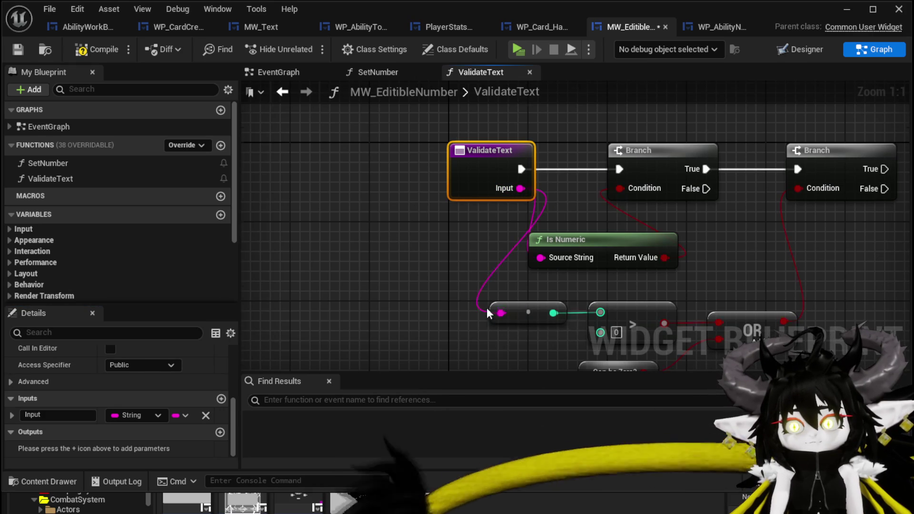
{"action": "scroll", "coordinate": [423, 317], "scroll_direction": "down", "scroll_amount": 2}
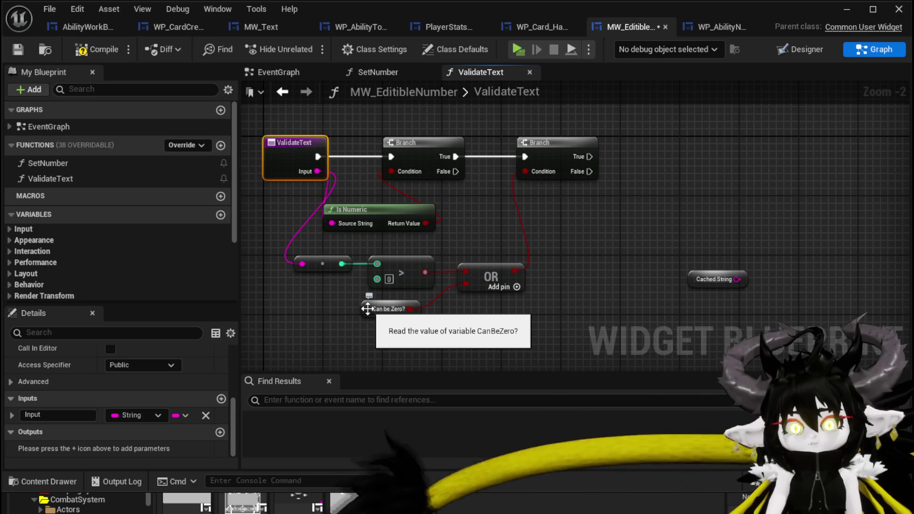
Create the missing CanBeZero? Boolean variable from the Can be Zero? node and save.
{"action": "right_click", "coordinate": [367, 309]}
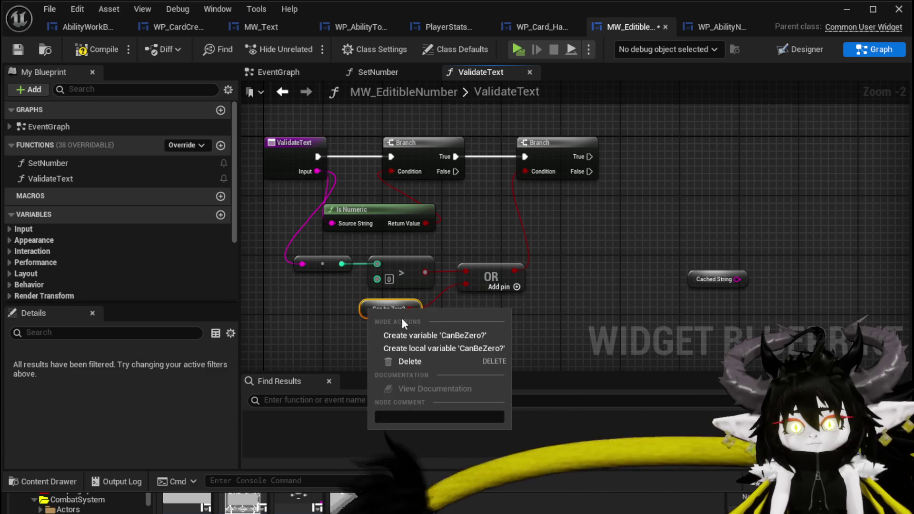
{"action": "left_click", "coordinate": [445, 334]}
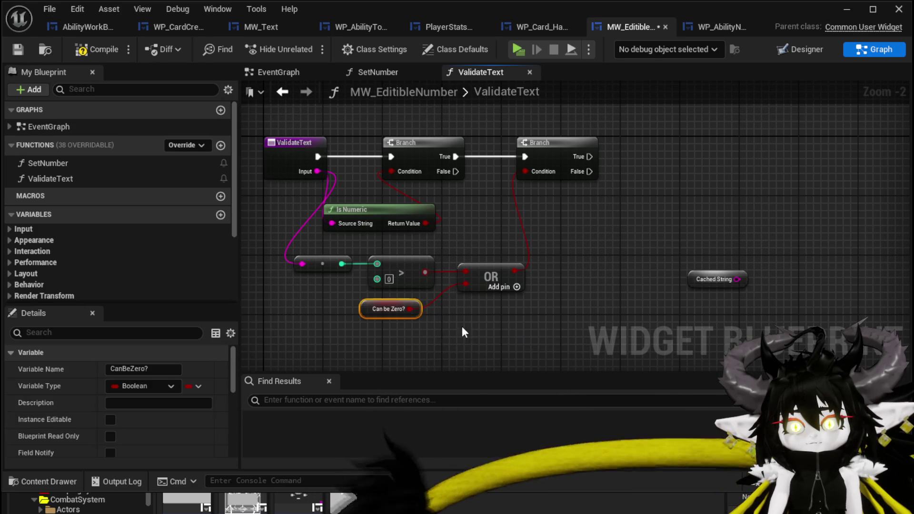
{"action": "left_click_drag", "start_coordinate": [700, 252], "coordinate": [543, 253]}
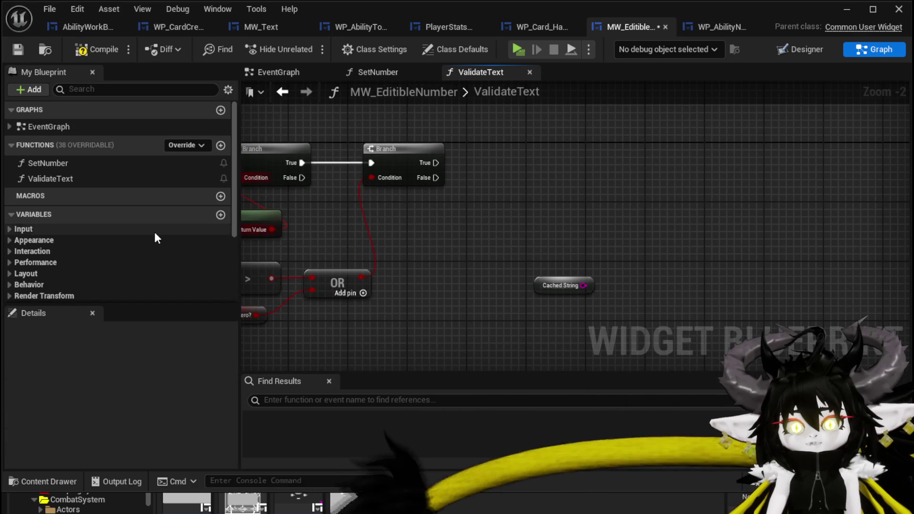
{"action": "scroll", "coordinate": [154, 231], "scroll_direction": "down", "scroll_amount": 3}
{"action": "scroll", "coordinate": [90, 255], "scroll_direction": "up", "scroll_amount": 5}
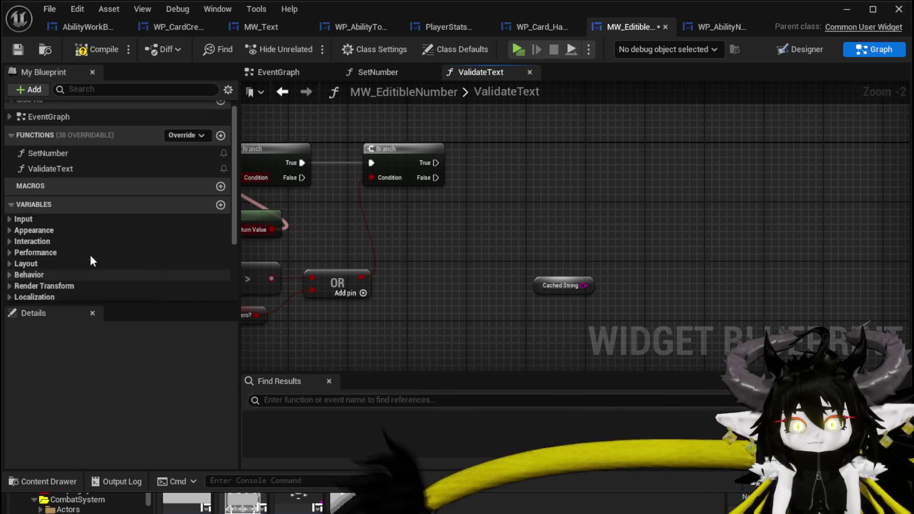
{"action": "left_click", "coordinate": [21, 46]}
{"action": "left_click", "coordinate": [343, 189]}
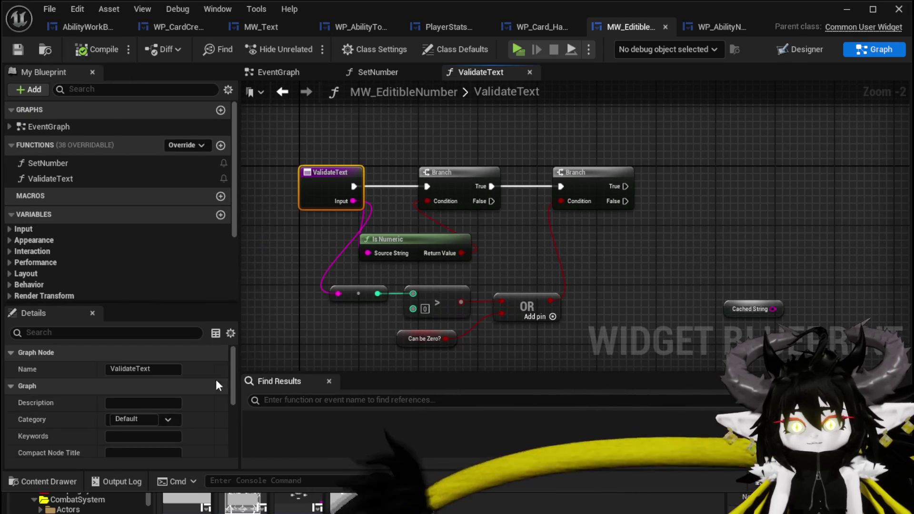
Add a String output named Amount to ValidateText, returning Input when the check passes.
{"action": "scroll", "coordinate": [102, 401], "scroll_direction": "down", "scroll_amount": 5}
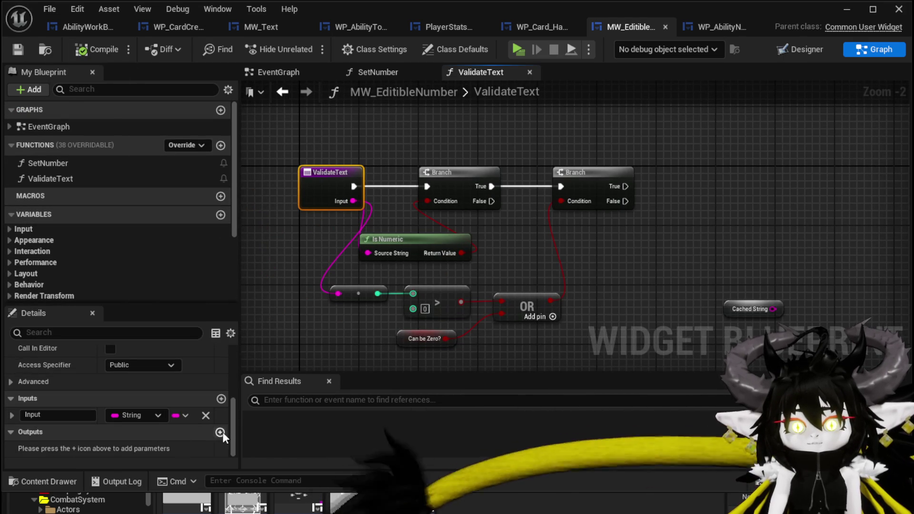
{"action": "left_click", "coordinate": [219, 432]}
{"action": "mouse_move", "coordinate": [448, 142]}
{"action": "left_mouse_down"}
{"action": "mouse_move", "coordinate": [704, 156]}
{"action": "mouse_move", "coordinate": [797, 181]}
{"action": "left_mouse_up"}
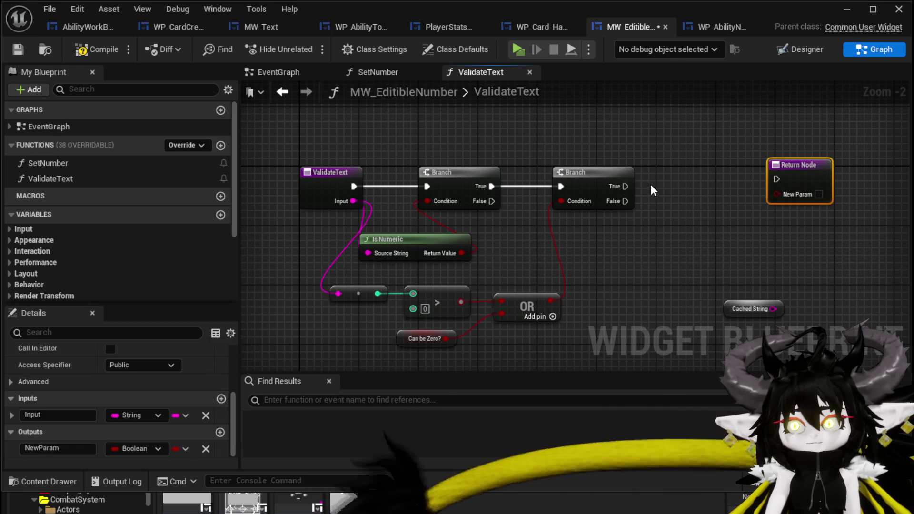
{"action": "mouse_move", "coordinate": [623, 185]}
{"action": "left_mouse_down"}
{"action": "mouse_move", "coordinate": [780, 183]}
{"action": "mouse_move", "coordinate": [654, 220]}
{"action": "mouse_move", "coordinate": [811, 204]}
{"action": "left_mouse_up"}
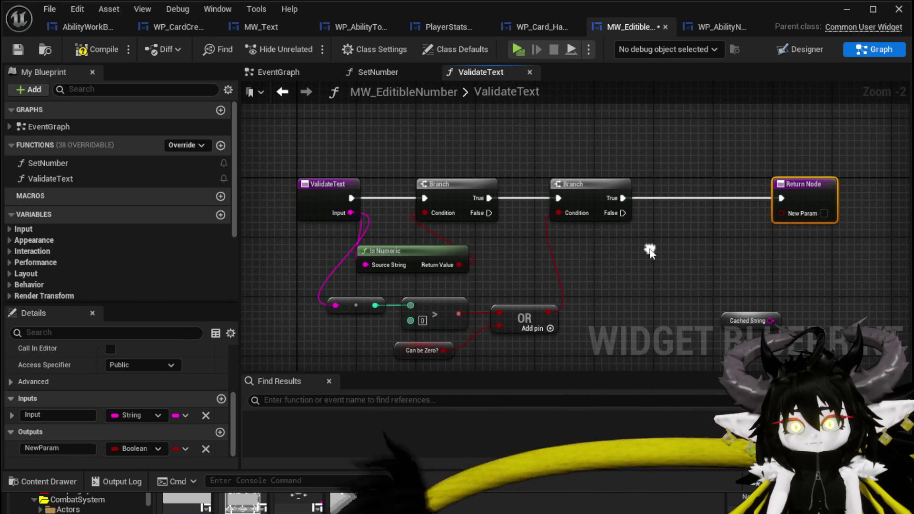
{"action": "mouse_move", "coordinate": [336, 305]}
{"action": "left_mouse_down"}
{"action": "mouse_move", "coordinate": [836, 210]}
{"action": "mouse_move", "coordinate": [332, 298]}
{"action": "mouse_move", "coordinate": [660, 248]}
{"action": "mouse_move", "coordinate": [804, 212]}
{"action": "left_mouse_up"}
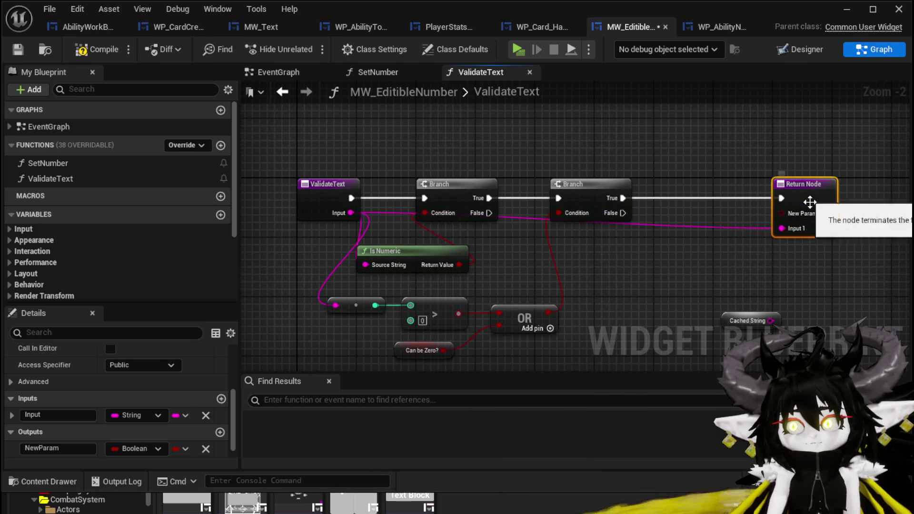
{"action": "left_click", "coordinate": [206, 448]}
{"action": "double_click", "coordinate": [47, 448]}
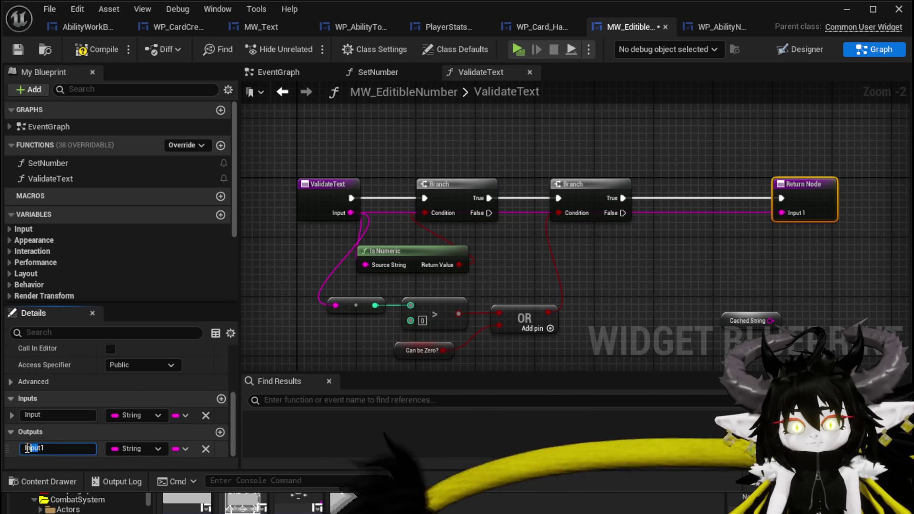
{"action": "type", "text": "Amount"}
{"action": "key", "text": "Return"}
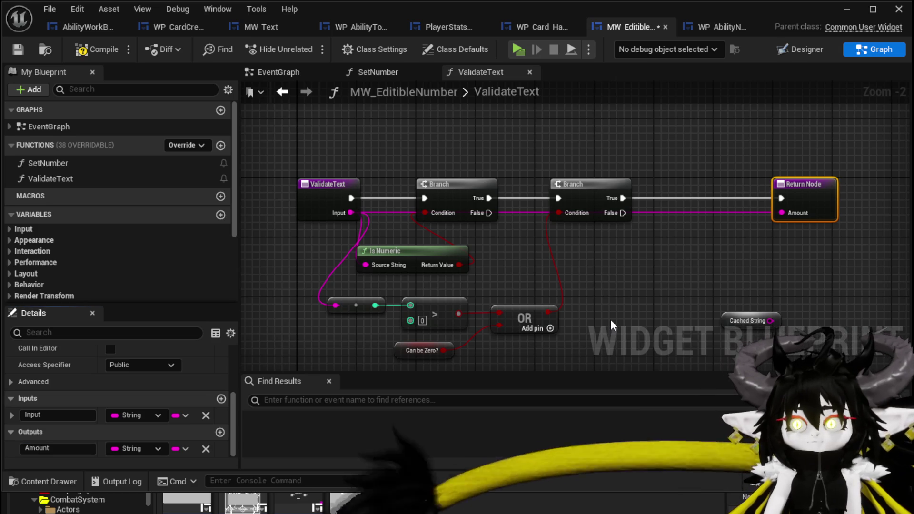
Duplicate the Return Node so the failure path returns Cached String as Amount.
{"action": "left_click_drag", "start_coordinate": [708, 241], "coordinate": [617, 225]}
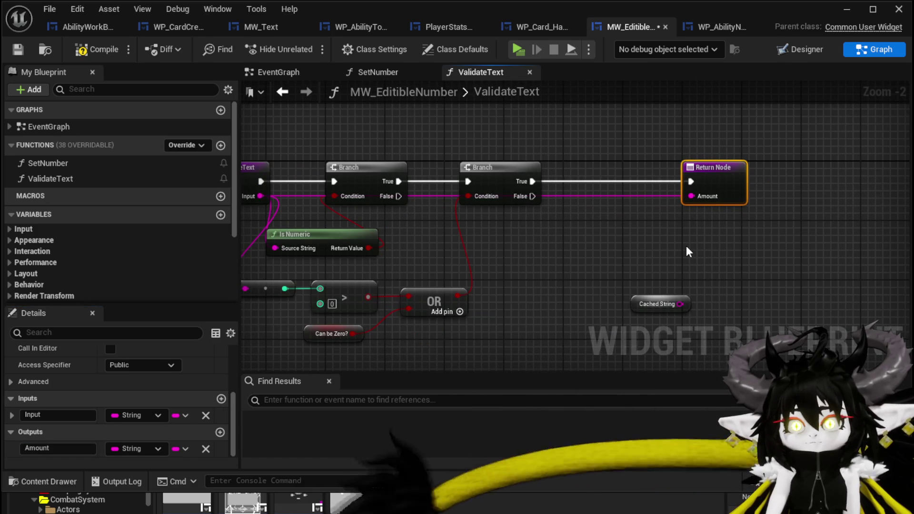
{"action": "key", "text": "ctrl+w"}
{"action": "mouse_move", "coordinate": [532, 196]}
{"action": "left_mouse_down"}
{"action": "mouse_move", "coordinate": [583, 234]}
{"action": "mouse_move", "coordinate": [668, 256]}
{"action": "left_mouse_up"}
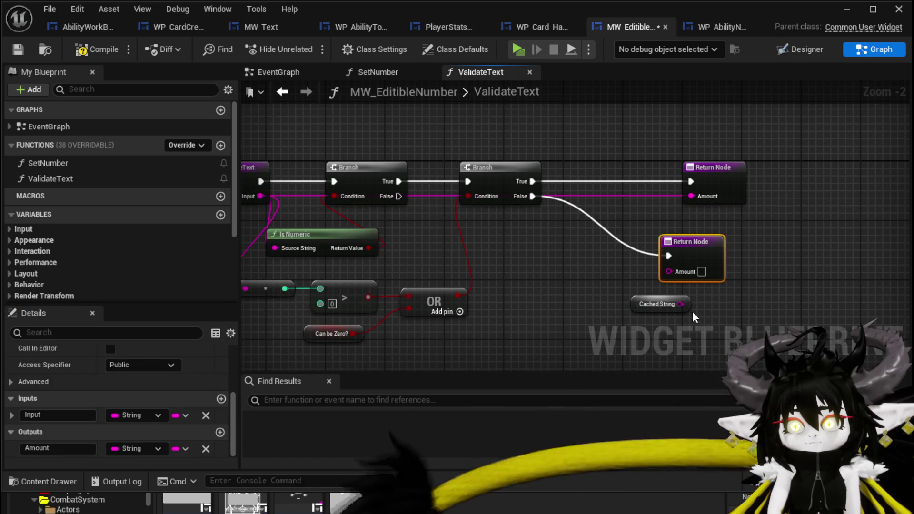
{"action": "left_click_drag", "start_coordinate": [681, 303], "coordinate": [668, 271]}
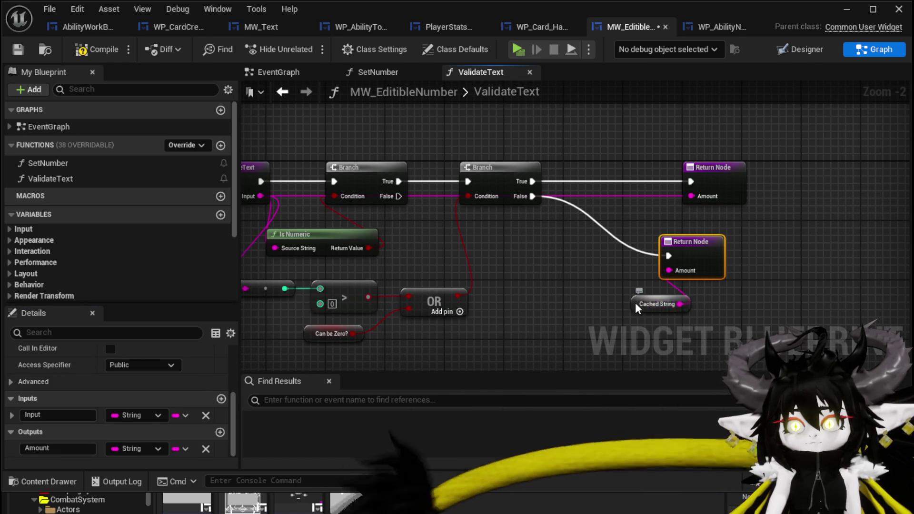
{"action": "right_click", "coordinate": [638, 307]}
{"action": "left_click", "coordinate": [700, 330]}
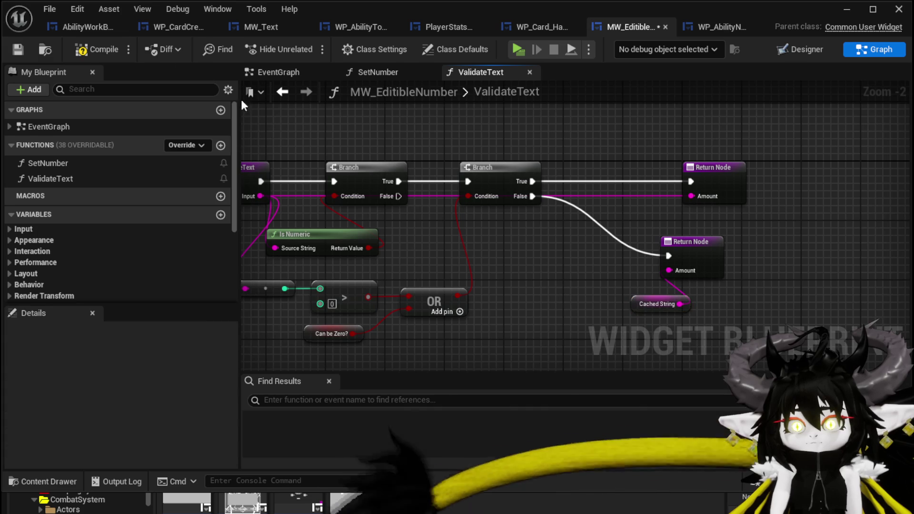
Save MW_EditibleNumber and check WP_AbilityNumbersSetup for reference.
{"action": "left_click", "coordinate": [18, 49]}
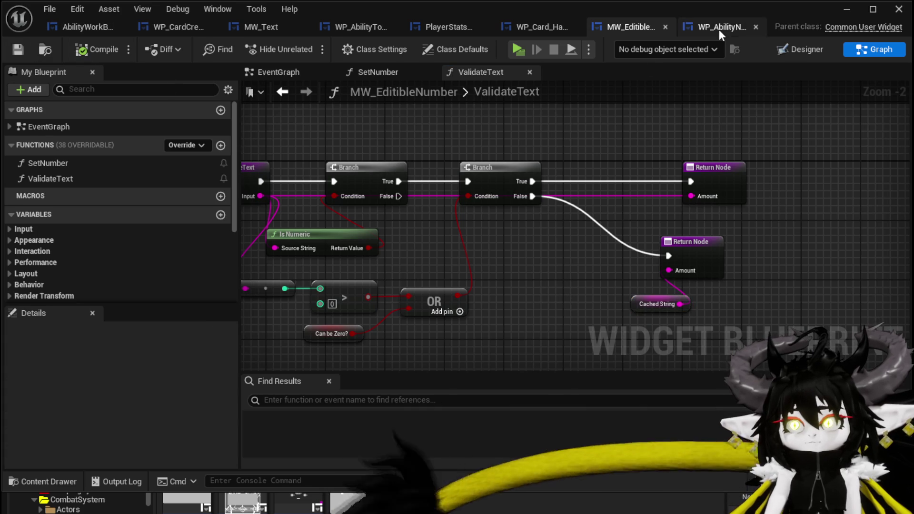
{"action": "left_click", "coordinate": [719, 30]}
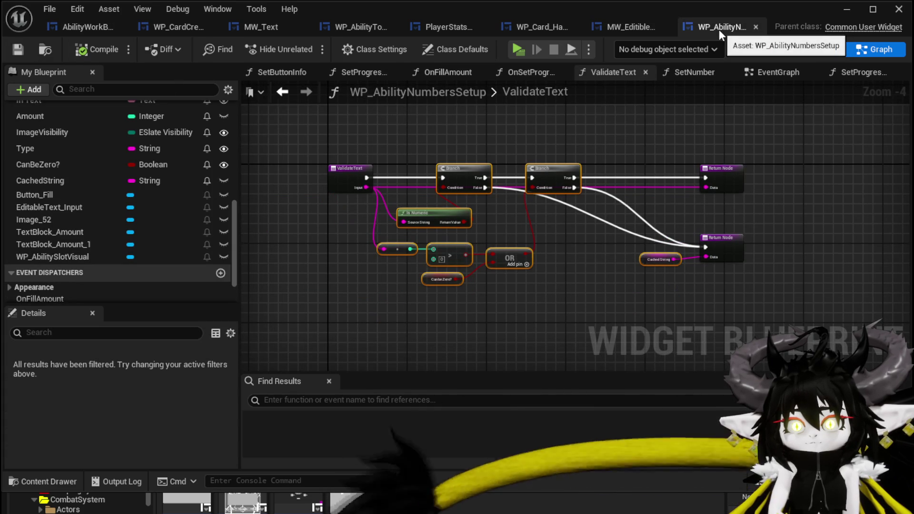
{"action": "left_click", "coordinate": [629, 30]}
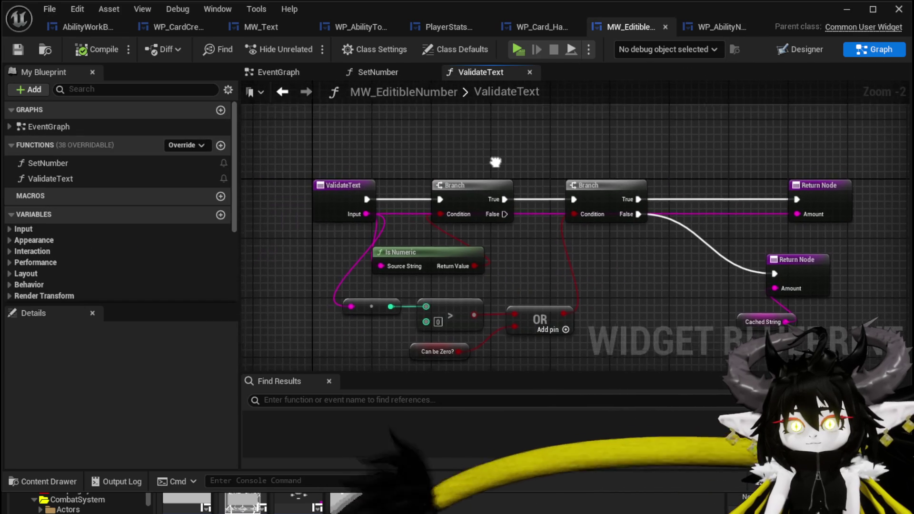
{"action": "left_click", "coordinate": [395, 72]}
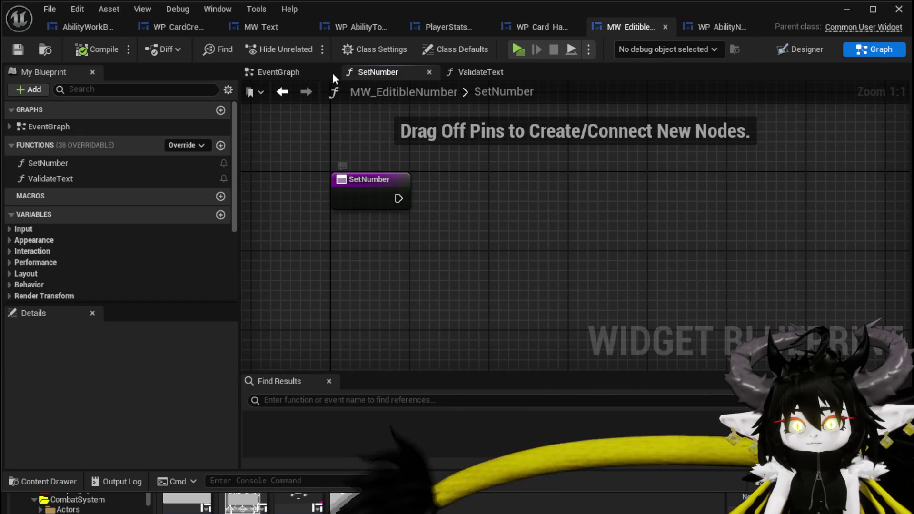
Place a Validate Text call after the EditableText event, fed with the entered text.
{"action": "left_click", "coordinate": [291, 74]}
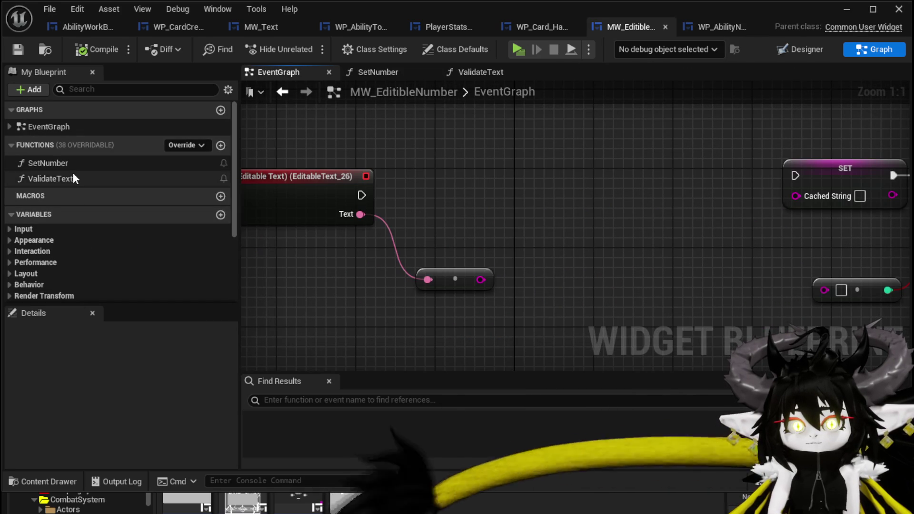
{"action": "left_click_drag", "start_coordinate": [71, 177], "coordinate": [528, 173]}
{"action": "left_click_drag", "start_coordinate": [360, 195], "coordinate": [536, 205]}
{"action": "mouse_move", "coordinate": [481, 280]}
{"action": "left_mouse_down"}
{"action": "mouse_move", "coordinate": [545, 255]}
{"action": "mouse_move", "coordinate": [536, 246]}
{"action": "left_mouse_up"}
{"action": "left_click_drag", "start_coordinate": [603, 194], "coordinate": [603, 184]}
{"action": "left_click_drag", "start_coordinate": [446, 199], "coordinate": [591, 180]}
Route Validate Text's Amount into SET Cached String and the number conversion.
{"action": "mouse_move", "coordinate": [446, 218]}
{"action": "left_mouse_down"}
{"action": "mouse_move", "coordinate": [537, 224]}
{"action": "mouse_move", "coordinate": [592, 201]}
{"action": "left_mouse_up"}
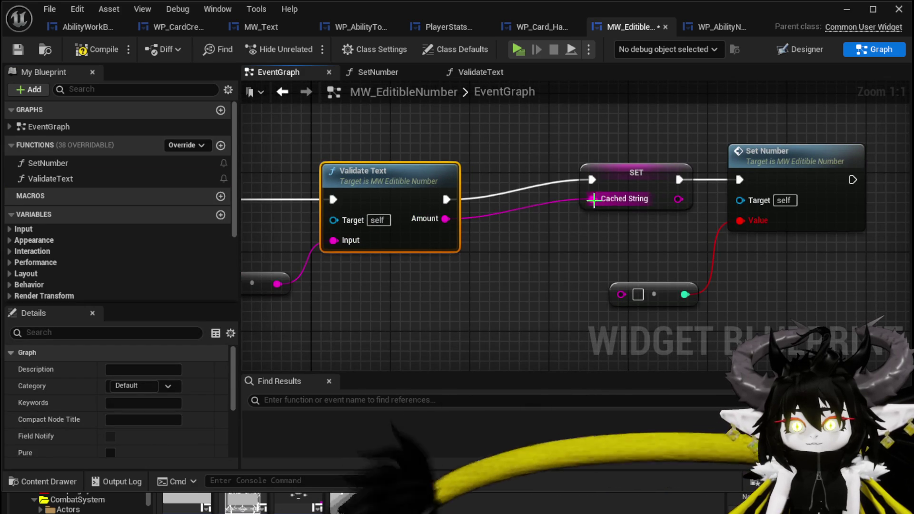
{"action": "left_click_drag", "start_coordinate": [603, 246], "coordinate": [527, 235]}
{"action": "mouse_move", "coordinate": [370, 208]}
{"action": "left_mouse_down"}
{"action": "mouse_move", "coordinate": [420, 251]}
{"action": "mouse_move", "coordinate": [546, 283]}
{"action": "left_mouse_up"}
{"action": "left_click_drag", "start_coordinate": [565, 244], "coordinate": [465, 263]}
{"action": "double_click", "coordinate": [628, 187]}
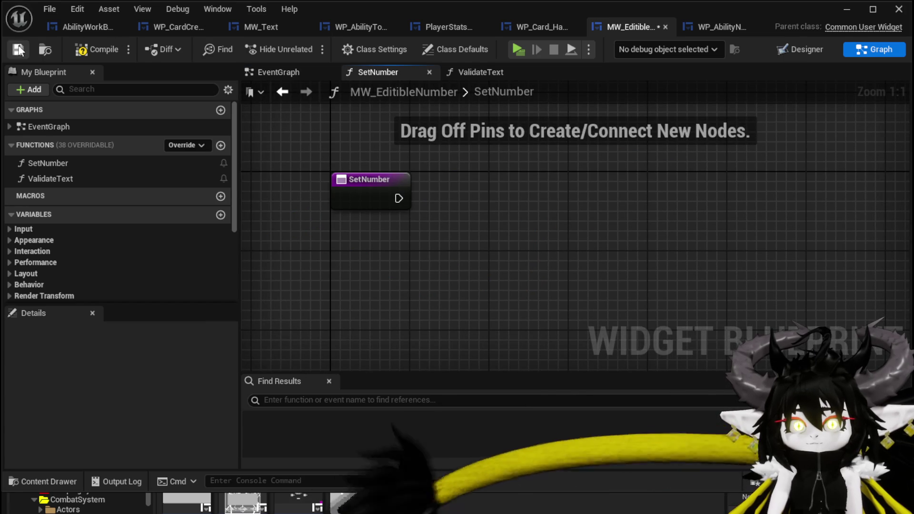
{"action": "left_click", "coordinate": [709, 28]}
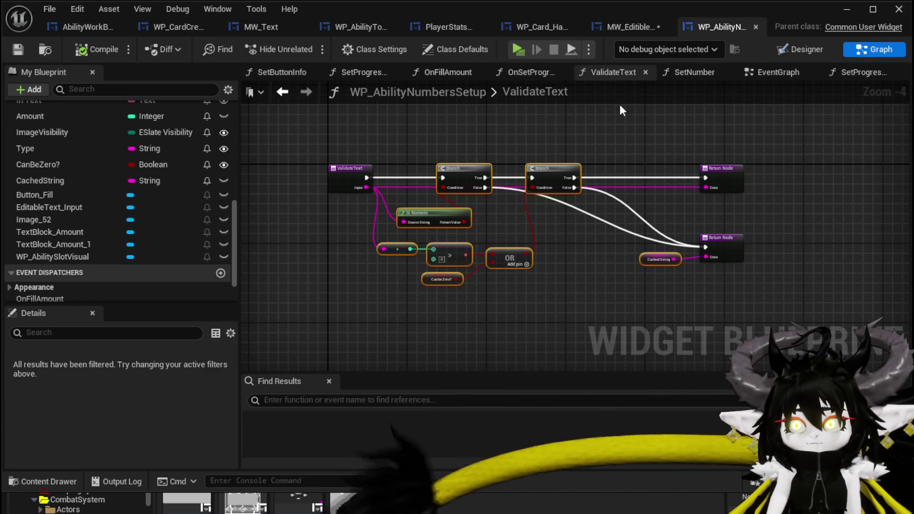
{"action": "left_click", "coordinate": [689, 76]}
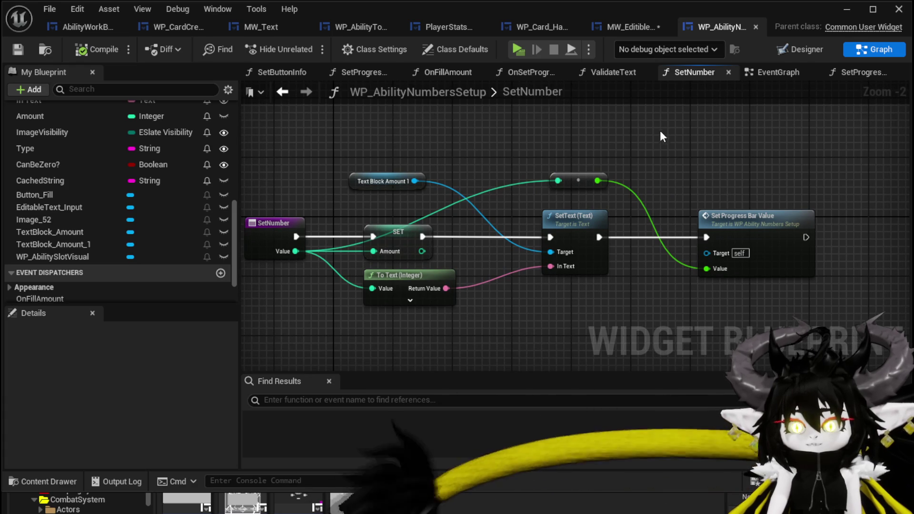
{"action": "left_click", "coordinate": [632, 28]}
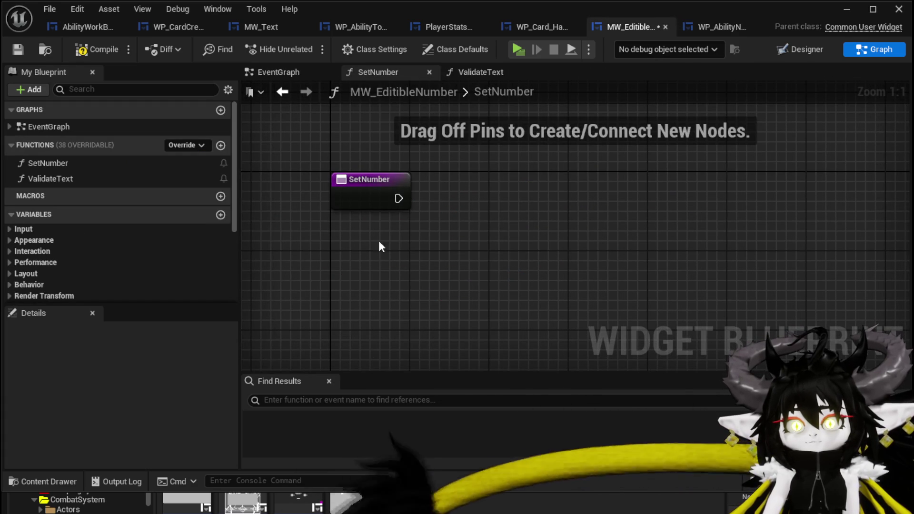
{"action": "left_click", "coordinate": [289, 78]}
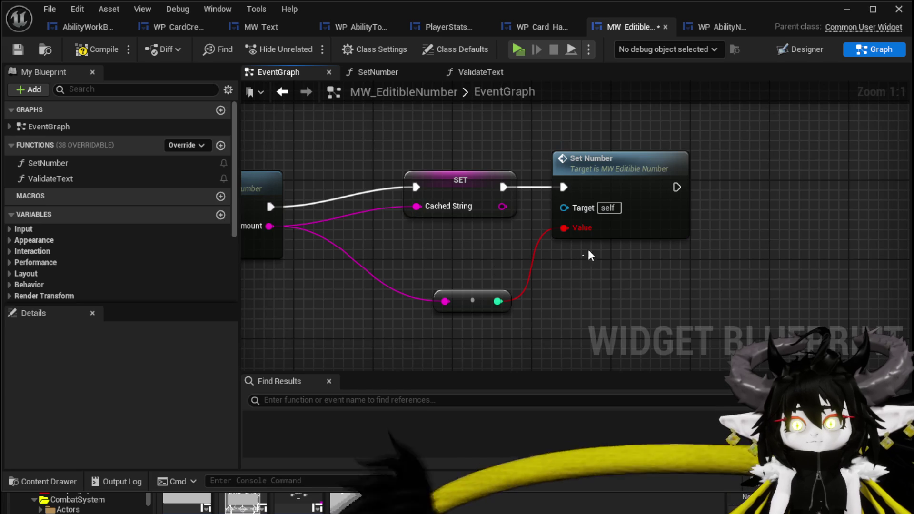
Replace the Set Number call with a Set Text node targeting EditableText_26.
{"action": "key", "text": "Delete"}
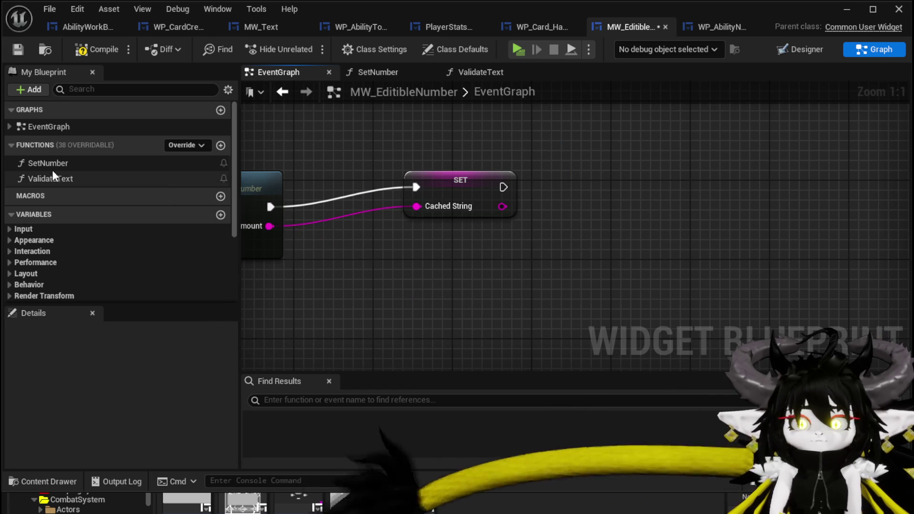
{"action": "scroll", "coordinate": [114, 202], "scroll_direction": "down", "scroll_amount": 4}
{"action": "left_click_drag", "start_coordinate": [131, 233], "coordinate": [404, 122]}
{"action": "left_click_drag", "start_coordinate": [438, 168], "coordinate": [556, 182]}
{"action": "type", "text": "S"}
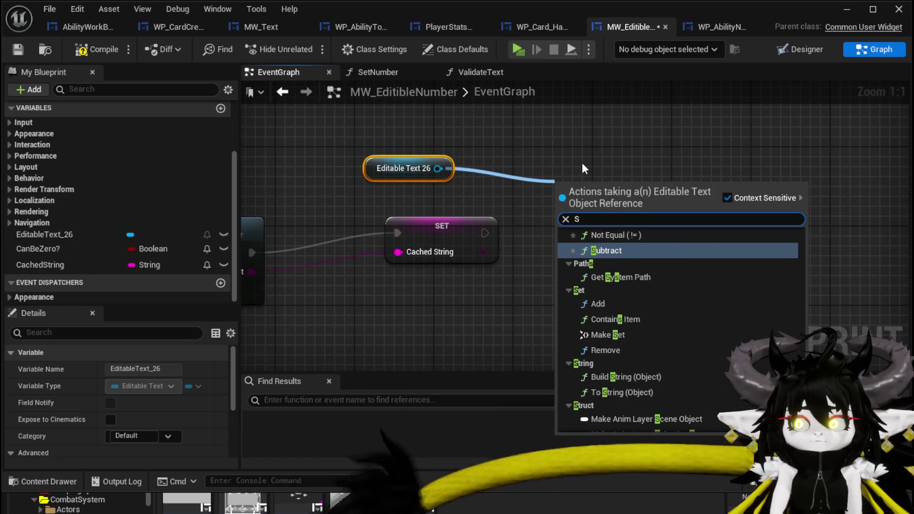
{"action": "type", "text": "et Text"}
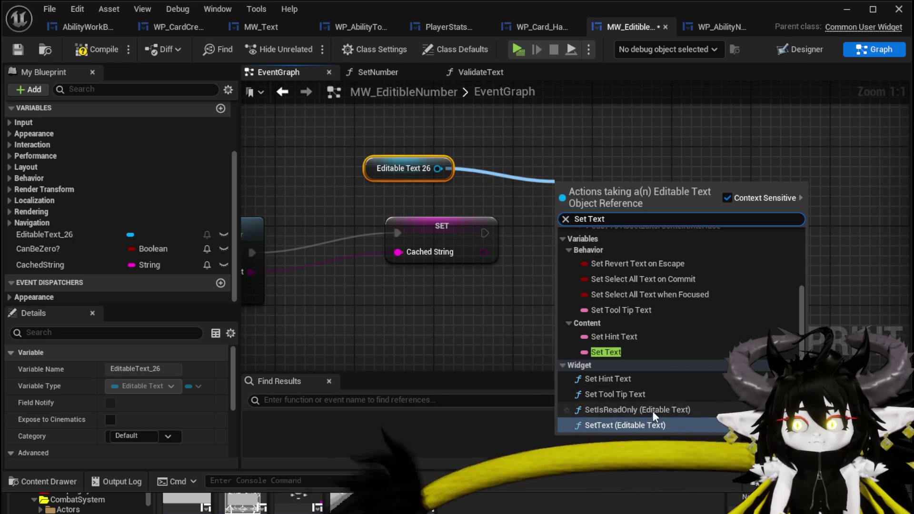
{"action": "left_click", "coordinate": [649, 425]}
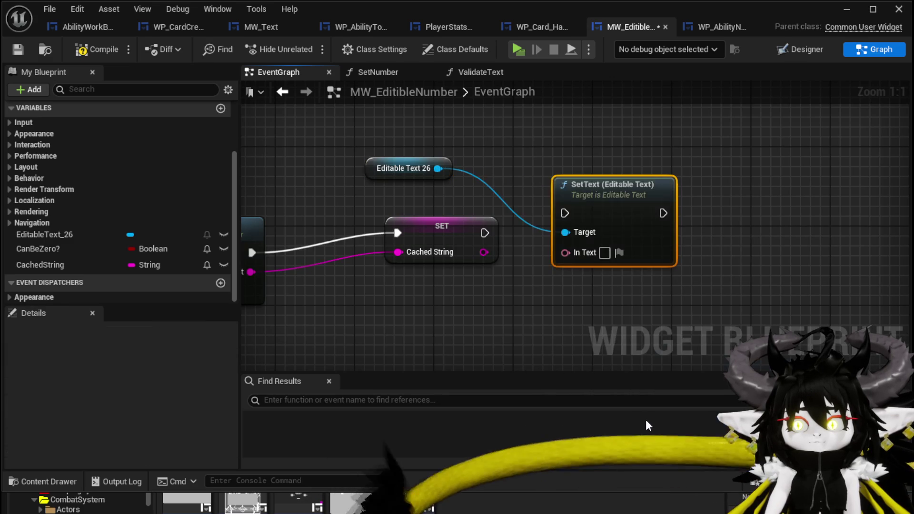
Run Set Text after SET Cached String using Cached String as its text, then compile and save.
{"action": "left_click_drag", "start_coordinate": [484, 233], "coordinate": [575, 232]}
{"action": "mouse_move", "coordinate": [476, 249]}
{"action": "left_mouse_down"}
{"action": "mouse_move", "coordinate": [685, 204]}
{"action": "mouse_move", "coordinate": [697, 210]}
{"action": "mouse_move", "coordinate": [569, 217]}
{"action": "mouse_move", "coordinate": [687, 241]}
{"action": "mouse_move", "coordinate": [669, 233]}
{"action": "left_mouse_up"}
{"action": "left_click_drag", "start_coordinate": [495, 193], "coordinate": [428, 187]}
{"action": "left_click_drag", "start_coordinate": [614, 177], "coordinate": [495, 268]}
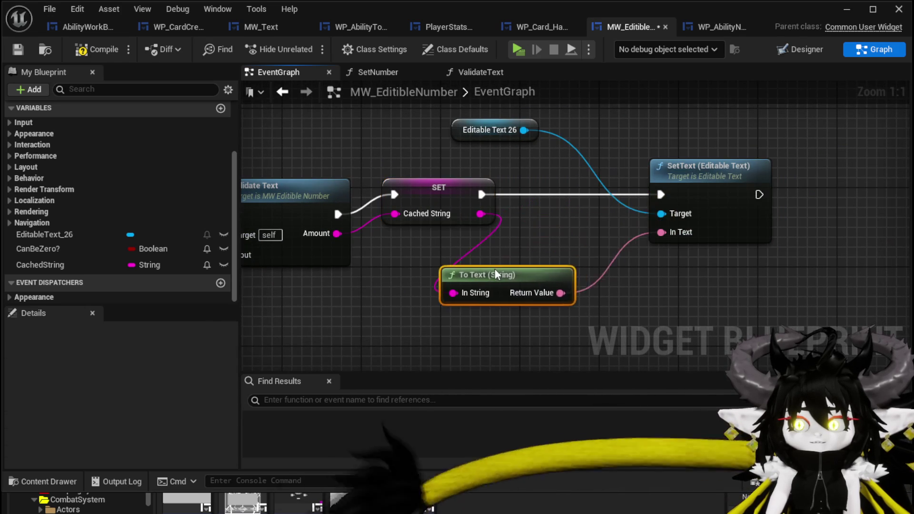
{"action": "left_click", "coordinate": [115, 54]}
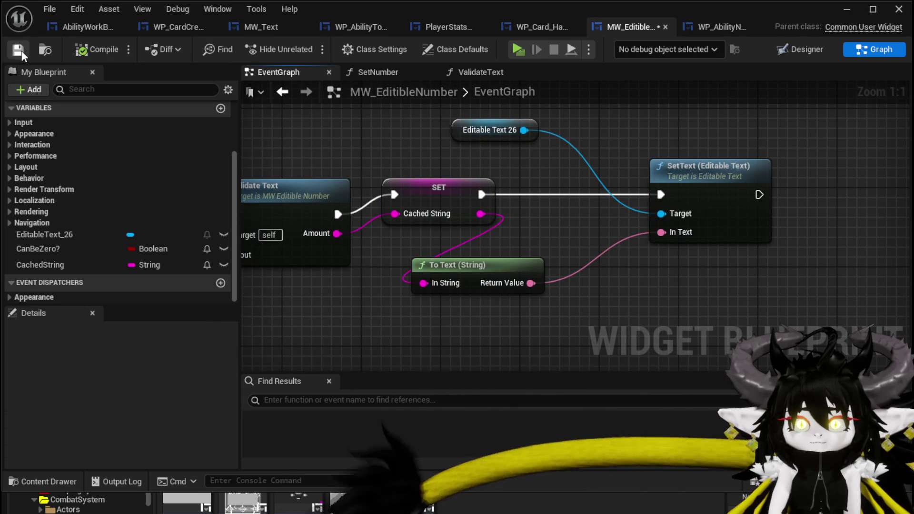
{"action": "scroll", "coordinate": [424, 144], "scroll_direction": "down", "scroll_amount": 1}
{"action": "left_click_drag", "start_coordinate": [534, 204], "coordinate": [559, 204]}
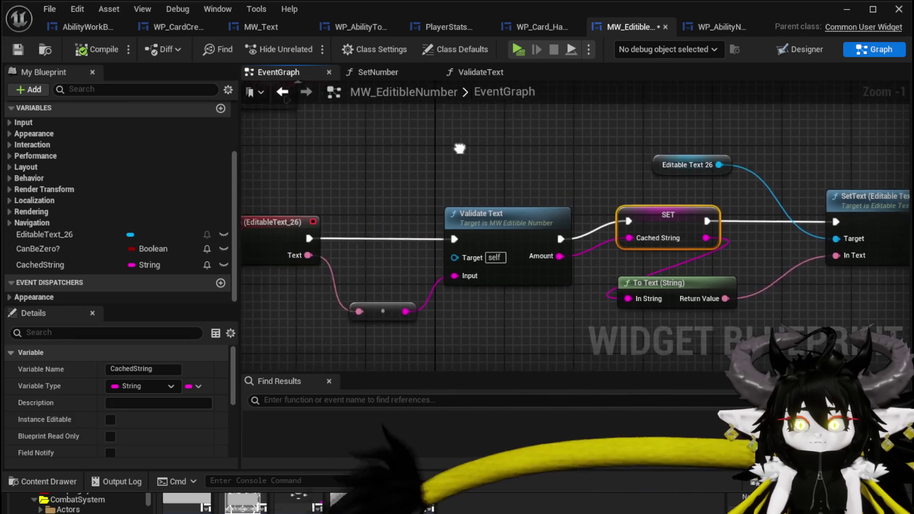
{"action": "left_click", "coordinate": [10, 49]}
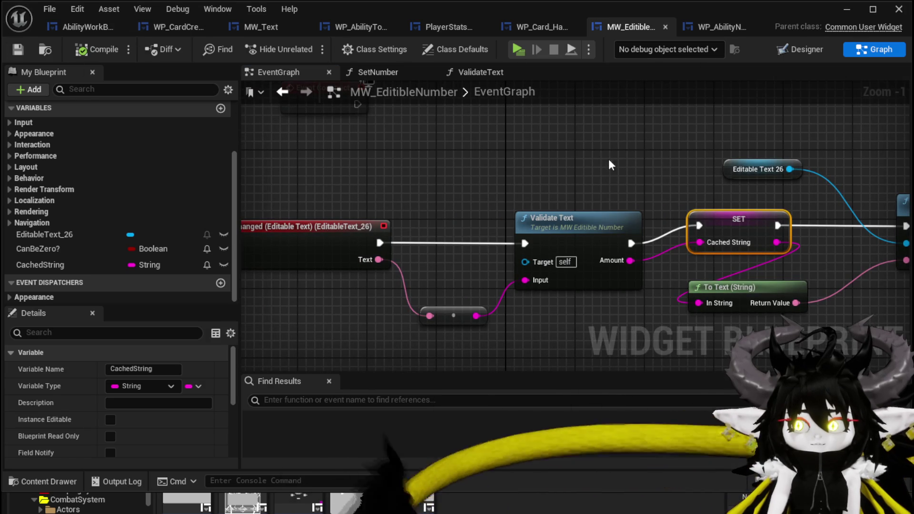
Move the Validate Text and OnTextChanged nodes into a straighter chain.
{"action": "left_click_drag", "start_coordinate": [584, 218], "coordinate": [533, 201]}
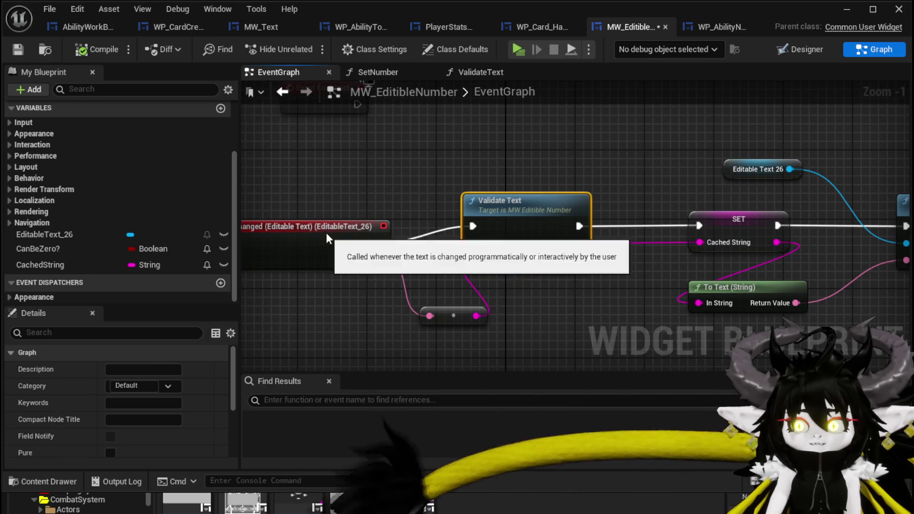
{"action": "left_click_drag", "start_coordinate": [323, 237], "coordinate": [333, 220]}
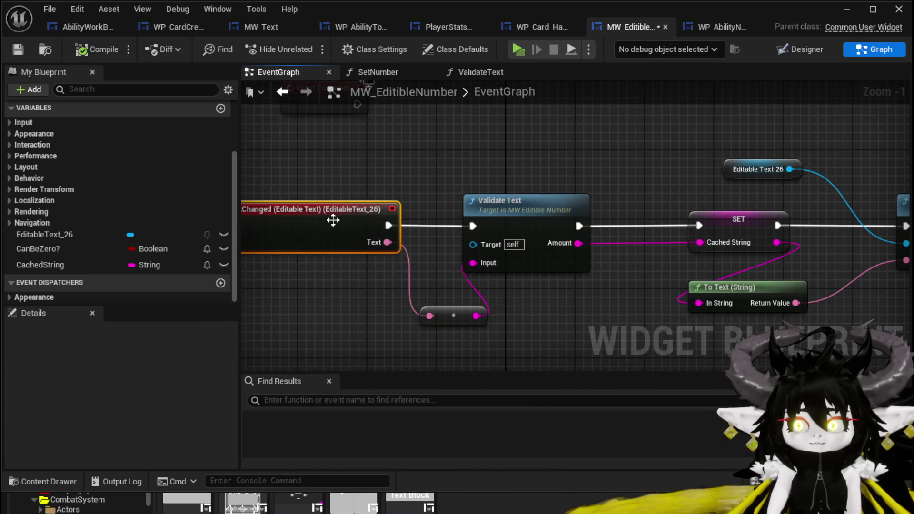
{"action": "left_click", "coordinate": [404, 169]}
{"action": "key", "text": "ctrl+z"}
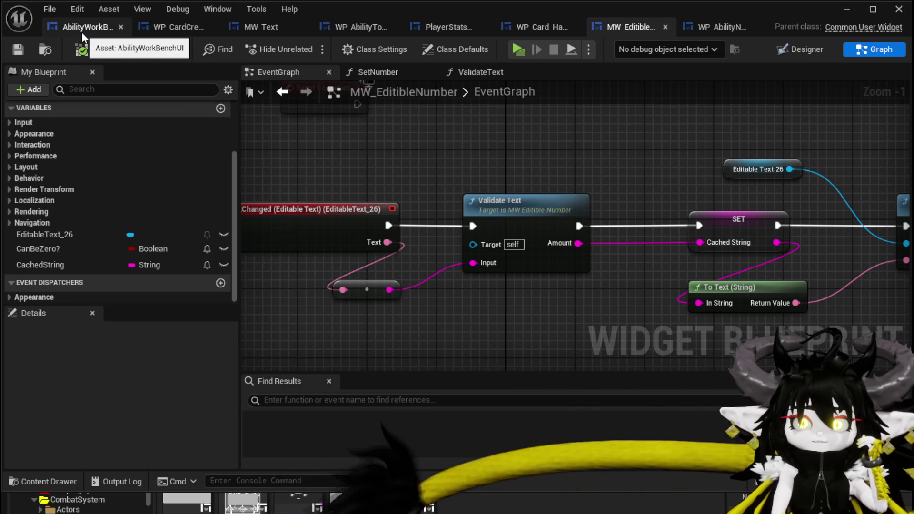
Switch to WP_CardCreation, glance at its SetData graph, and return to its Designer layout.
{"action": "left_click", "coordinate": [168, 27]}
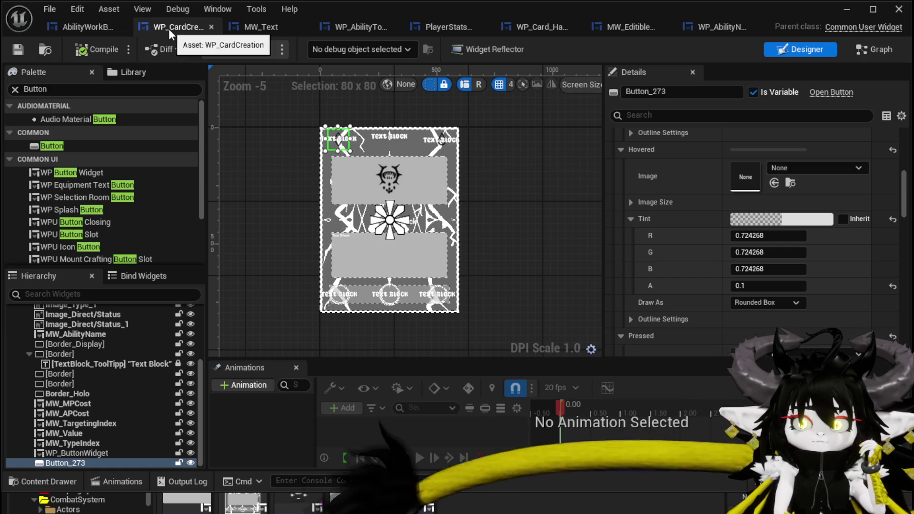
{"action": "left_click", "coordinate": [898, 55]}
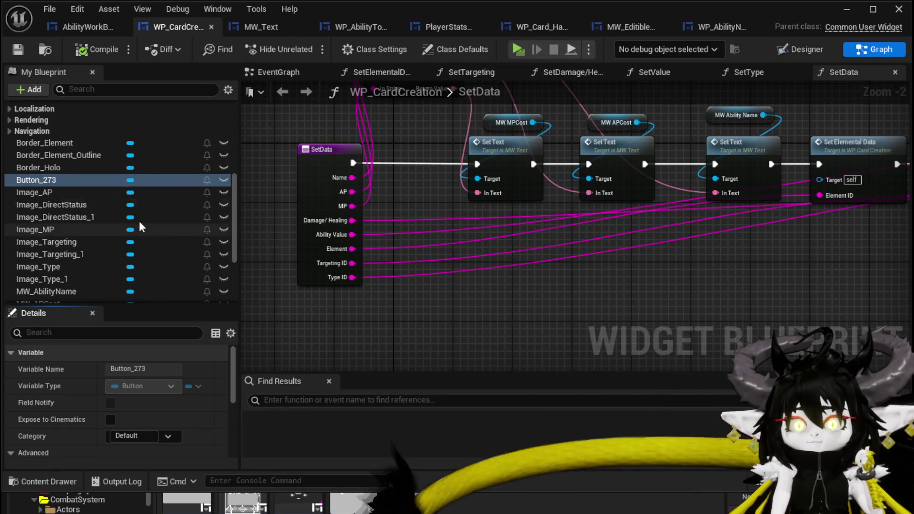
{"action": "left_click", "coordinate": [790, 47]}
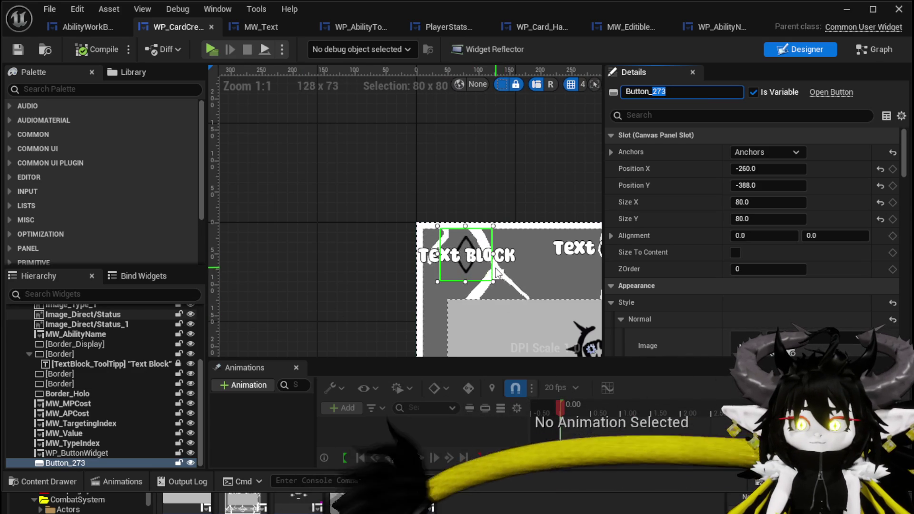
Delete Button_273 from WP_CardCreation's hierarchy, then compile and save the widget.
{"action": "scroll", "coordinate": [455, 272], "scroll_direction": "up", "scroll_amount": 2}
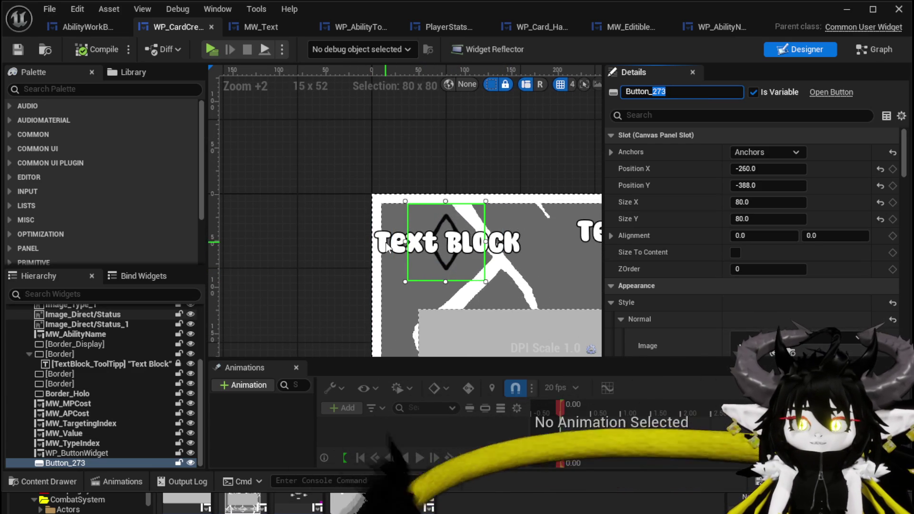
{"action": "left_click", "coordinate": [51, 463]}
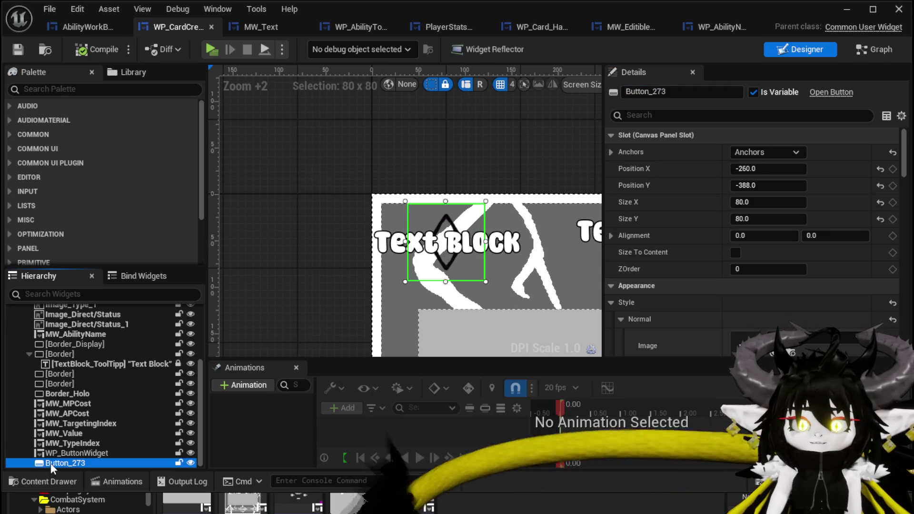
{"action": "key", "text": "Delete"}
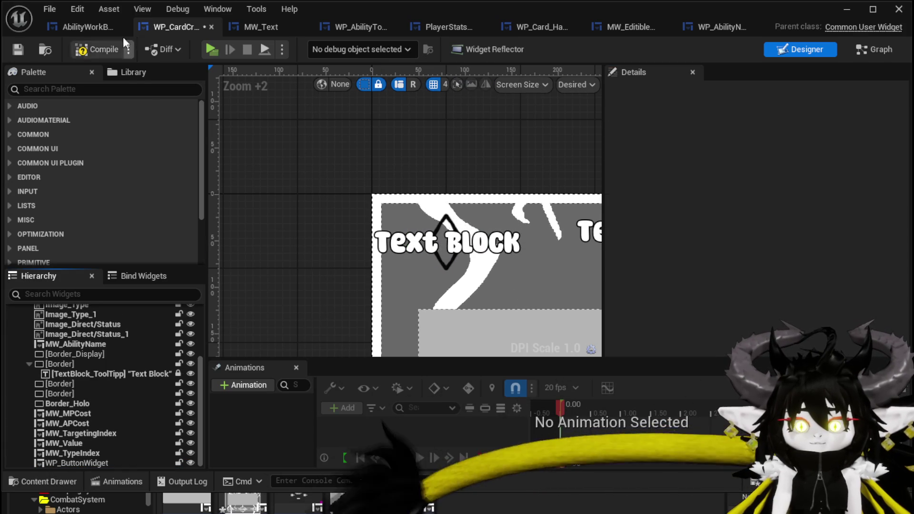
{"action": "left_click", "coordinate": [24, 47]}
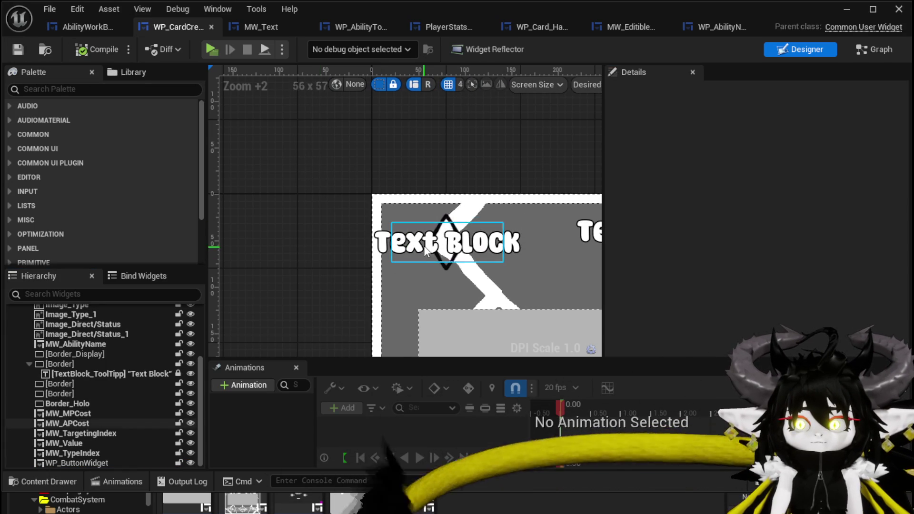
Inspect the Image_AP and MW_APCost card elements in the Details panel.
{"action": "left_click", "coordinate": [435, 233]}
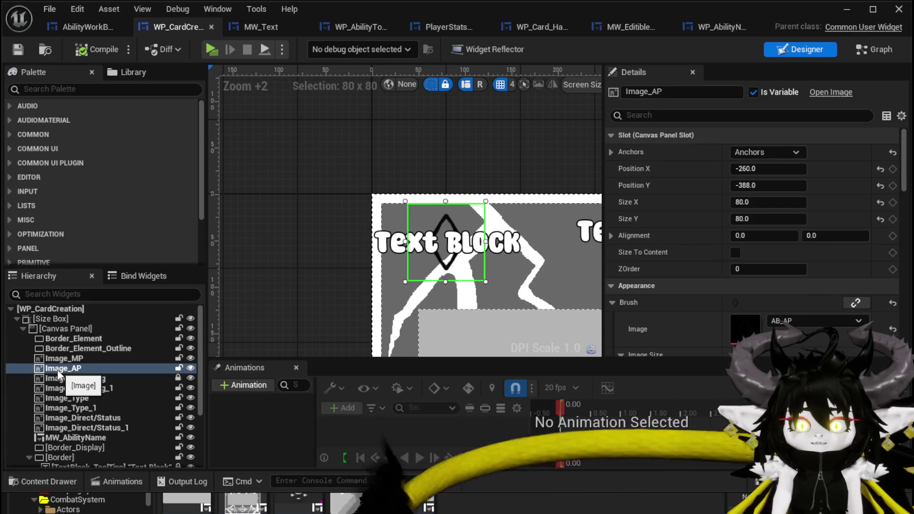
{"action": "scroll", "coordinate": [813, 268], "scroll_direction": "down", "scroll_amount": 3}
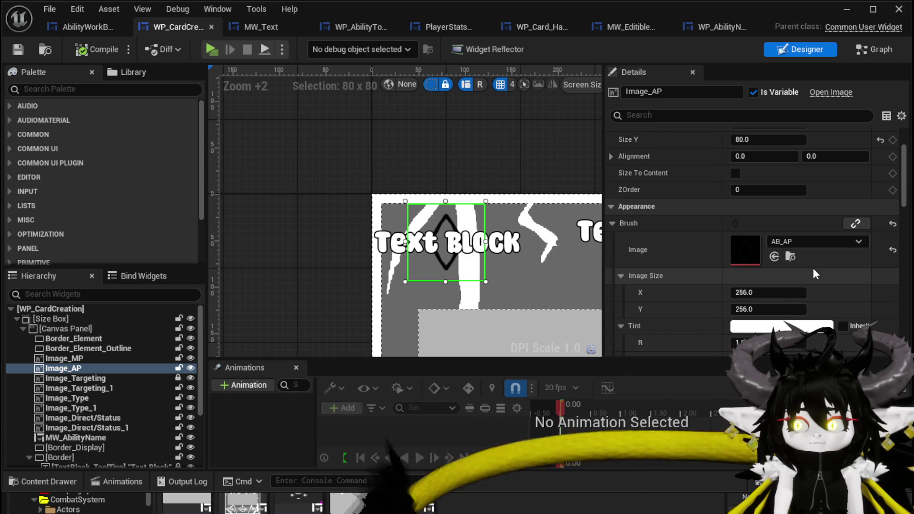
{"action": "left_click", "coordinate": [400, 251]}
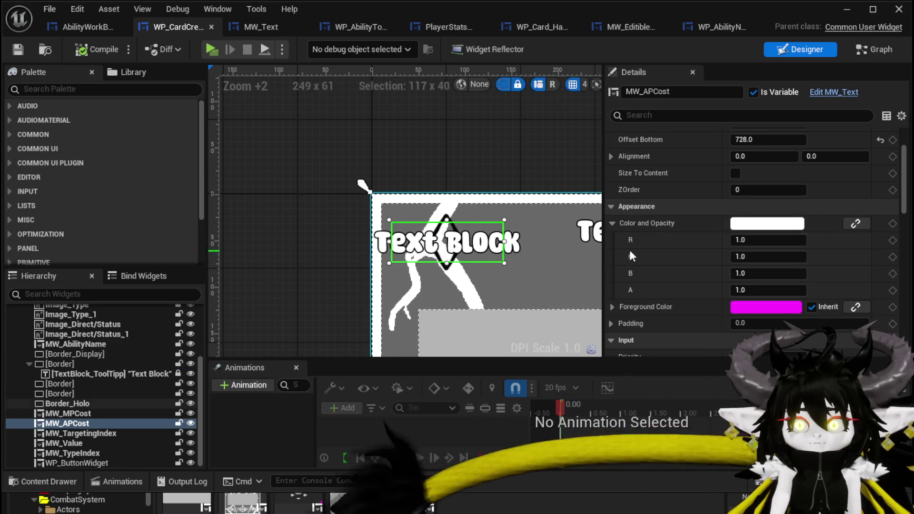
{"action": "scroll", "coordinate": [813, 225], "scroll_direction": "down", "scroll_amount": 3}
{"action": "scroll", "coordinate": [813, 225], "scroll_direction": "down", "scroll_amount": 4}
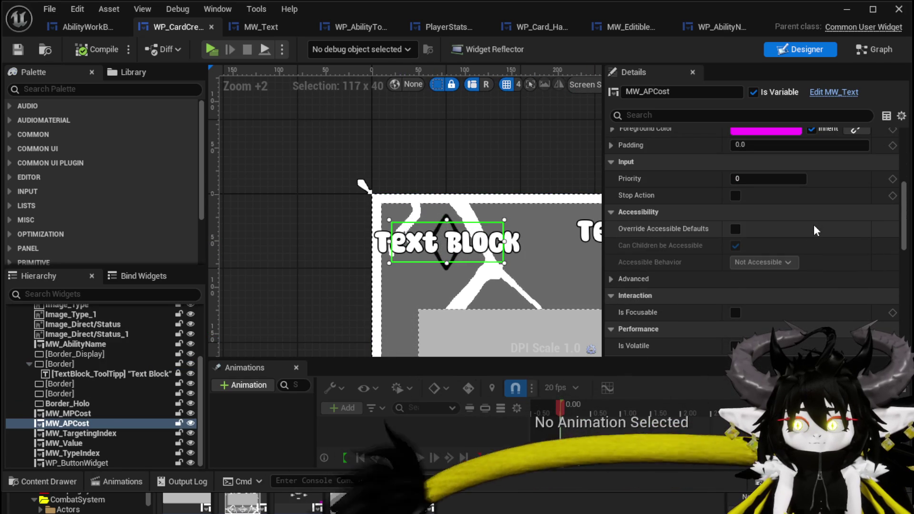
{"action": "scroll", "coordinate": [813, 224], "scroll_direction": "down", "scroll_amount": 3}
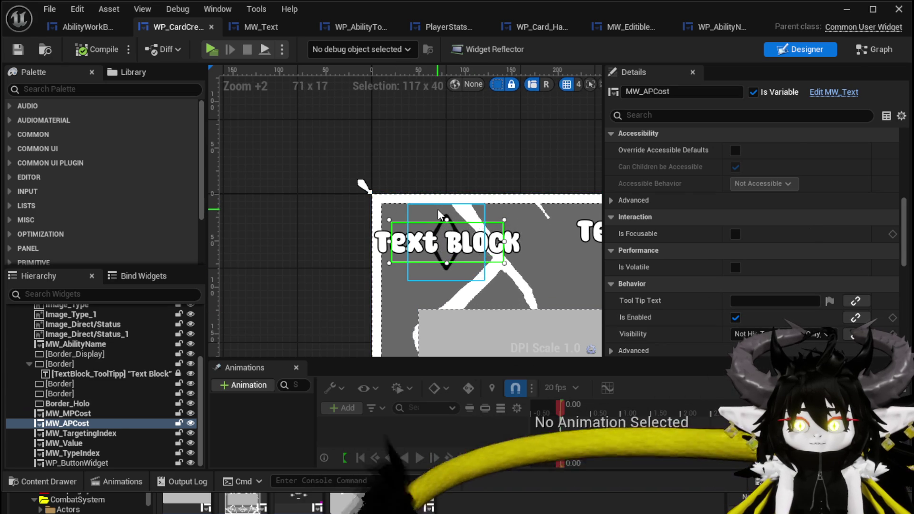
{"action": "left_click", "coordinate": [446, 271]}
{"action": "scroll", "coordinate": [787, 178], "scroll_direction": "down", "scroll_amount": 12}
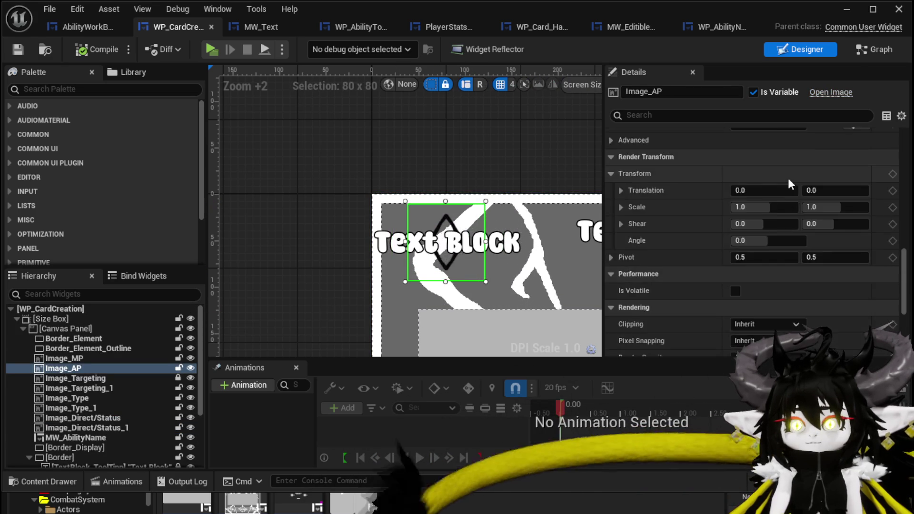
{"action": "scroll", "coordinate": [789, 183], "scroll_direction": "down", "scroll_amount": 3}
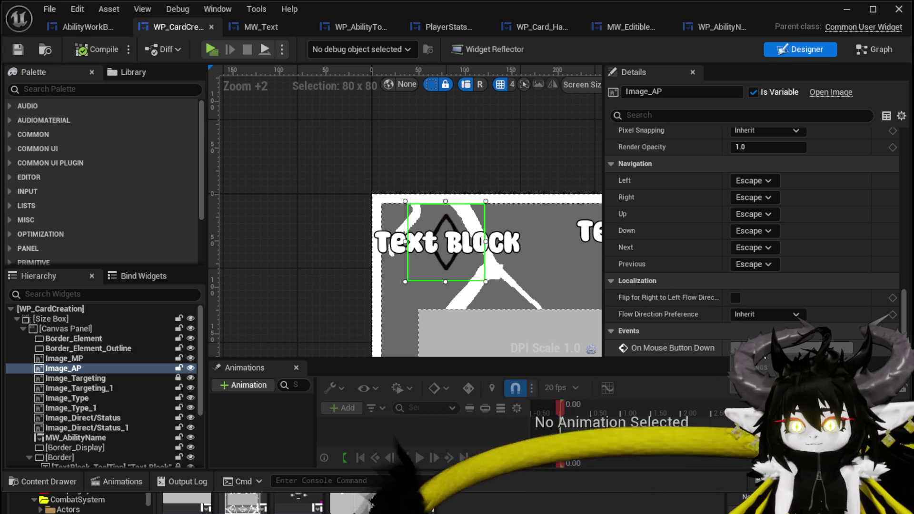
Wrap Image_AP in a new Button_275, with horizontal and vertical Fill and padding 0.
{"action": "right_click", "coordinate": [66, 370]}
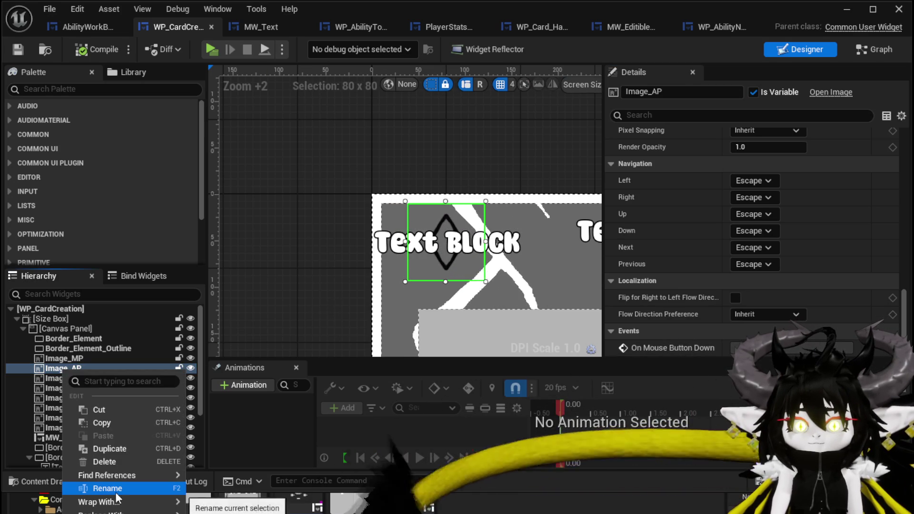
{"action": "mouse_move", "coordinate": [114, 508]}
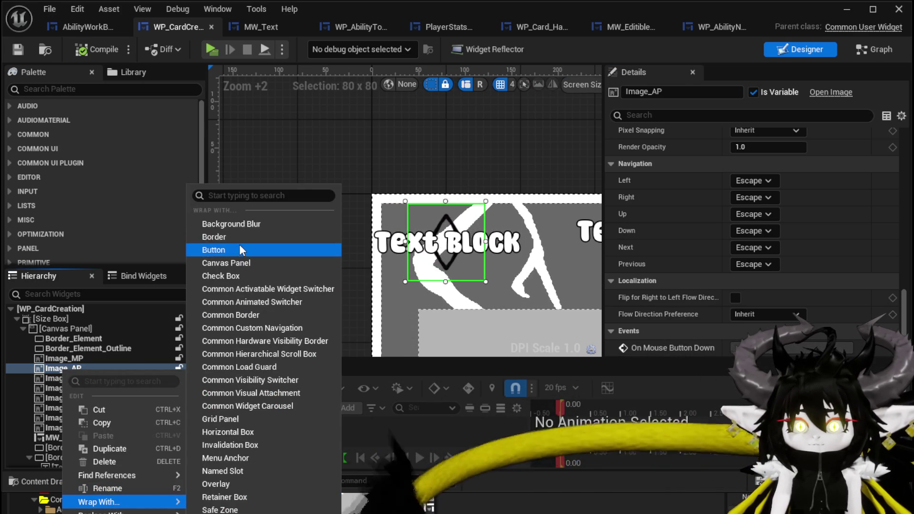
{"action": "left_click", "coordinate": [239, 246]}
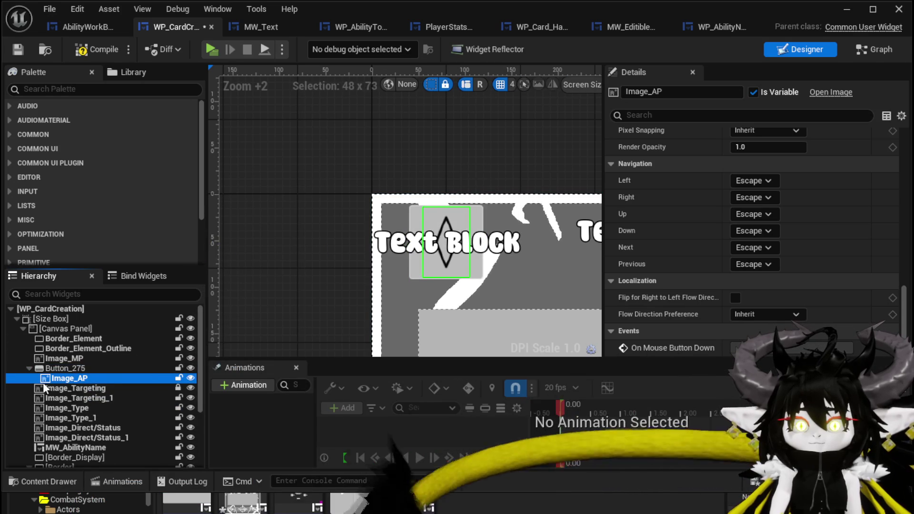
{"action": "scroll", "coordinate": [806, 264], "scroll_direction": "up", "scroll_amount": 10}
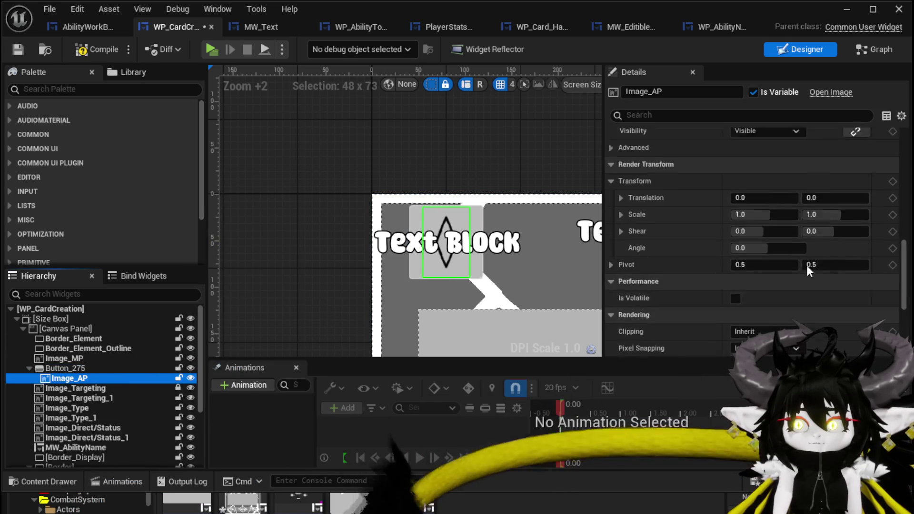
{"action": "scroll", "coordinate": [806, 265], "scroll_direction": "up", "scroll_amount": 8}
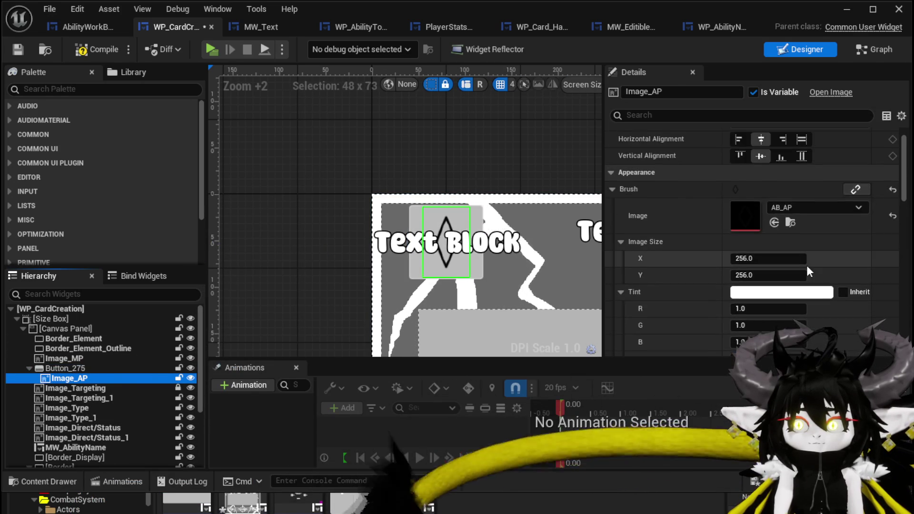
{"action": "left_click", "coordinate": [802, 169]}
{"action": "left_click", "coordinate": [802, 186]}
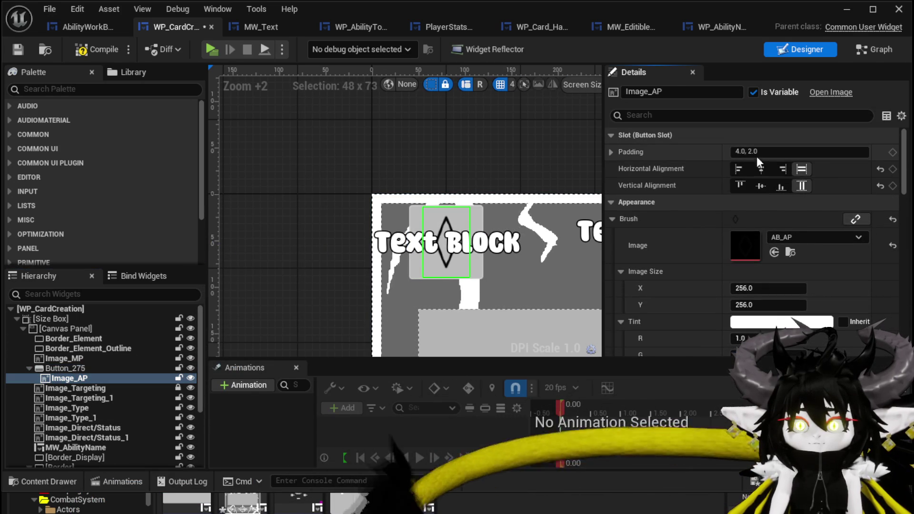
{"action": "left_click", "coordinate": [790, 152]}
{"action": "type", "text": "0"}
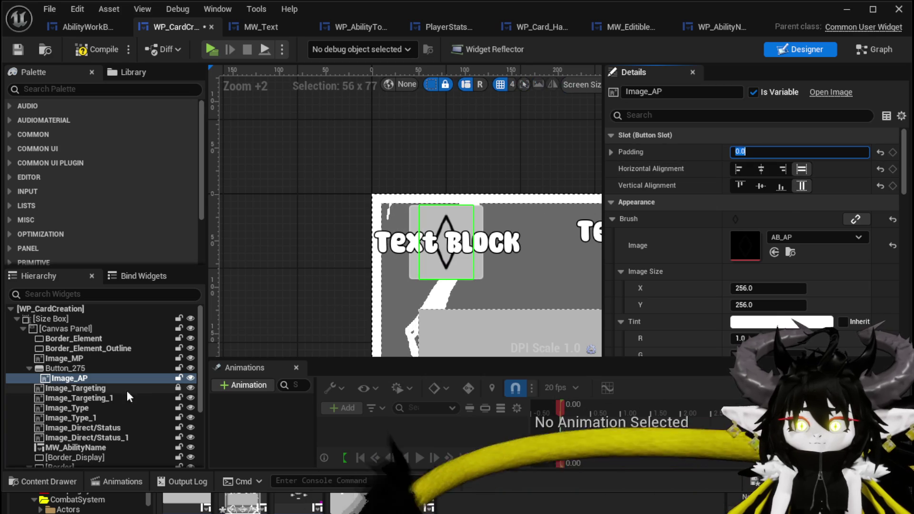
{"action": "left_click", "coordinate": [65, 368]}
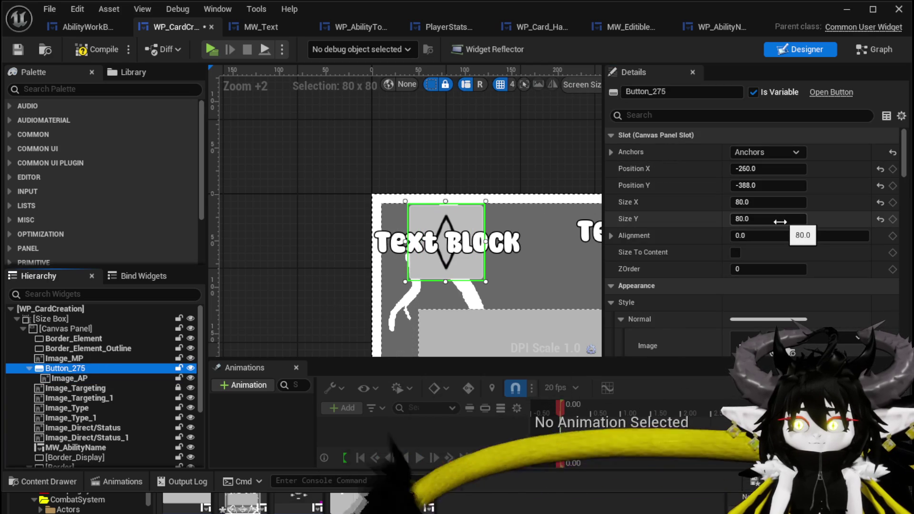
Set the button's Pressed Padding to 0 and save the card widget.
{"action": "scroll", "coordinate": [780, 214], "scroll_direction": "down", "scroll_amount": 10}
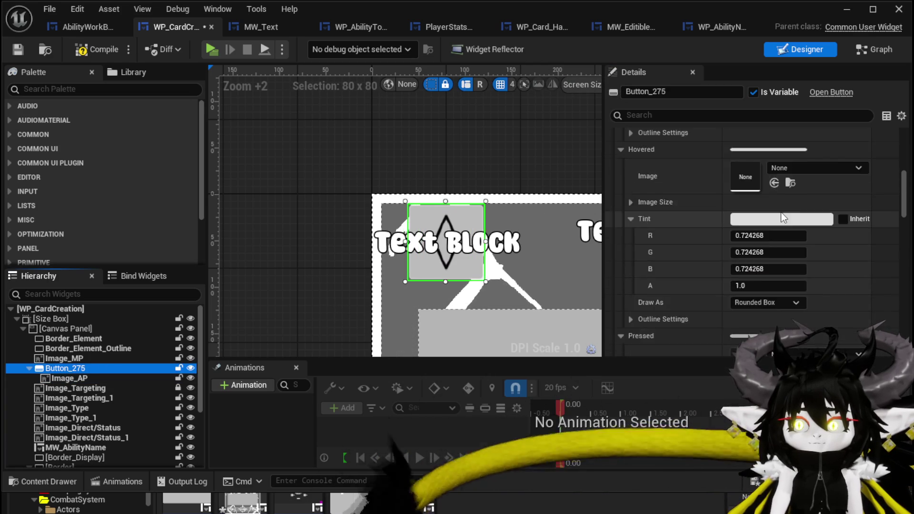
{"action": "scroll", "coordinate": [783, 217], "scroll_direction": "down", "scroll_amount": 5}
{"action": "scroll", "coordinate": [781, 213], "scroll_direction": "down", "scroll_amount": 2}
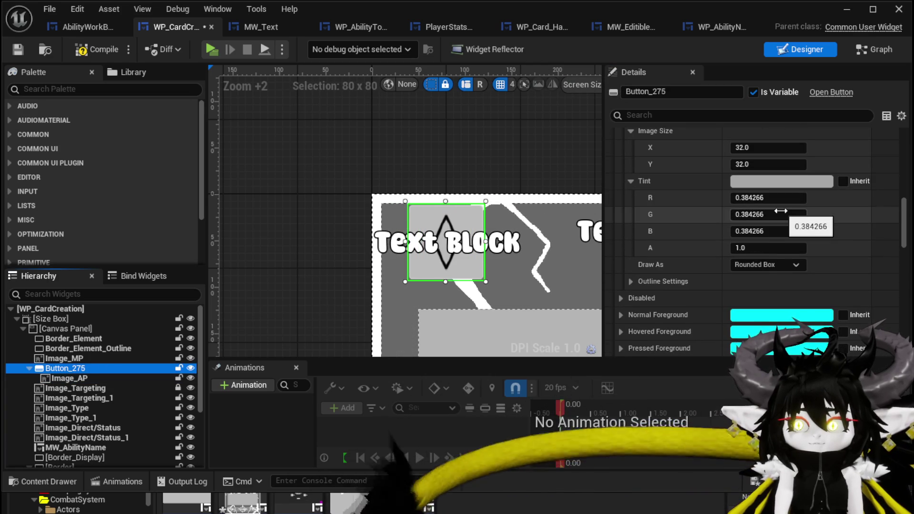
{"action": "scroll", "coordinate": [781, 210], "scroll_direction": "down", "scroll_amount": 4}
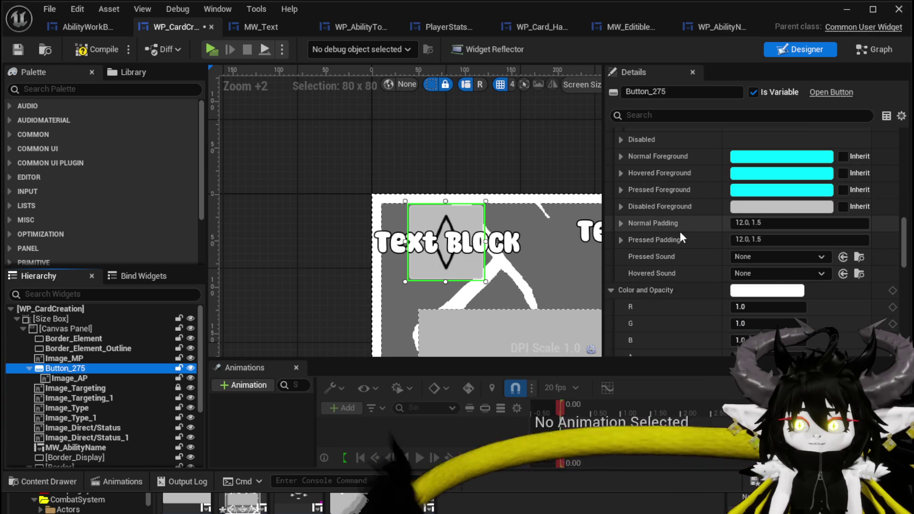
{"action": "left_click", "coordinate": [778, 223]}
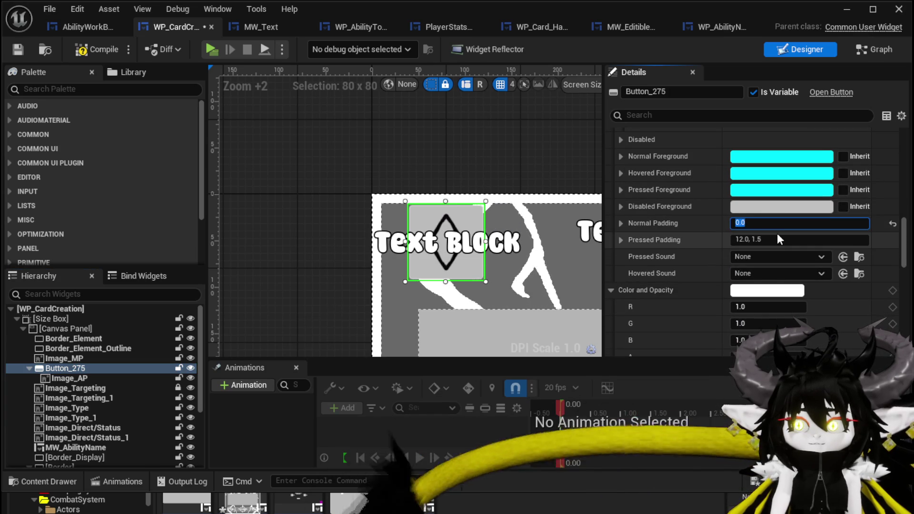
{"action": "left_click", "coordinate": [779, 239]}
{"action": "type", "text": "0"}
{"action": "key", "text": "Return"}
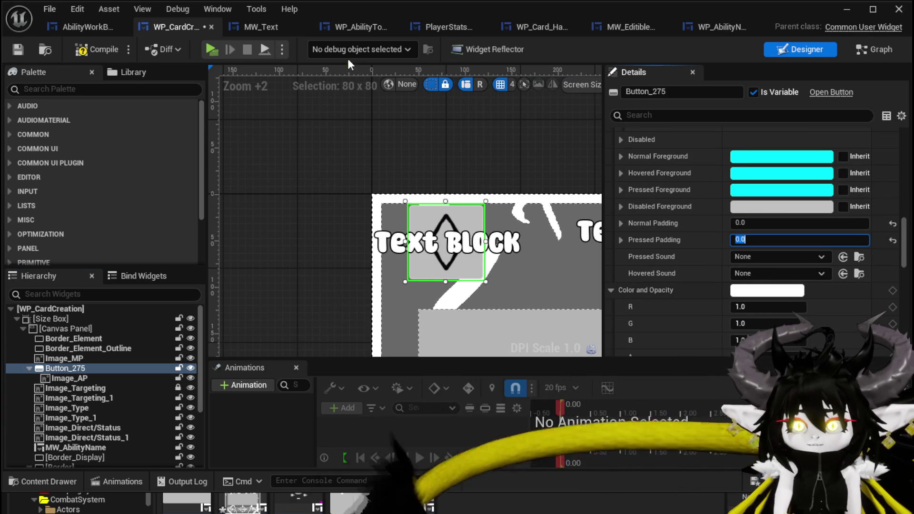
{"action": "left_click", "coordinate": [19, 50]}
Set Pressed and Normal tint alpha to 0 and Hovered tint alpha to 0.1, then compile and save.
{"action": "scroll", "coordinate": [623, 195], "scroll_direction": "up", "scroll_amount": 3}
{"action": "scroll", "coordinate": [713, 215], "scroll_direction": "up", "scroll_amount": 3}
{"action": "scroll", "coordinate": [695, 270], "scroll_direction": "down", "scroll_amount": 2}
{"action": "left_click", "coordinate": [754, 287]}
{"action": "type", "text": "0"}
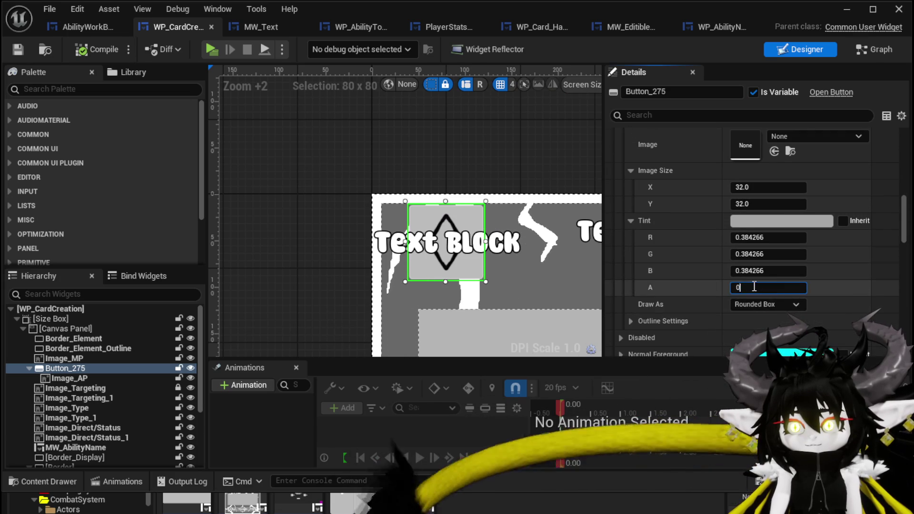
{"action": "key", "text": "Return"}
{"action": "scroll", "coordinate": [679, 224], "scroll_direction": "up", "scroll_amount": 4}
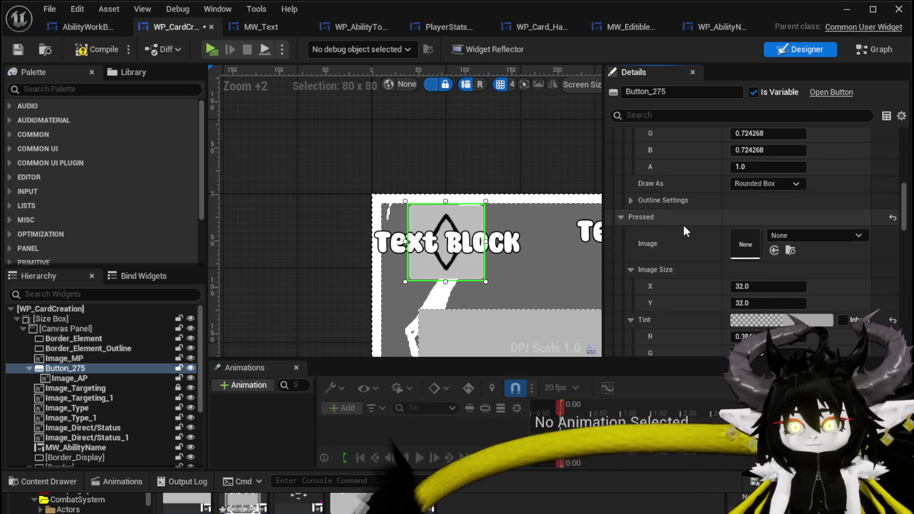
{"action": "scroll", "coordinate": [683, 224], "scroll_direction": "up", "scroll_amount": 4}
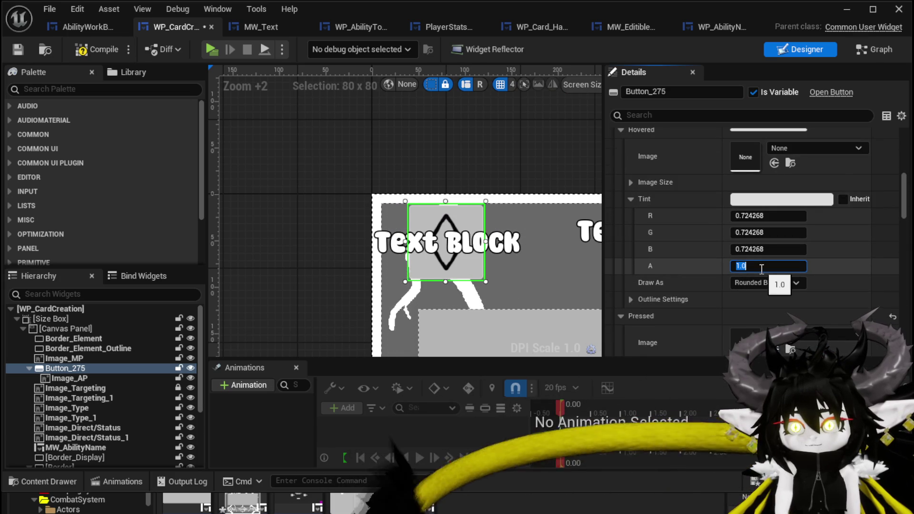
{"action": "type", "text": "0."}
{"action": "key", "text": "Return"}
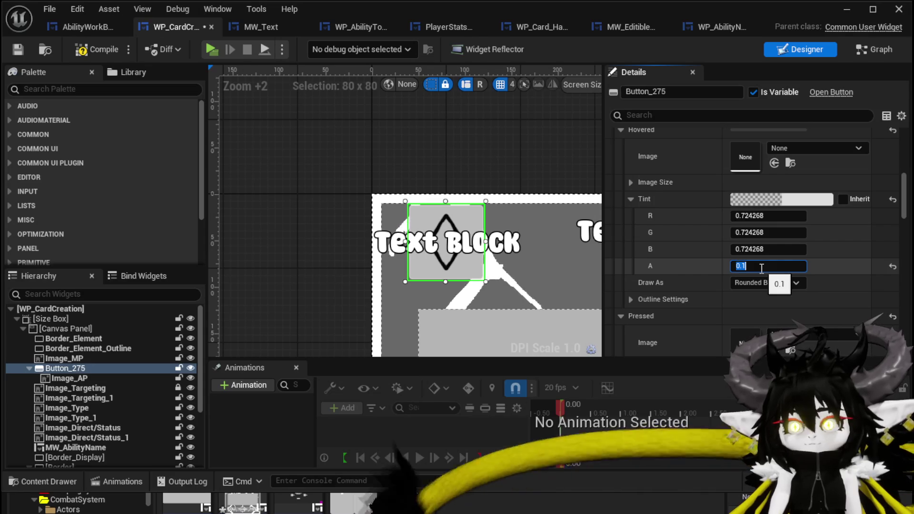
{"action": "scroll", "coordinate": [709, 212], "scroll_direction": "up", "scroll_amount": 3}
{"action": "left_click", "coordinate": [761, 159]}
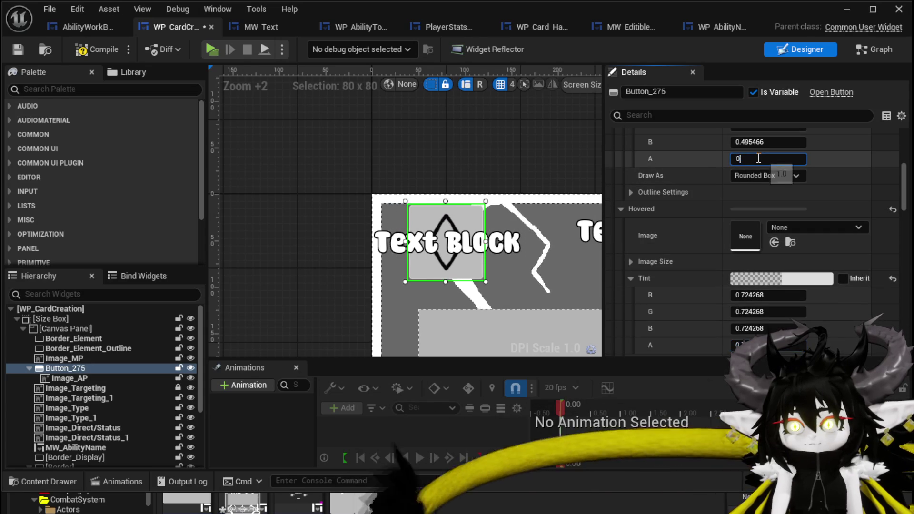
{"action": "type", "text": ".0"}
{"action": "key", "text": "Return"}
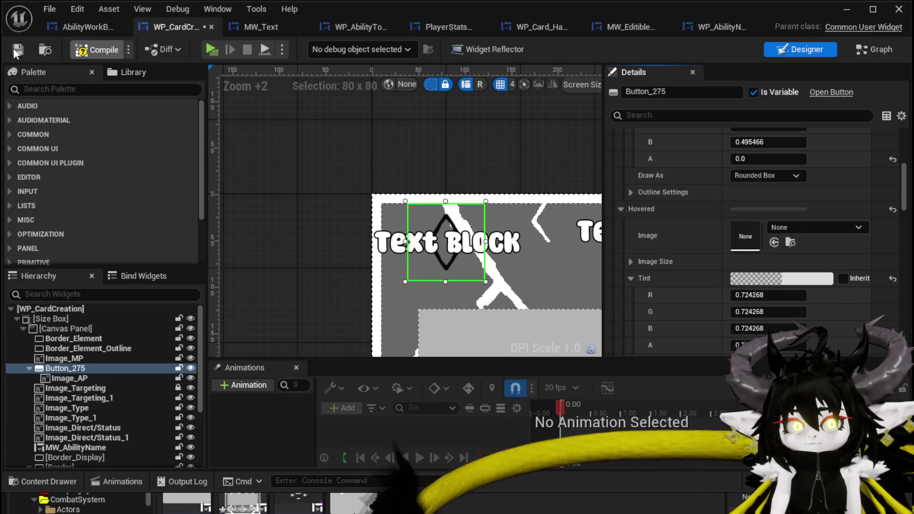
{"action": "left_click", "coordinate": [14, 48]}
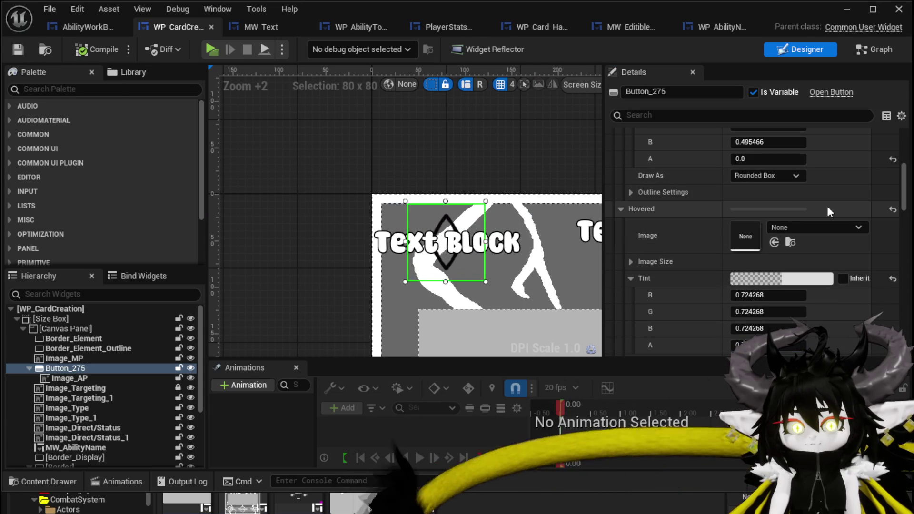
Rename Button_275 to Button_MP.
{"action": "double_click", "coordinate": [718, 91]}
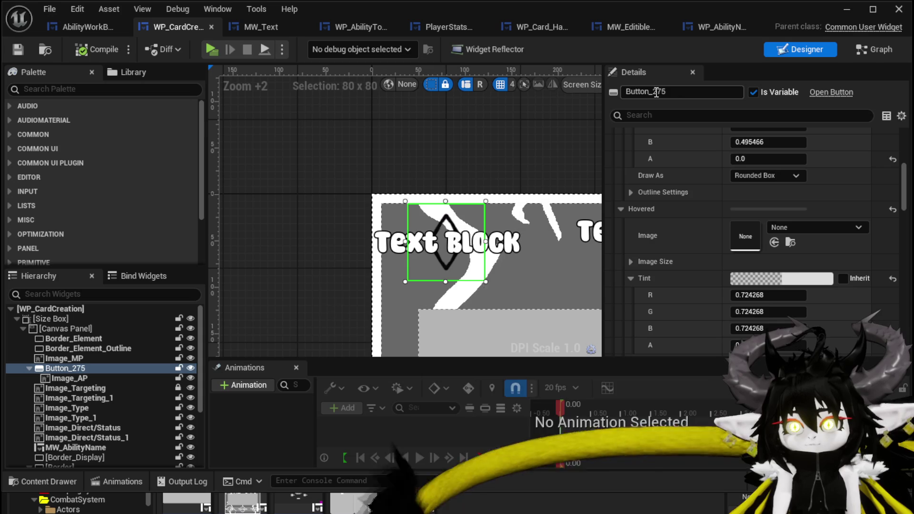
{"action": "type", "text": "MP"}
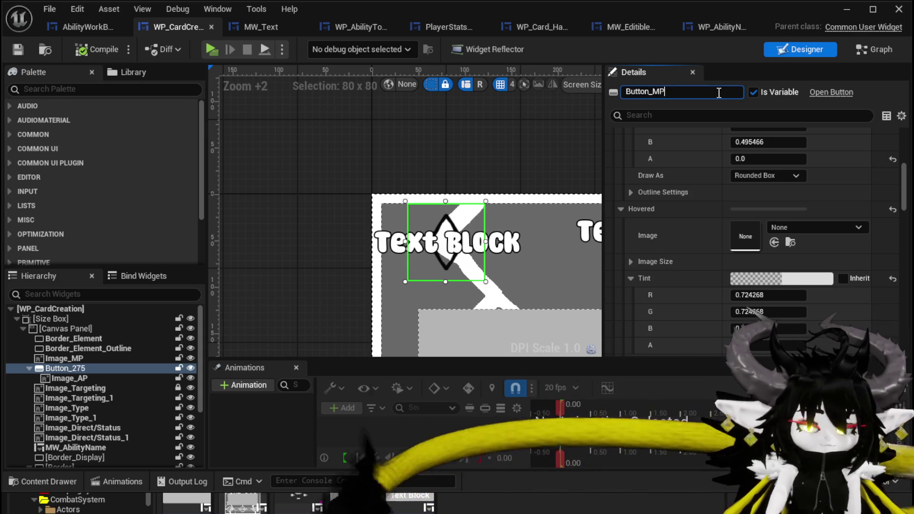
{"action": "key", "text": "Return"}
Add an On Pressed event for Button_MP and create an event dispatcher named OnPress.
{"action": "scroll", "coordinate": [770, 300], "scroll_direction": "down", "scroll_amount": 10}
{"action": "left_click", "coordinate": [769, 294]}
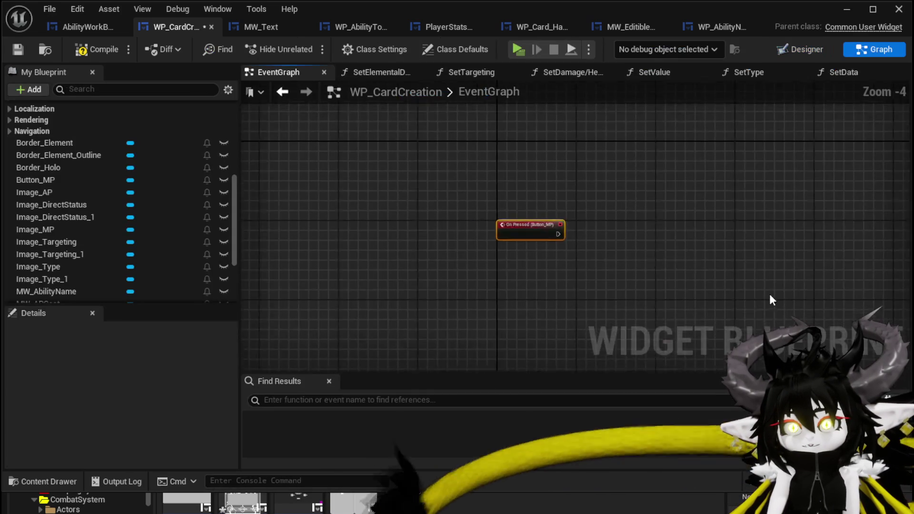
{"action": "mouse_move", "coordinate": [233, 207]}
{"action": "left_mouse_down"}
{"action": "mouse_move", "coordinate": [233, 235]}
{"action": "mouse_move", "coordinate": [102, 300]}
{"action": "left_mouse_up"}
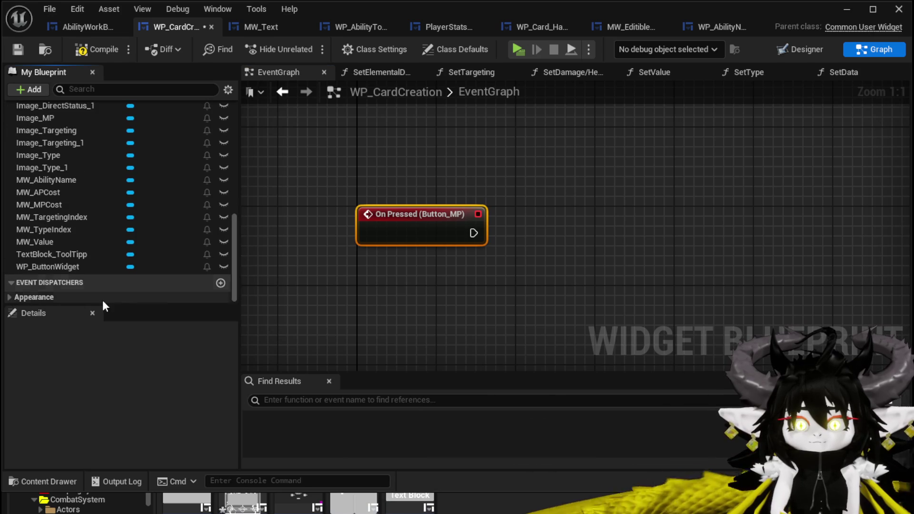
{"action": "left_click", "coordinate": [221, 282]}
{"action": "type", "text": "OnPress"}
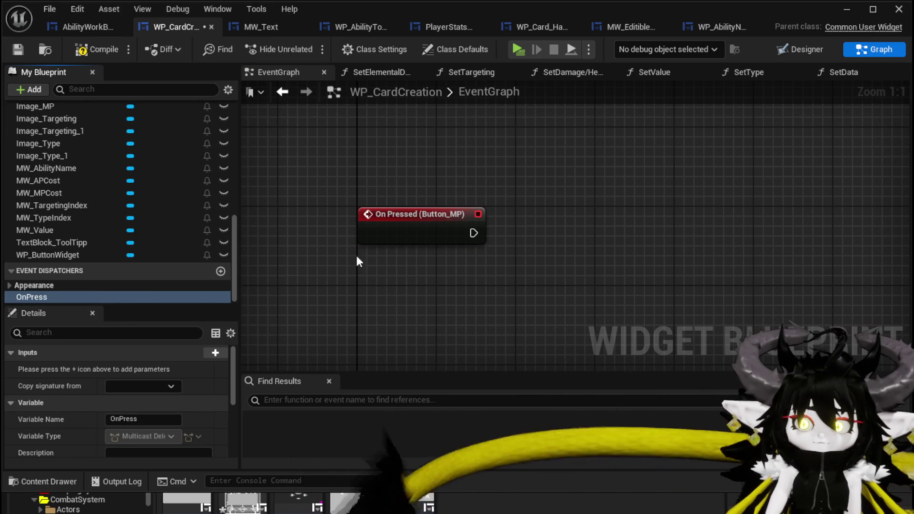
Call OnPress from the On Pressed event, then compile and save WP_CardCreation.
{"action": "left_click_drag", "start_coordinate": [95, 300], "coordinate": [553, 245]}
{"action": "left_click", "coordinate": [574, 253]}
{"action": "mouse_move", "coordinate": [474, 233]}
{"action": "left_mouse_down"}
{"action": "mouse_move", "coordinate": [554, 245]}
{"action": "mouse_move", "coordinate": [547, 233]}
{"action": "left_mouse_up"}
{"action": "left_click_drag", "start_coordinate": [509, 154], "coordinate": [641, 293]}
{"action": "left_click", "coordinate": [88, 50]}
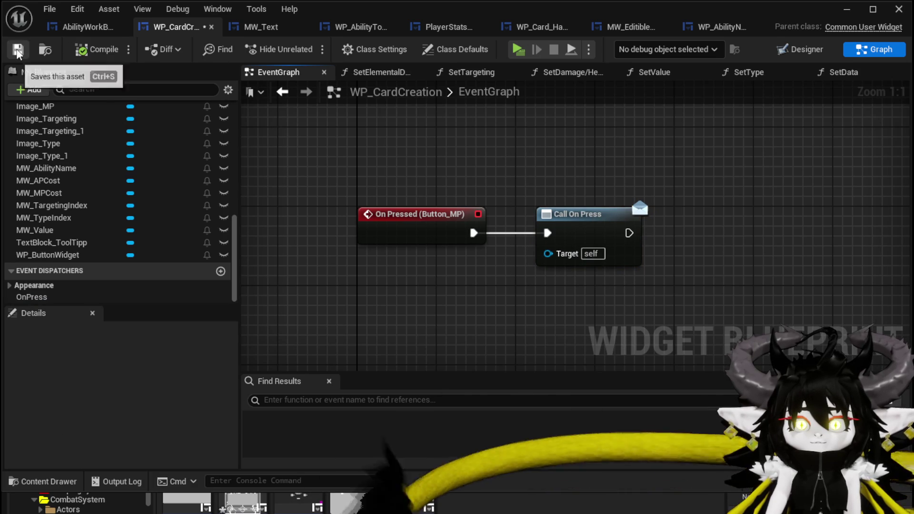
{"action": "left_click", "coordinate": [18, 51]}
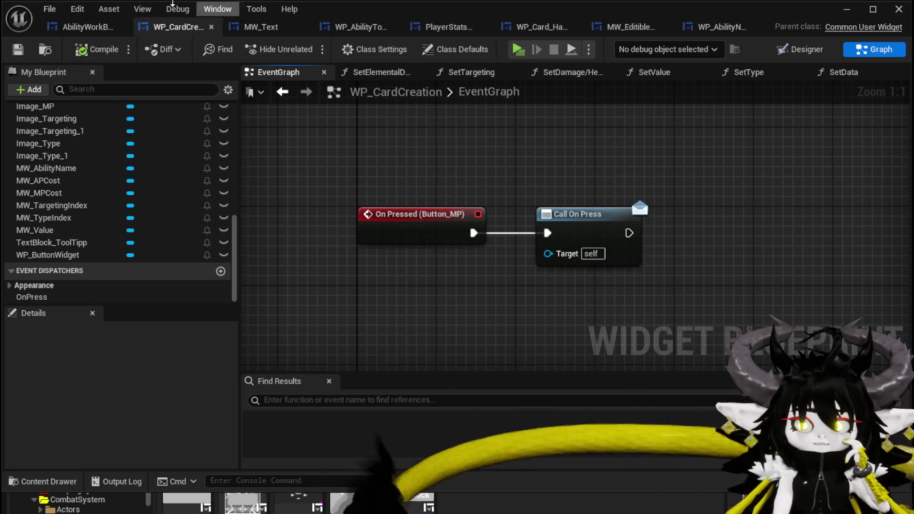
{"action": "left_click", "coordinate": [83, 26]}
Pan and scroll around AbilityWorkBenchUI's SelectCard graph to inspect its nodes.
{"action": "mouse_move", "coordinate": [499, 127]}
{"action": "left_mouse_down"}
{"action": "mouse_move", "coordinate": [506, 176]}
{"action": "mouse_move", "coordinate": [314, 144]}
{"action": "mouse_move", "coordinate": [810, 160]}
{"action": "left_mouse_up"}
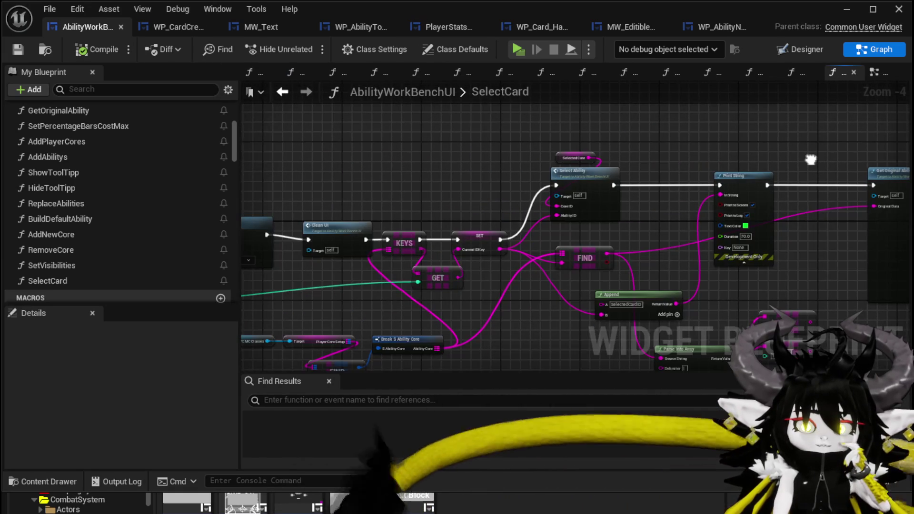
{"action": "left_click_drag", "start_coordinate": [593, 146], "coordinate": [462, 152]}
{"action": "scroll", "coordinate": [93, 150], "scroll_direction": "up", "scroll_amount": 4}
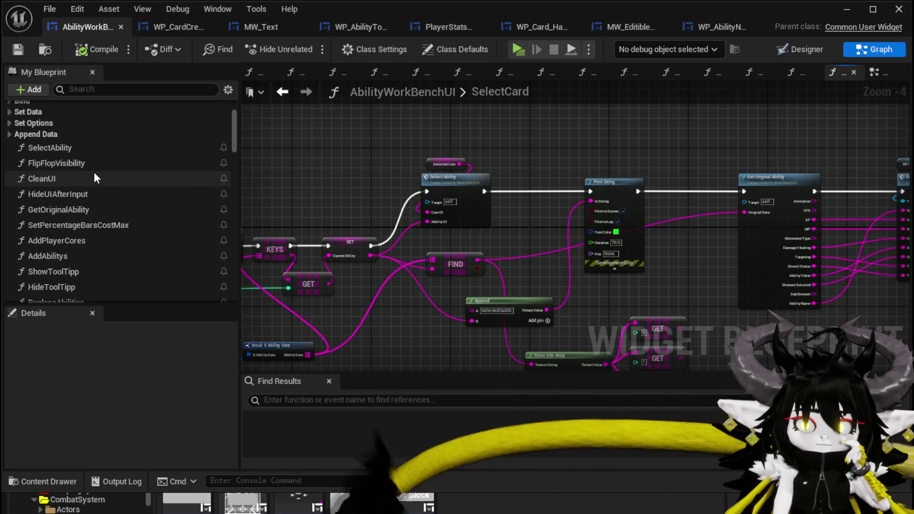
{"action": "scroll", "coordinate": [95, 175], "scroll_direction": "up", "scroll_amount": 3}
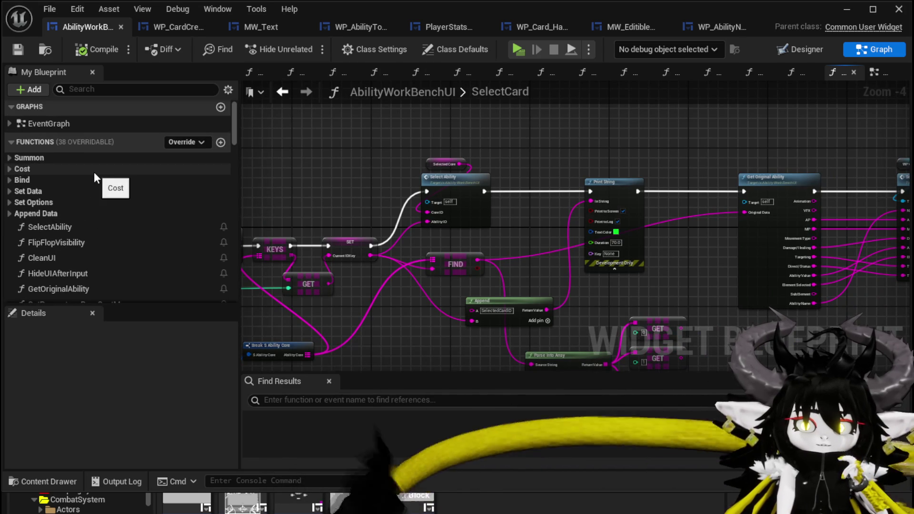
{"action": "scroll", "coordinate": [90, 170], "scroll_direction": "down", "scroll_amount": 3}
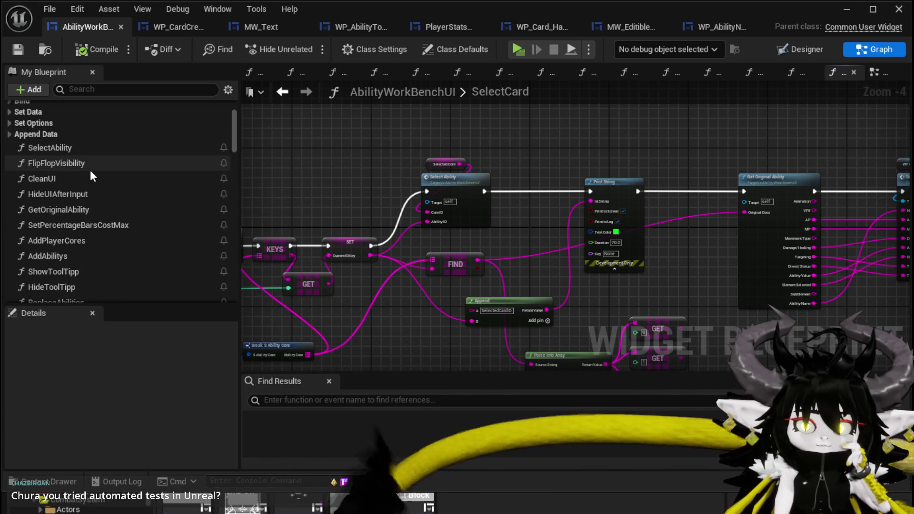
{"action": "scroll", "coordinate": [90, 172], "scroll_direction": "down", "scroll_amount": 2}
{"action": "scroll", "coordinate": [90, 170], "scroll_direction": "down", "scroll_amount": 3}
{"action": "scroll", "coordinate": [90, 170], "scroll_direction": "up", "scroll_amount": 7}
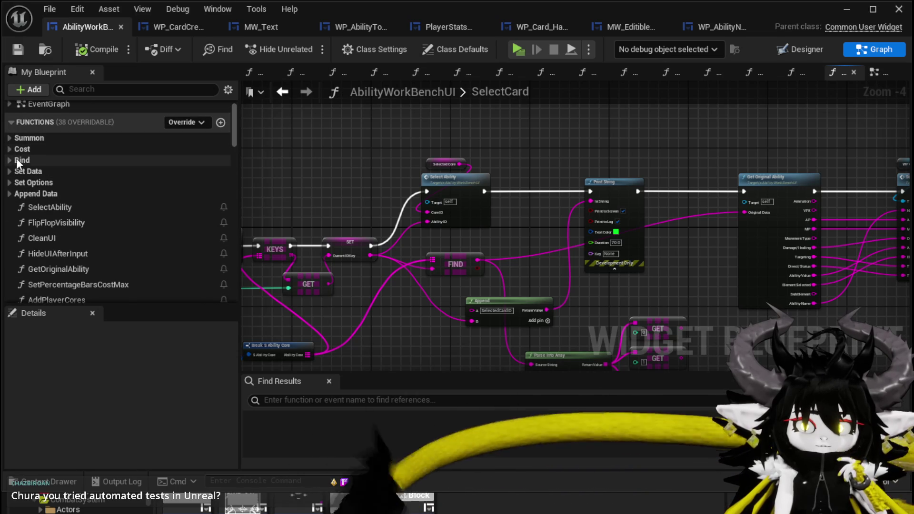
Open the BindEvent function from the Bind group and add a WP_CardCreation reference node.
{"action": "left_click", "coordinate": [11, 160]}
{"action": "double_click", "coordinate": [76, 174]}
{"action": "mouse_move", "coordinate": [881, 252]}
{"action": "left_mouse_down"}
{"action": "mouse_move", "coordinate": [633, 265]}
{"action": "mouse_move", "coordinate": [771, 273]}
{"action": "left_mouse_up"}
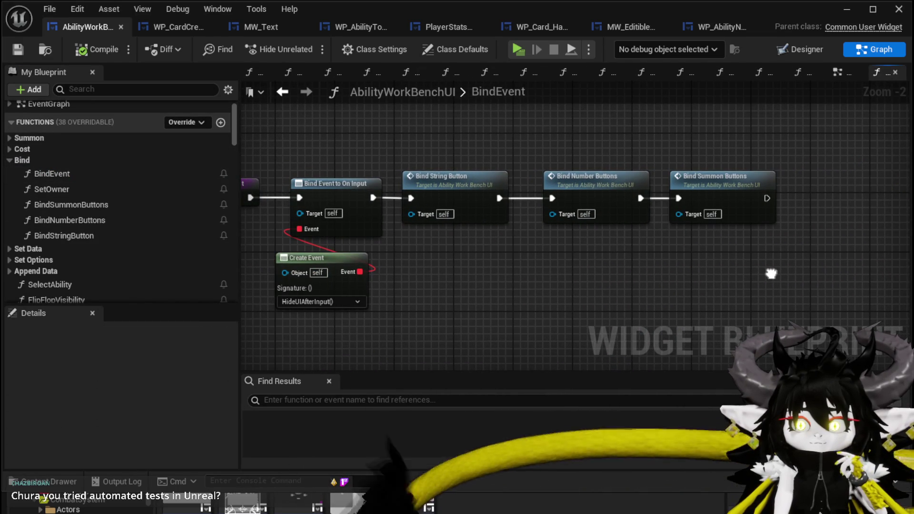
{"action": "scroll", "coordinate": [79, 234], "scroll_direction": "down", "scroll_amount": 15}
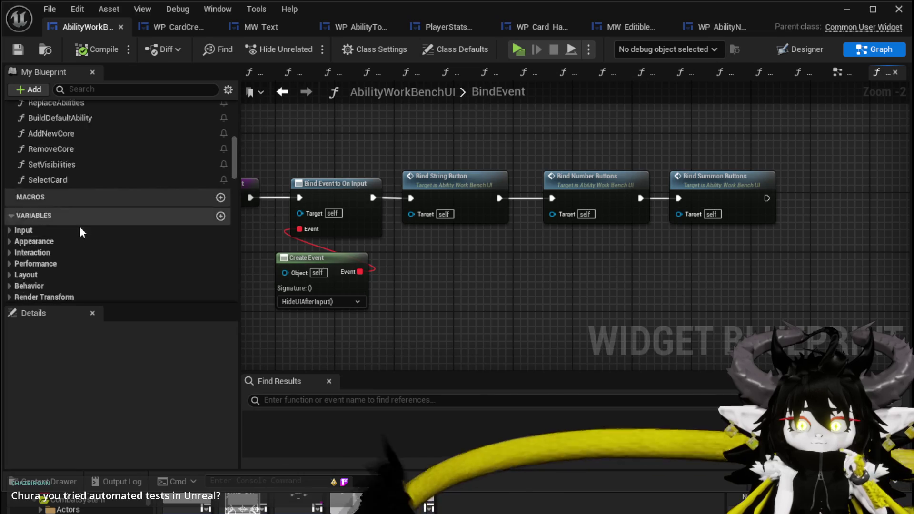
{"action": "scroll", "coordinate": [81, 227], "scroll_direction": "up", "scroll_amount": 5}
{"action": "scroll", "coordinate": [82, 230], "scroll_direction": "down", "scroll_amount": 10}
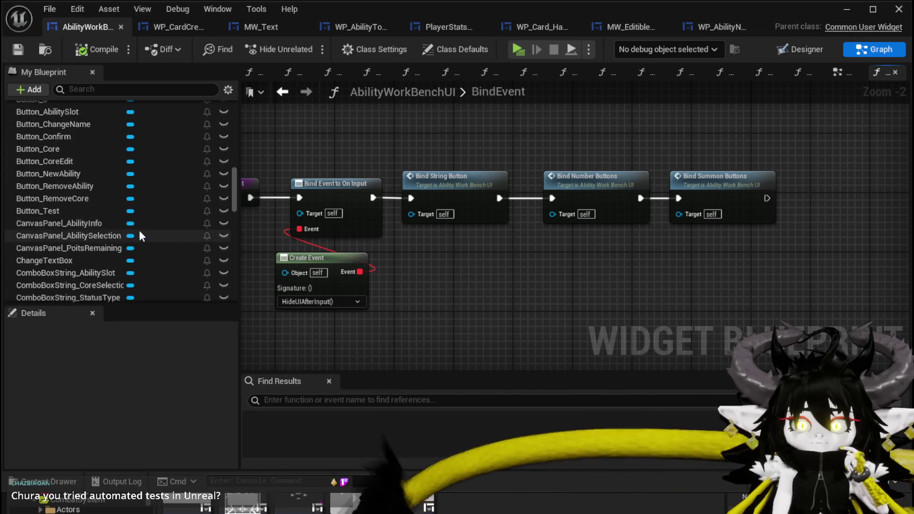
{"action": "scroll", "coordinate": [142, 231], "scroll_direction": "down", "scroll_amount": 5}
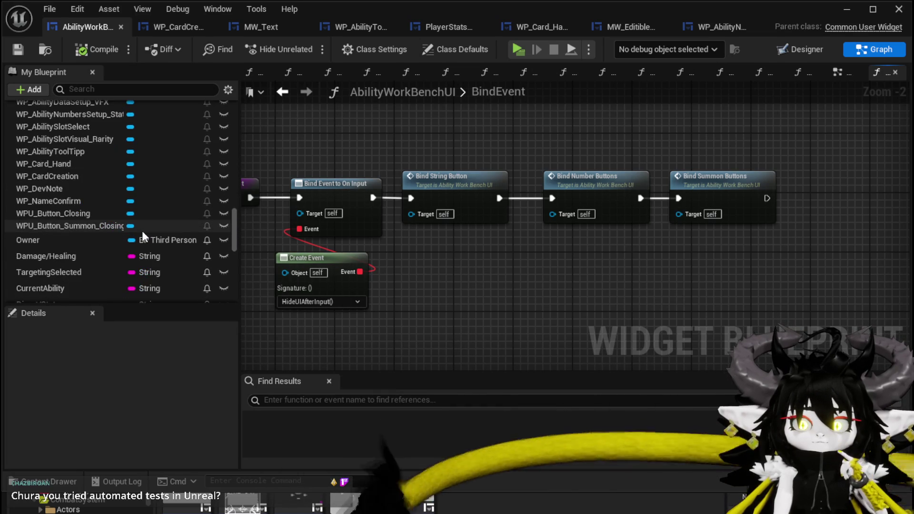
{"action": "scroll", "coordinate": [142, 231], "scroll_direction": "up", "scroll_amount": 1}
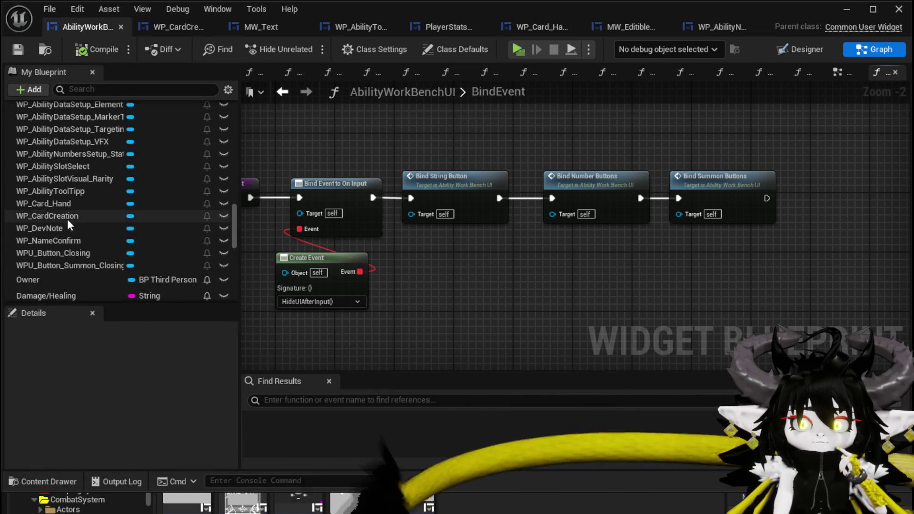
{"action": "left_click_drag", "start_coordinate": [67, 216], "coordinate": [593, 108]}
Add a Bind Event to On Press node from the WP_CardCreation reference.
{"action": "mouse_move", "coordinate": [706, 119]}
{"action": "left_mouse_down"}
{"action": "mouse_move", "coordinate": [556, 161]}
{"action": "mouse_move", "coordinate": [668, 184]}
{"action": "left_mouse_up"}
{"action": "type", "text": "B"}
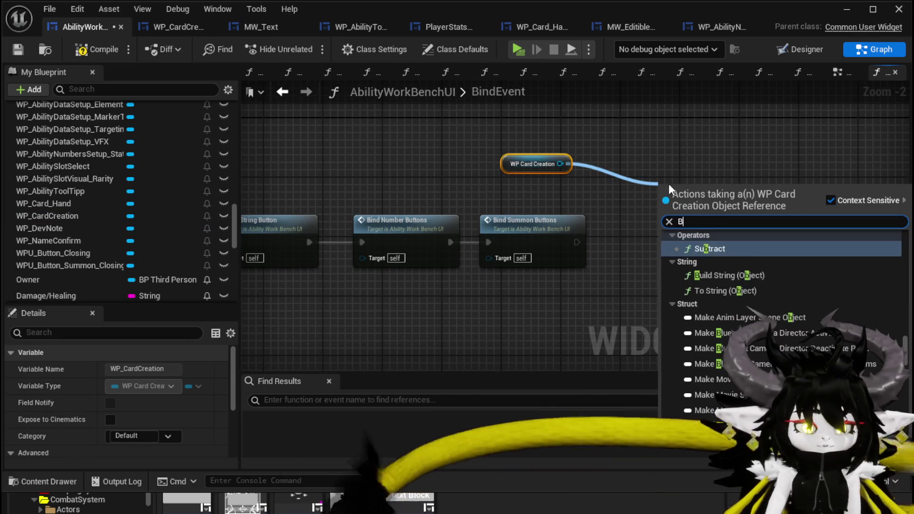
{"action": "type", "text": "ind on Pre"}
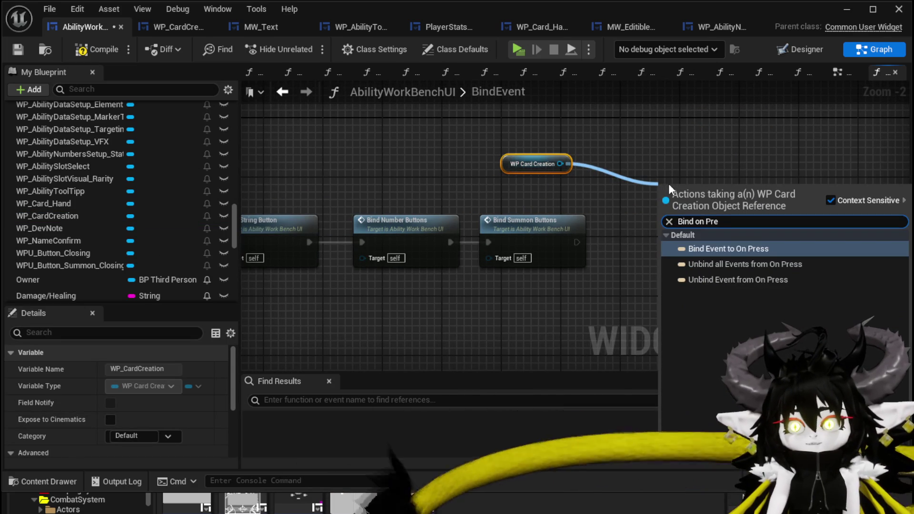
{"action": "left_click", "coordinate": [742, 249]}
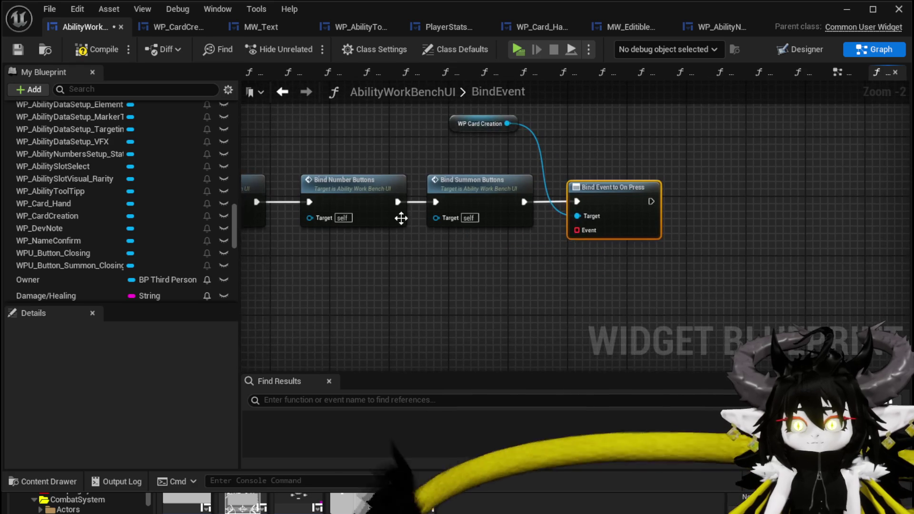
{"action": "scroll", "coordinate": [136, 177], "scroll_direction": "up", "scroll_amount": 10}
{"action": "scroll", "coordinate": [137, 177], "scroll_direction": "up", "scroll_amount": 4}
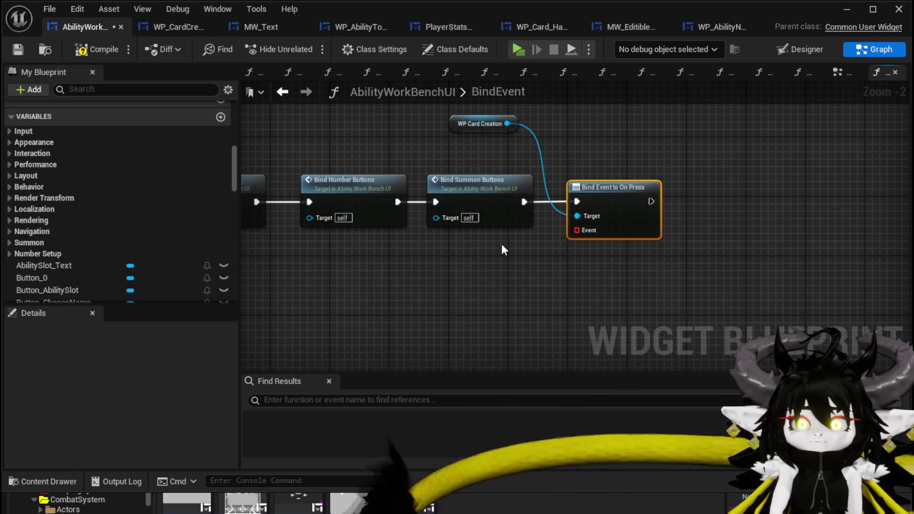
Wire a Create Event node to its Event pin and generate a matching function.
{"action": "left_click_drag", "start_coordinate": [578, 236], "coordinate": [585, 281]}
{"action": "type", "text": "crea"}
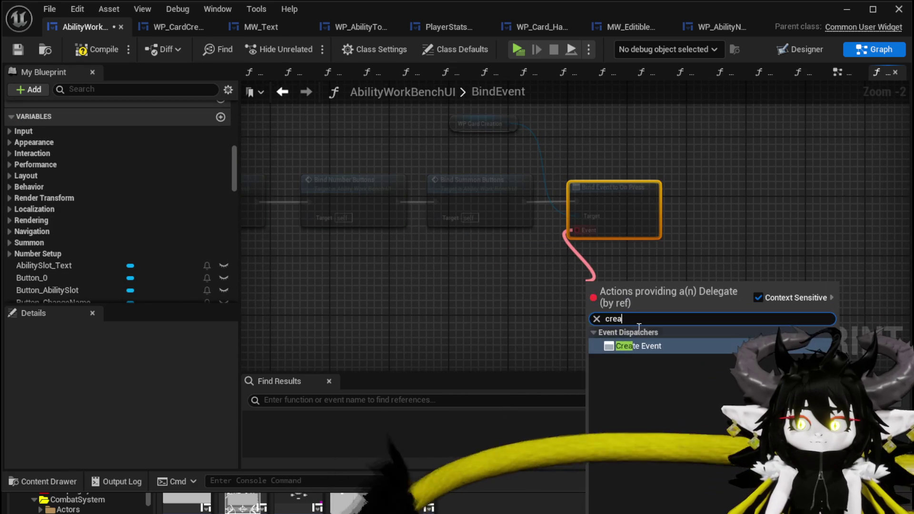
{"action": "left_click", "coordinate": [642, 346]}
{"action": "left_click", "coordinate": [577, 327]}
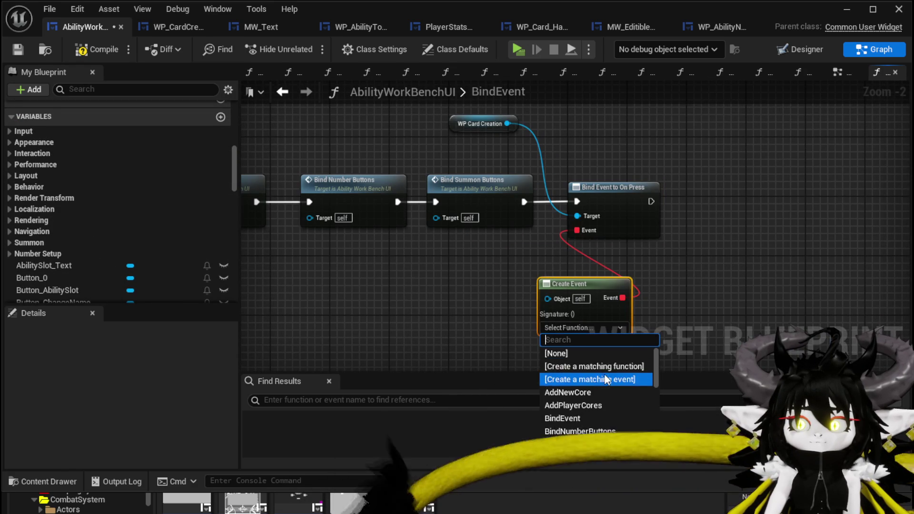
{"action": "key", "text": "Escape"}
{"action": "scroll", "coordinate": [44, 178], "scroll_direction": "up", "scroll_amount": 3}
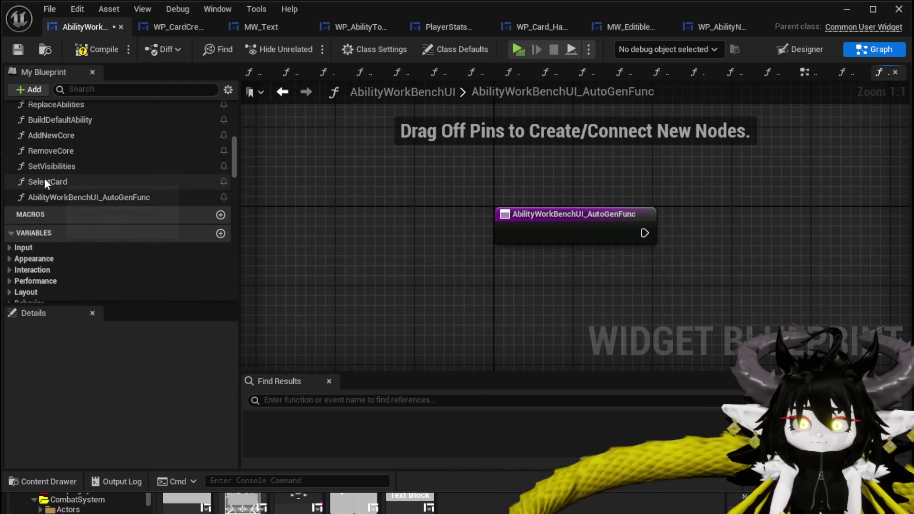
Rename AbilityWorkBenchUI_AutoGenFunc to SelectChangeMP and save the AbilityWorkBenchUI blueprint.
{"action": "right_click", "coordinate": [82, 195]}
{"action": "left_click", "coordinate": [133, 245]}
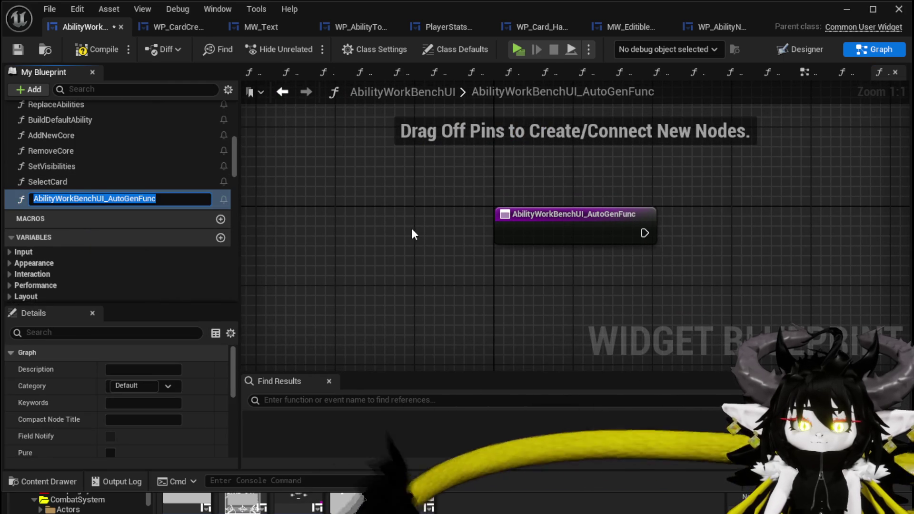
{"action": "type", "text": "SelectM"}
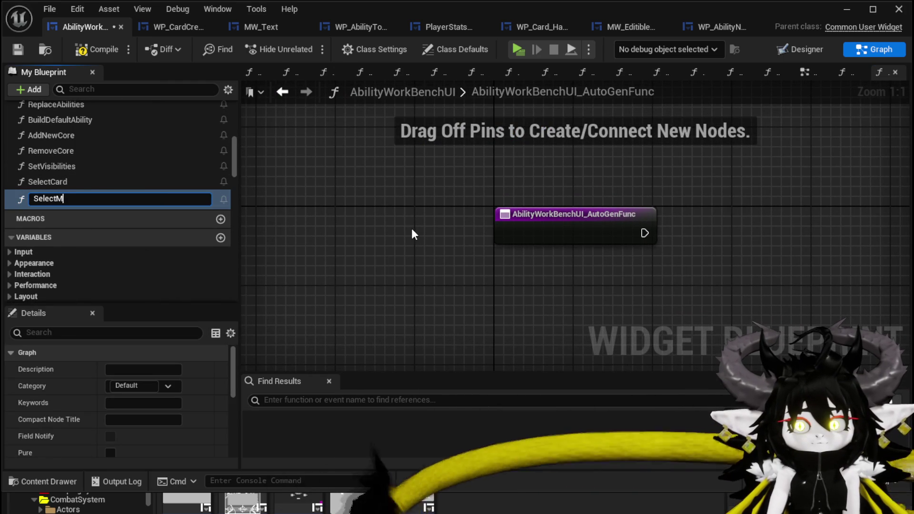
{"action": "key", "text": "BackSpace"}
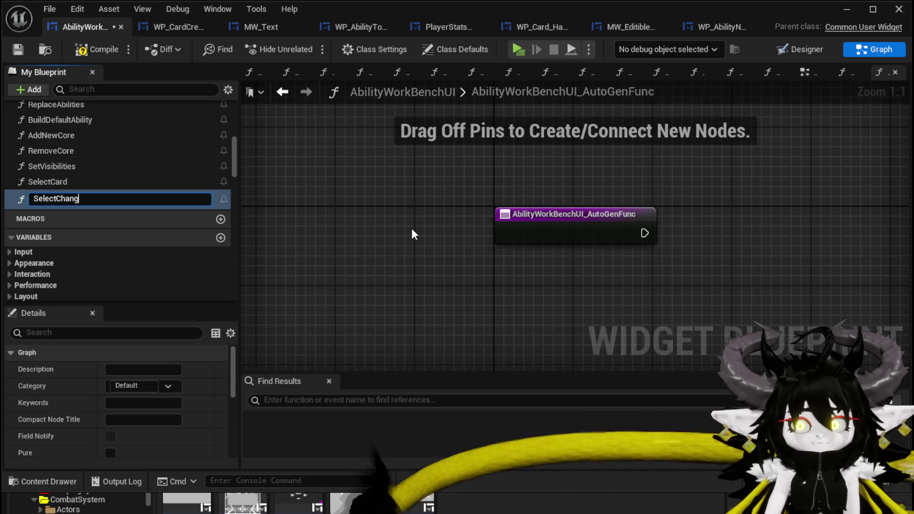
{"action": "type", "text": "eMP"}
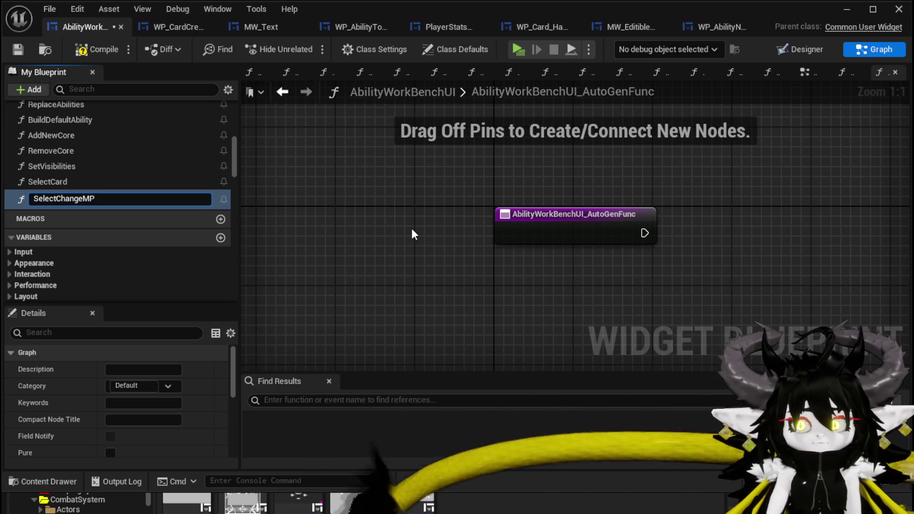
{"action": "key", "text": "Return"}
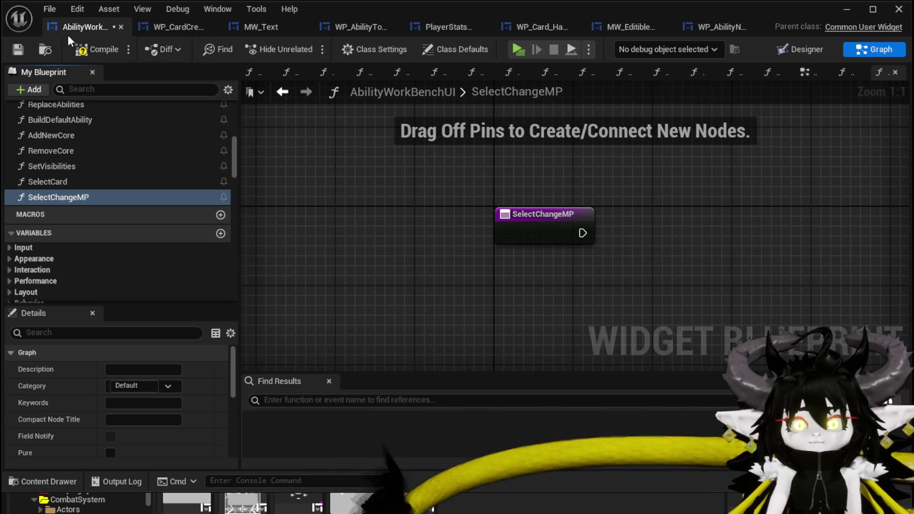
{"action": "left_click", "coordinate": [13, 50]}
{"action": "scroll", "coordinate": [98, 121], "scroll_direction": "up", "scroll_amount": 10}
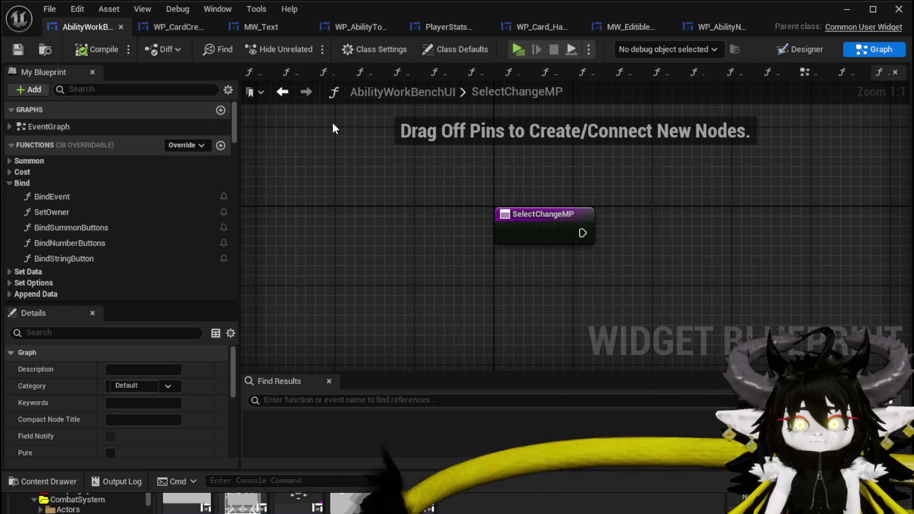
Place an MW Editible Number widget on the card's top image, resize it, and save.
{"action": "left_click", "coordinate": [799, 50]}
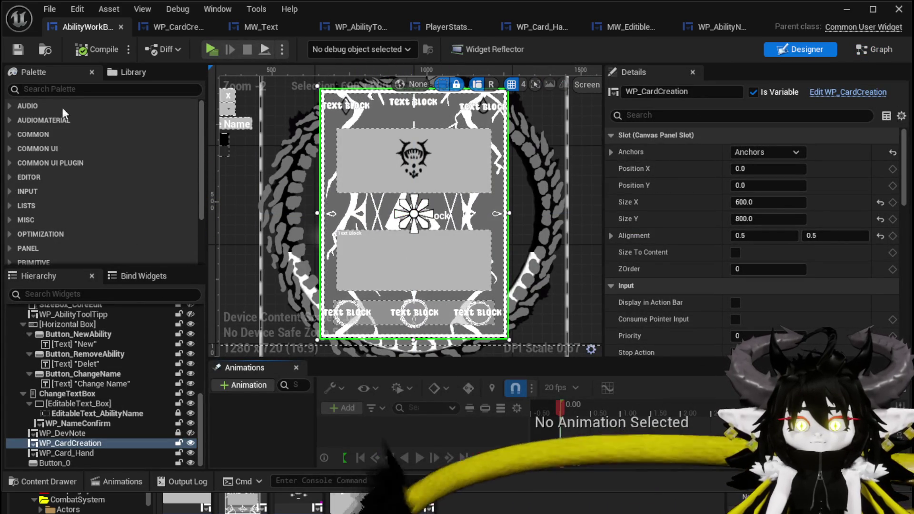
{"action": "left_click", "coordinate": [57, 90]}
{"action": "type", "text": "E"}
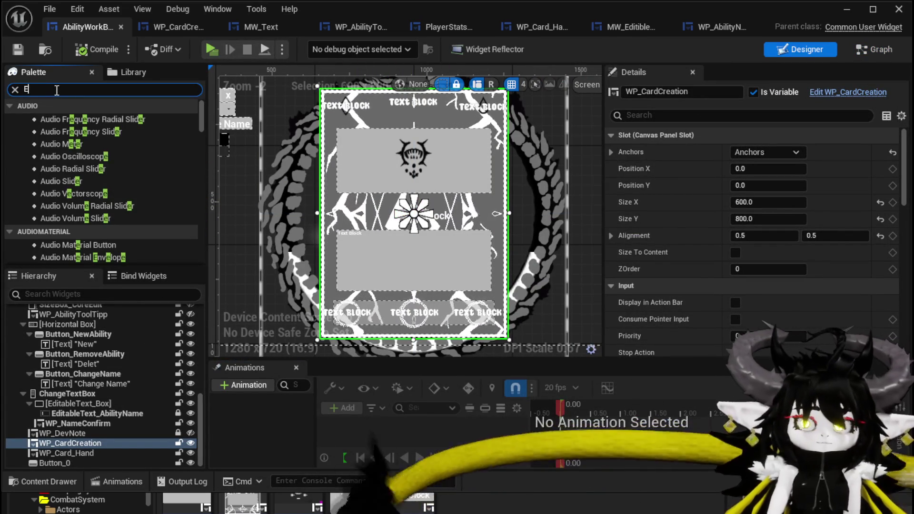
{"action": "type", "text": "diti"}
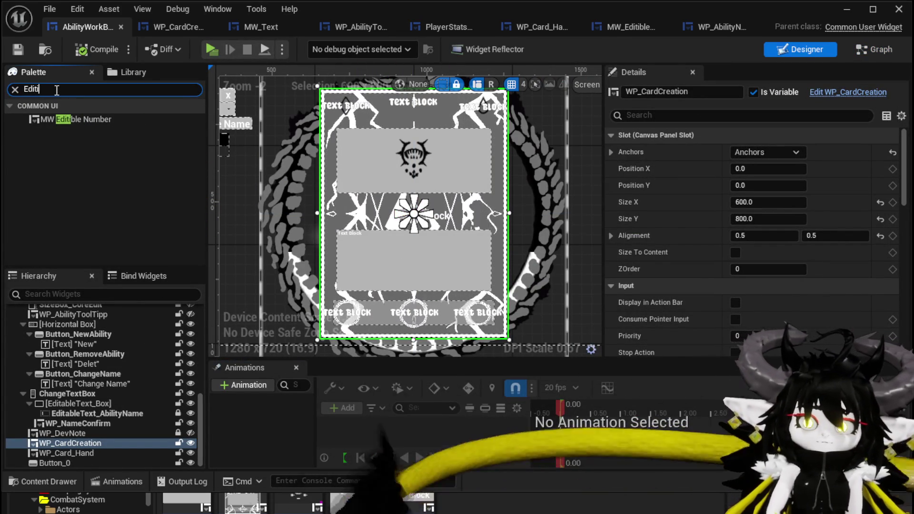
{"action": "left_click_drag", "start_coordinate": [115, 120], "coordinate": [449, 209]}
{"action": "mouse_move", "coordinate": [371, 199]}
{"action": "left_mouse_down"}
{"action": "mouse_move", "coordinate": [486, 205]}
{"action": "mouse_move", "coordinate": [463, 202]}
{"action": "mouse_move", "coordinate": [420, 238]}
{"action": "left_mouse_up"}
{"action": "left_click_drag", "start_coordinate": [373, 193], "coordinate": [374, 213]}
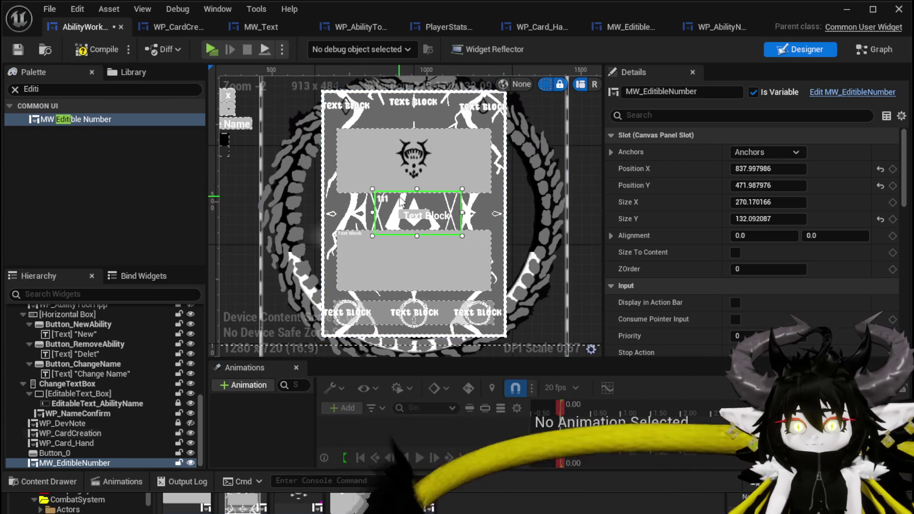
{"action": "mouse_move", "coordinate": [411, 204]}
{"action": "left_mouse_down"}
{"action": "mouse_move", "coordinate": [411, 141]}
{"action": "mouse_move", "coordinate": [407, 150]}
{"action": "left_mouse_up"}
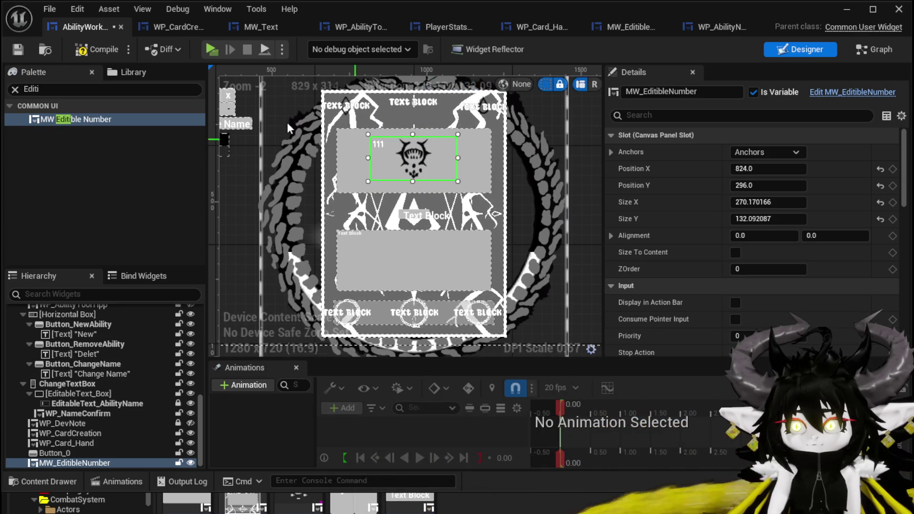
{"action": "left_click", "coordinate": [18, 49]}
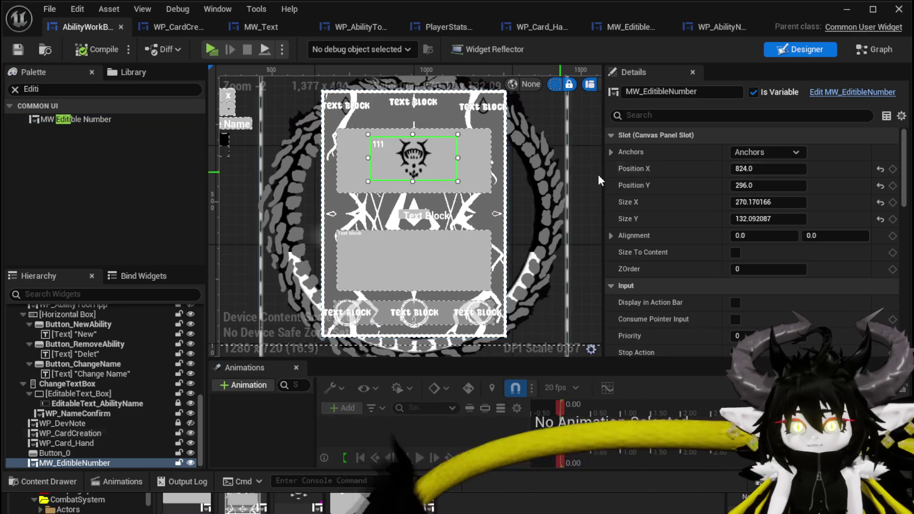
Set the number widget's Visibility to Collapsed, then compile and save.
{"action": "scroll", "coordinate": [800, 203], "scroll_direction": "down", "scroll_amount": 10}
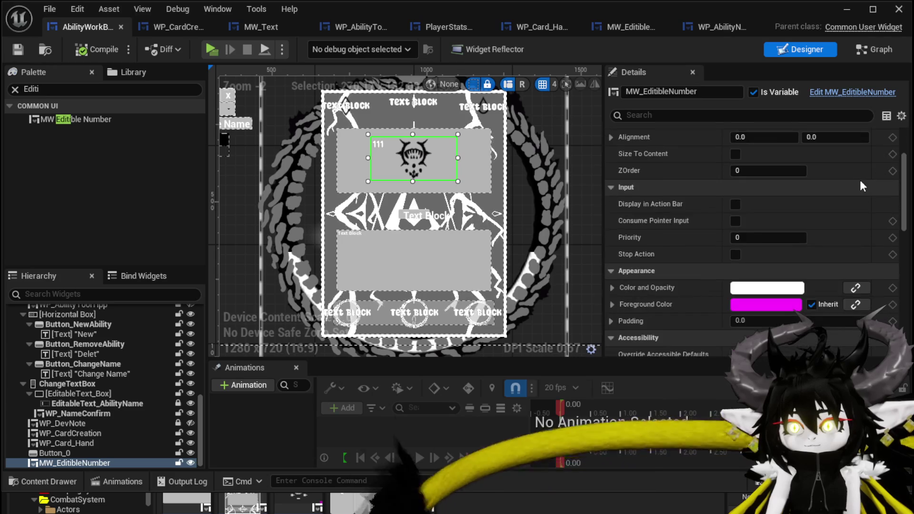
{"action": "left_click", "coordinate": [781, 321]}
{"action": "left_click", "coordinate": [767, 343]}
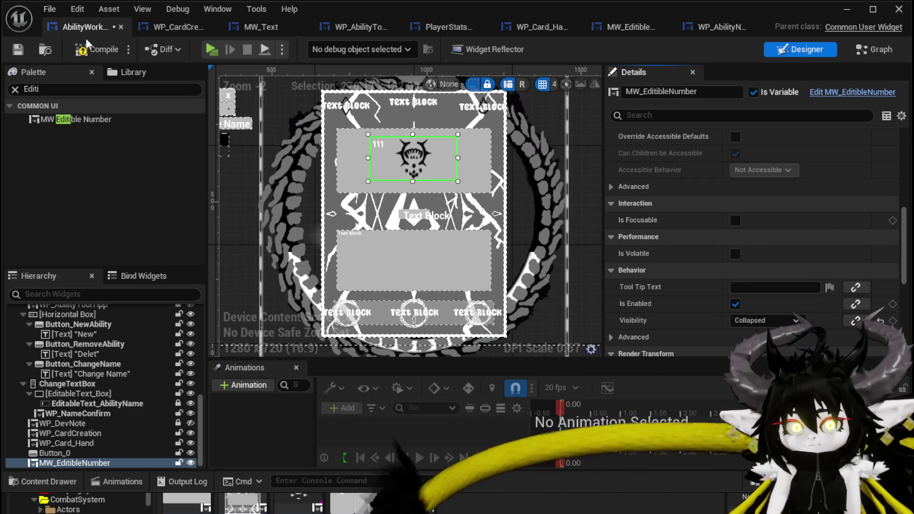
{"action": "left_click", "coordinate": [20, 49]}
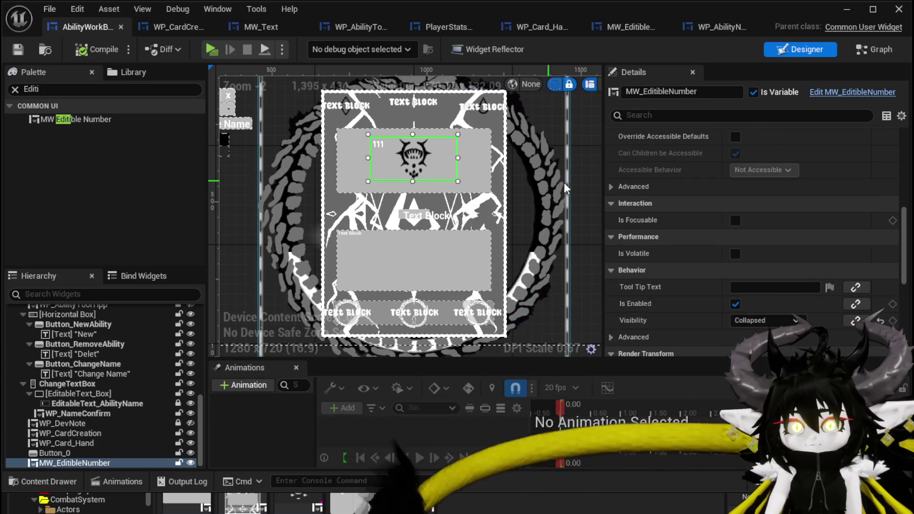
{"action": "scroll", "coordinate": [707, 248], "scroll_direction": "up", "scroll_amount": 3}
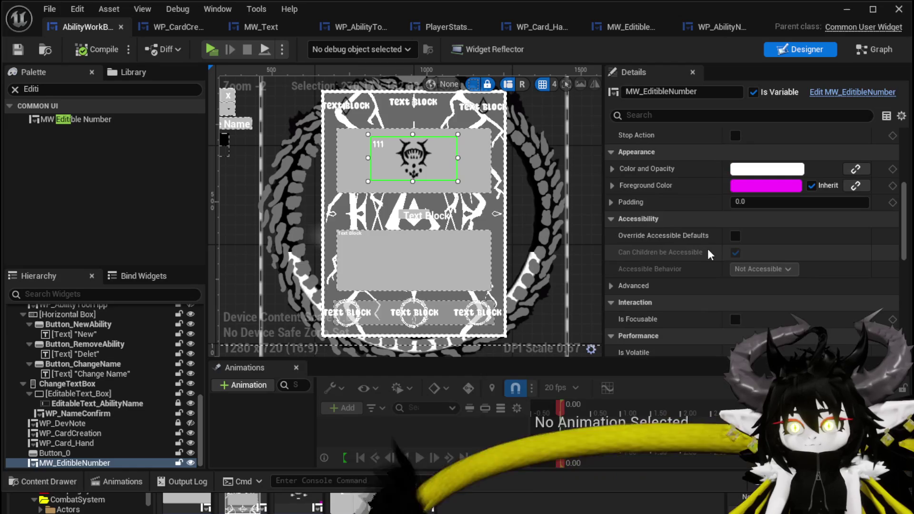
{"action": "scroll", "coordinate": [704, 242], "scroll_direction": "down", "scroll_amount": 5}
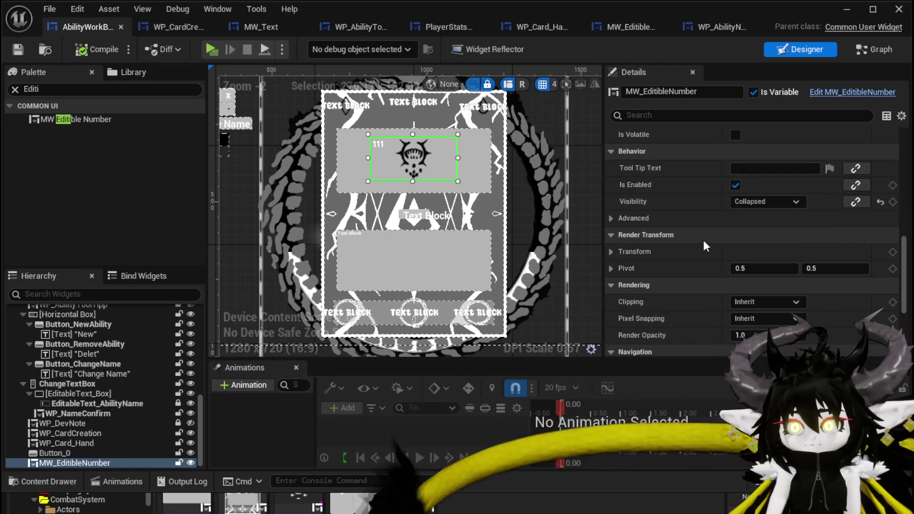
{"action": "left_click", "coordinate": [640, 27]}
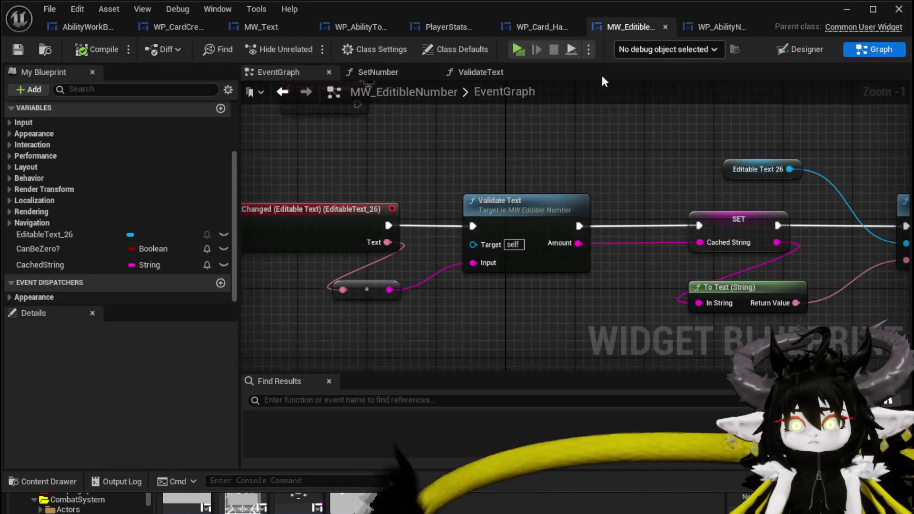
Wrap EditableText_26 in a Border in the MW_EditibleNumber layout.
{"action": "left_click", "coordinate": [789, 50]}
{"action": "left_click", "coordinate": [70, 93]}
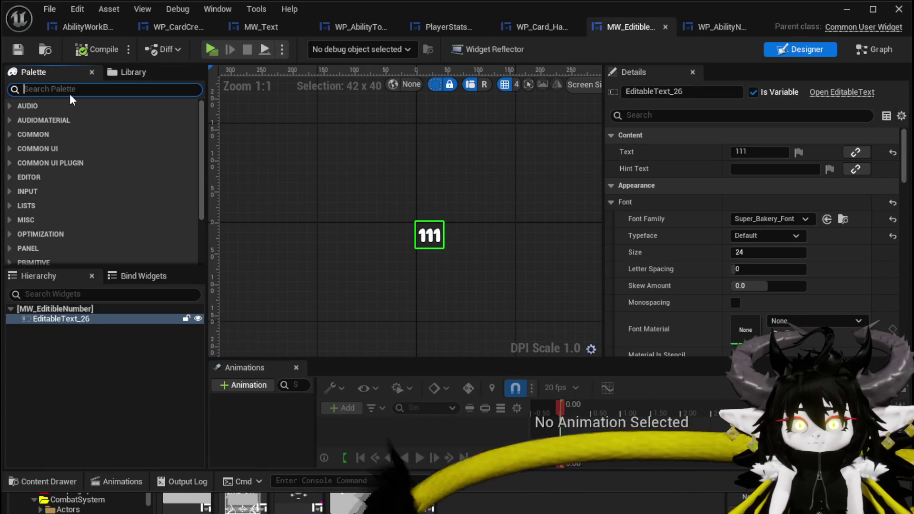
{"action": "type", "text": "Bo"}
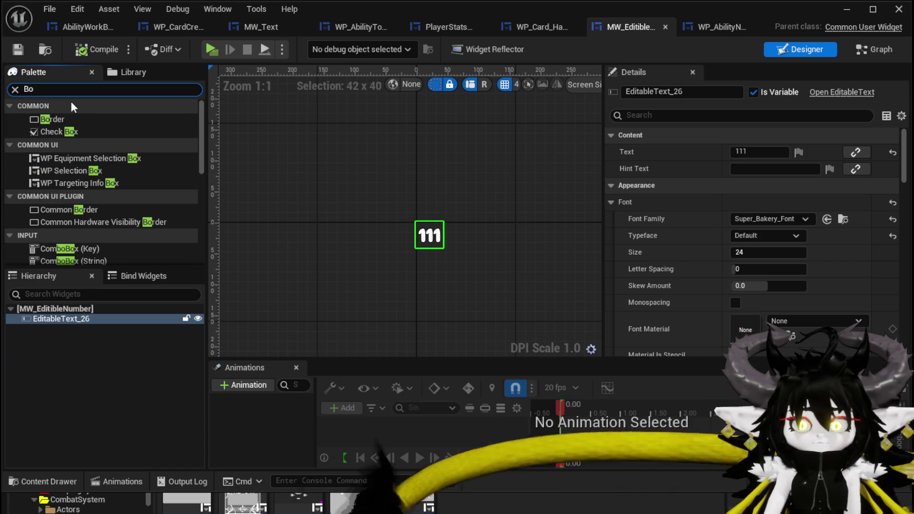
{"action": "right_click", "coordinate": [66, 318]}
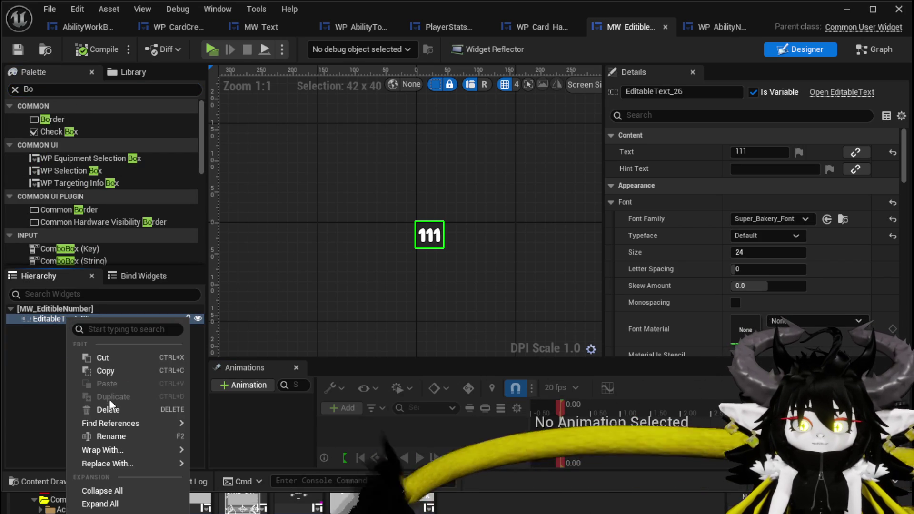
{"action": "mouse_move", "coordinate": [113, 448]}
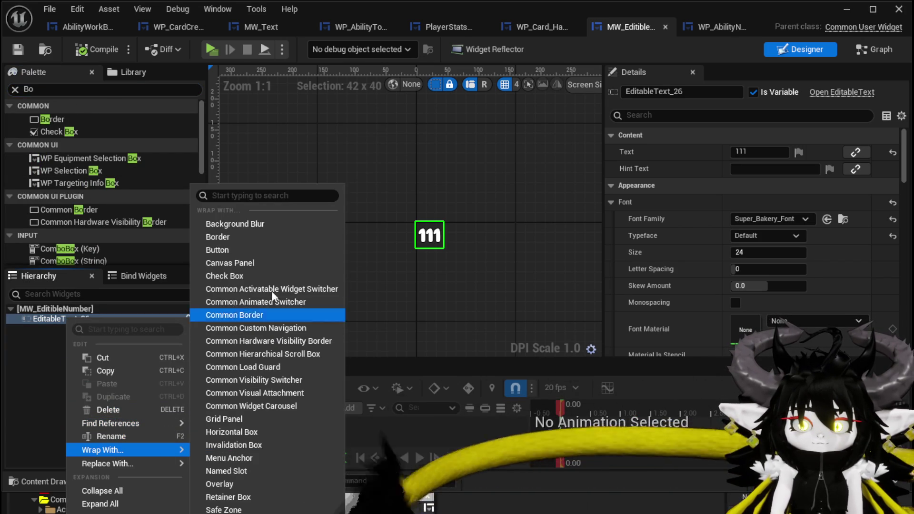
{"action": "left_click", "coordinate": [254, 235]}
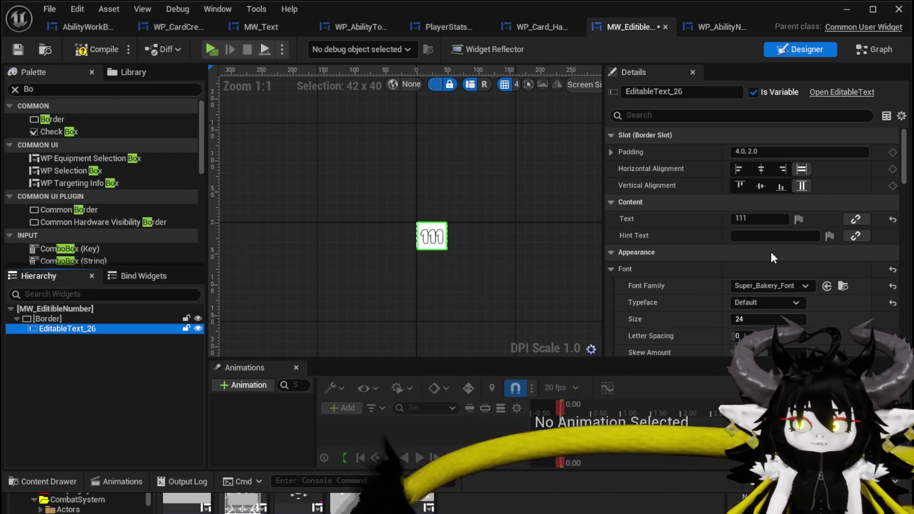
Give the Border a grey brush colour and compile the number widget.
{"action": "scroll", "coordinate": [750, 233], "scroll_direction": "down", "scroll_amount": 4}
{"action": "left_click", "coordinate": [48, 319]}
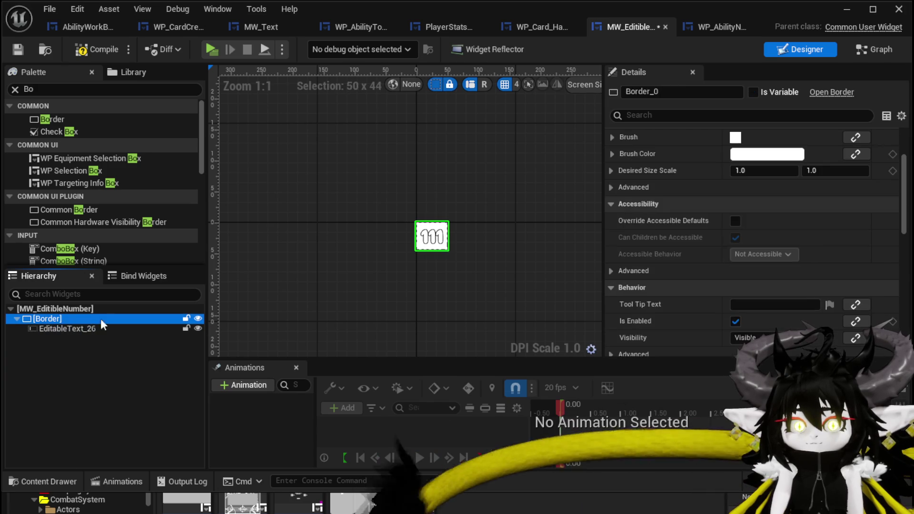
{"action": "scroll", "coordinate": [697, 239], "scroll_direction": "up", "scroll_amount": 2}
{"action": "scroll", "coordinate": [745, 219], "scroll_direction": "down", "scroll_amount": 10}
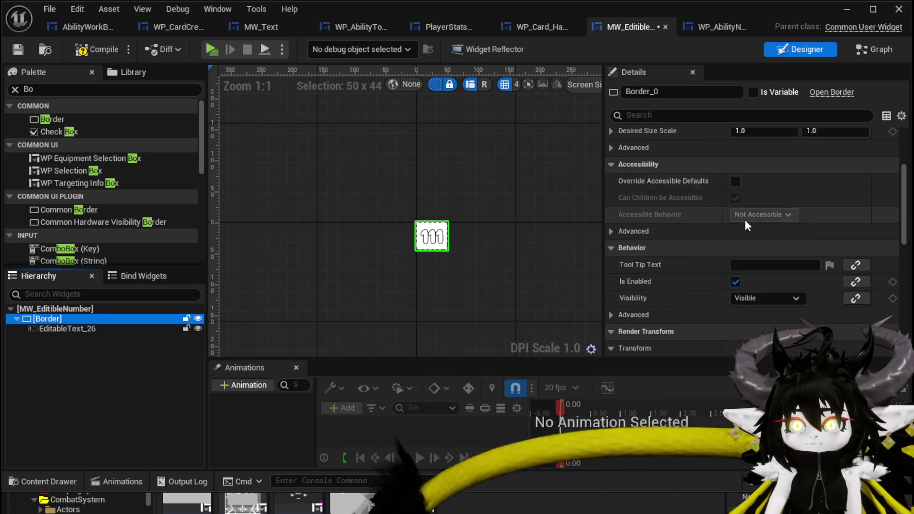
{"action": "scroll", "coordinate": [745, 219], "scroll_direction": "up", "scroll_amount": 10}
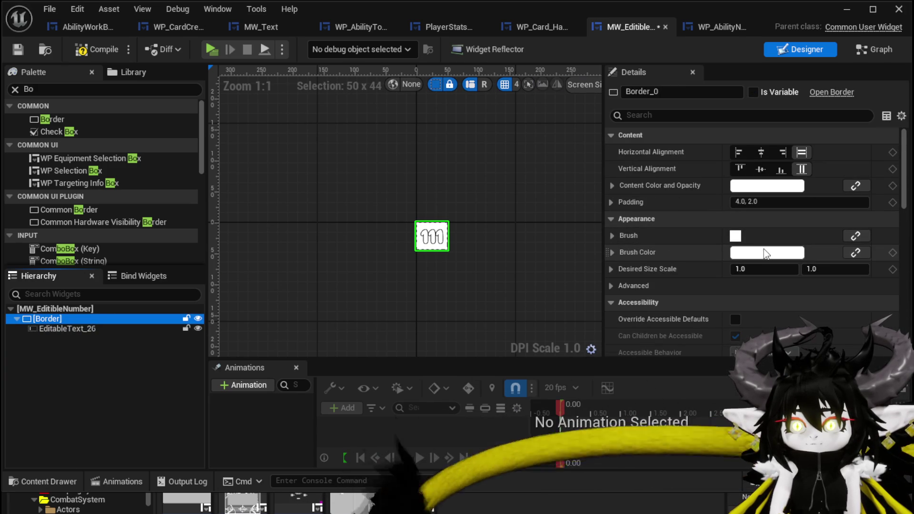
{"action": "left_click", "coordinate": [765, 253]}
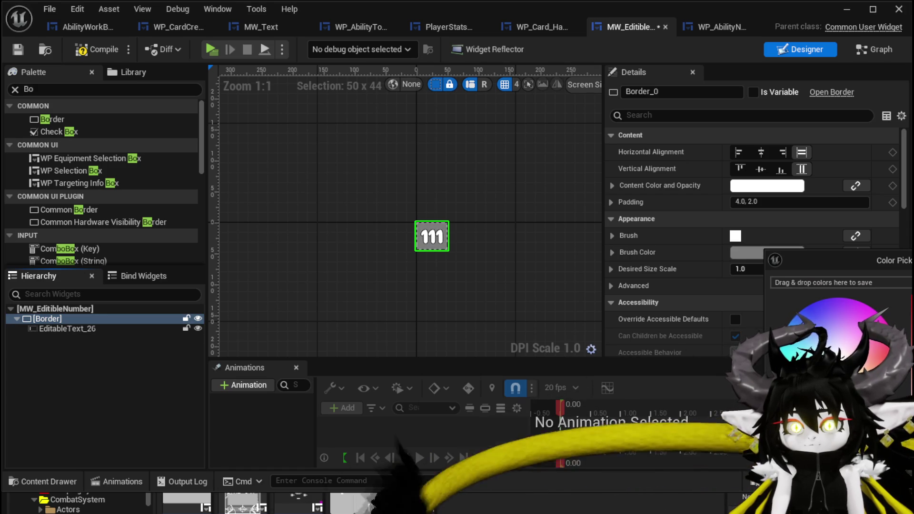
{"action": "left_click", "coordinate": [681, 246]}
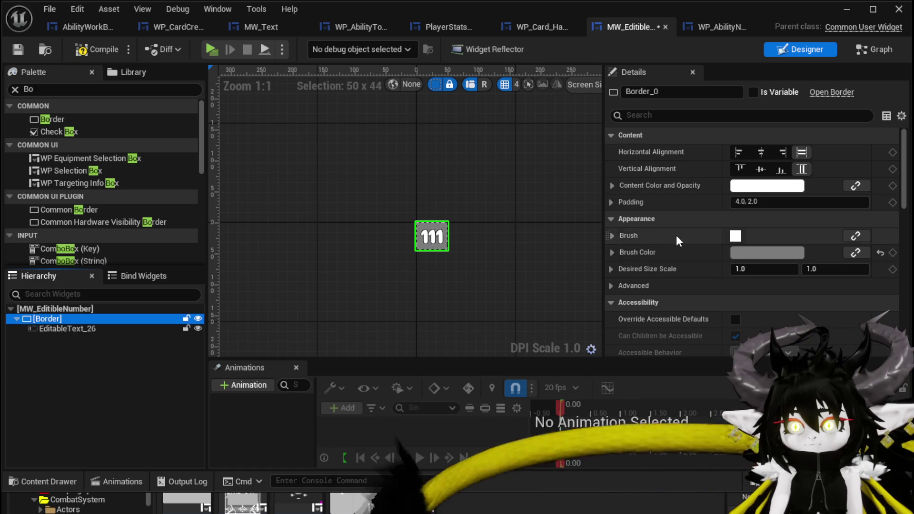
{"action": "left_click", "coordinate": [73, 51]}
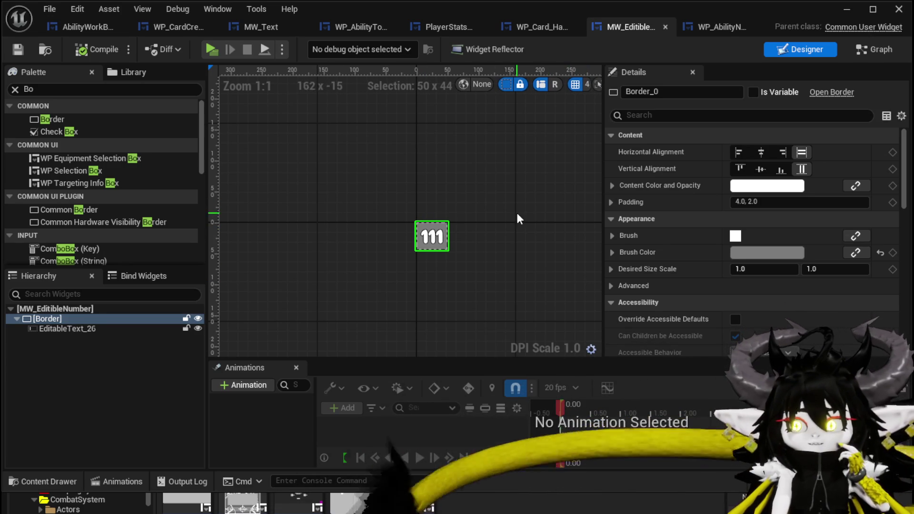
{"action": "left_click", "coordinate": [718, 29]}
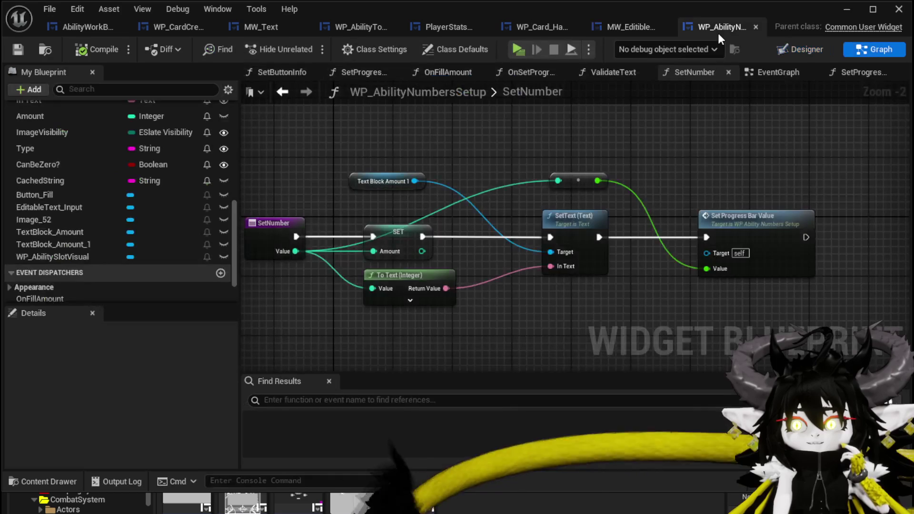
Cycle through the open blueprint tabs back to the MW_EditibleNumber layout.
{"action": "left_click", "coordinate": [169, 30]}
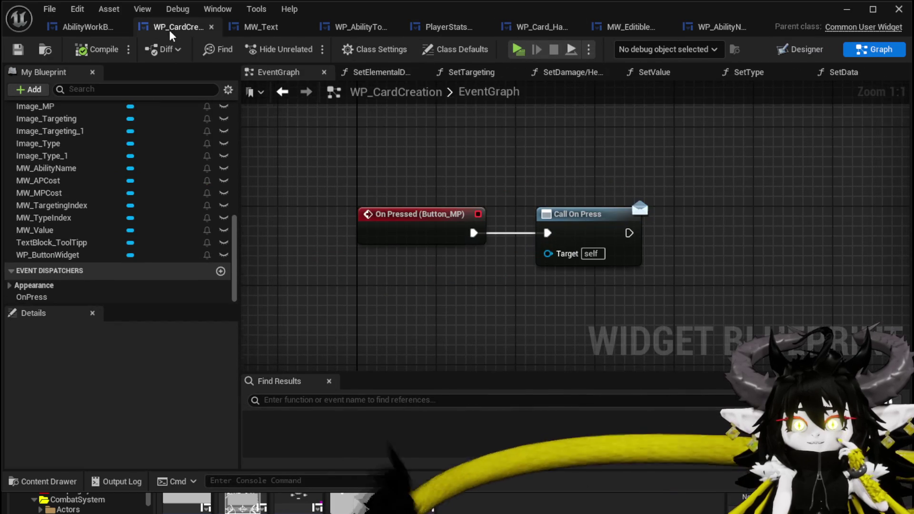
{"action": "left_click", "coordinate": [95, 29]}
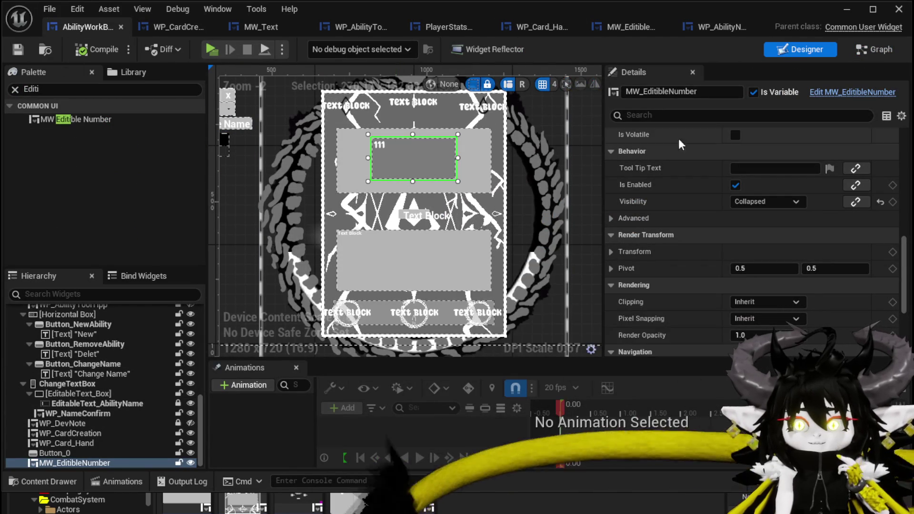
{"action": "left_click", "coordinate": [714, 26]}
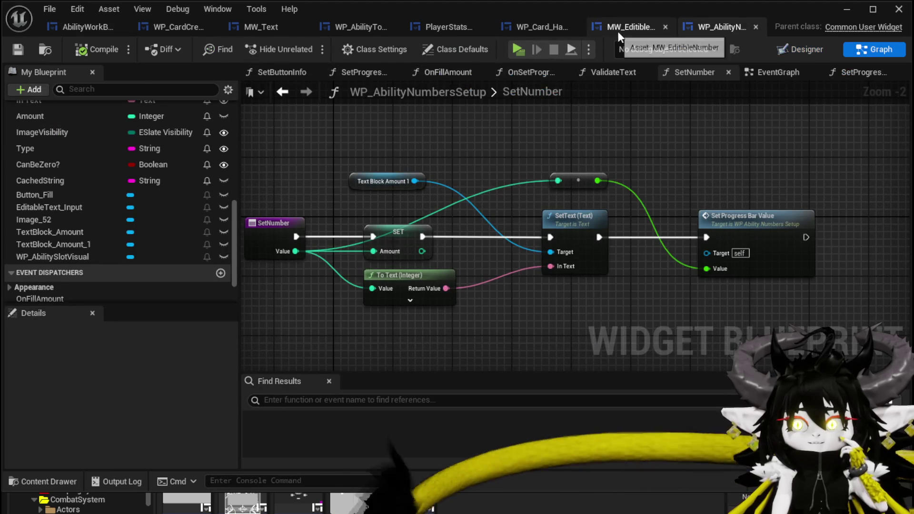
{"action": "left_click", "coordinate": [618, 28]}
Set EditableText_26's Justification to Center, then compile and save the number widget.
{"action": "left_click", "coordinate": [426, 238]}
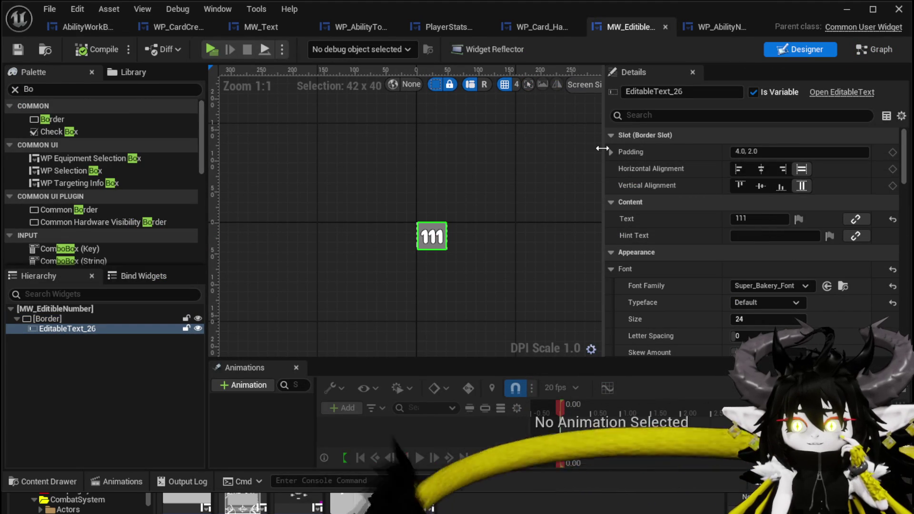
{"action": "scroll", "coordinate": [676, 192], "scroll_direction": "down", "scroll_amount": 10}
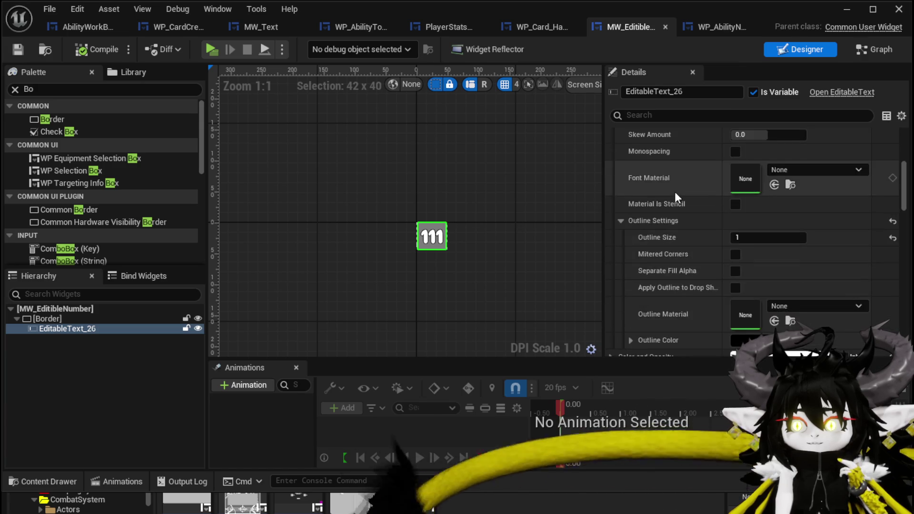
{"action": "scroll", "coordinate": [675, 192], "scroll_direction": "down", "scroll_amount": 6}
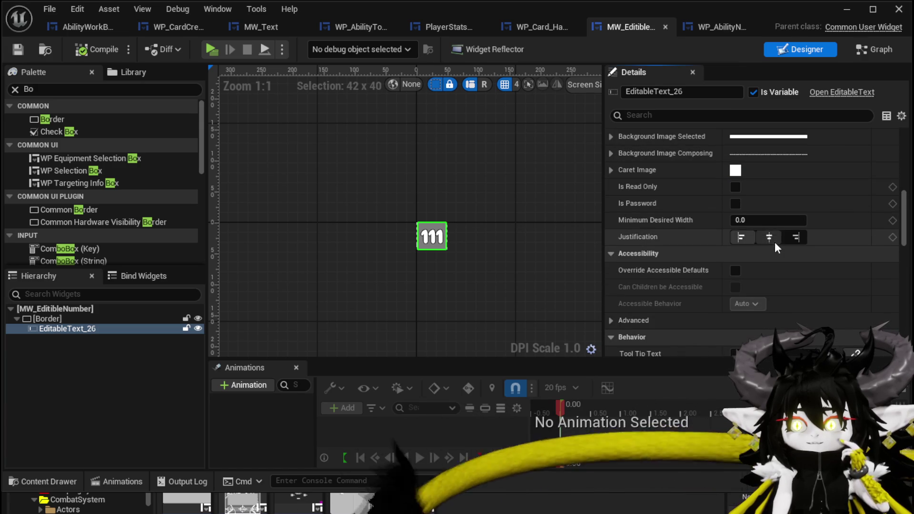
{"action": "left_click", "coordinate": [775, 242]}
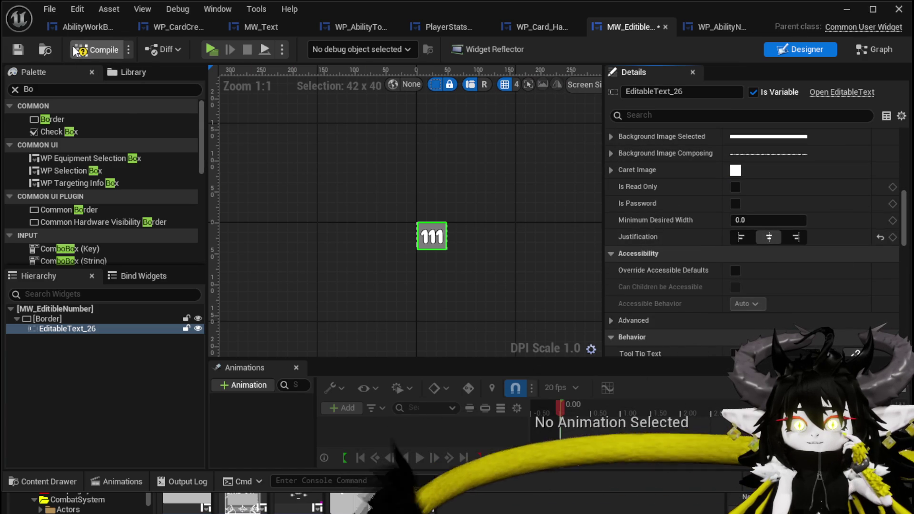
{"action": "left_click", "coordinate": [17, 48]}
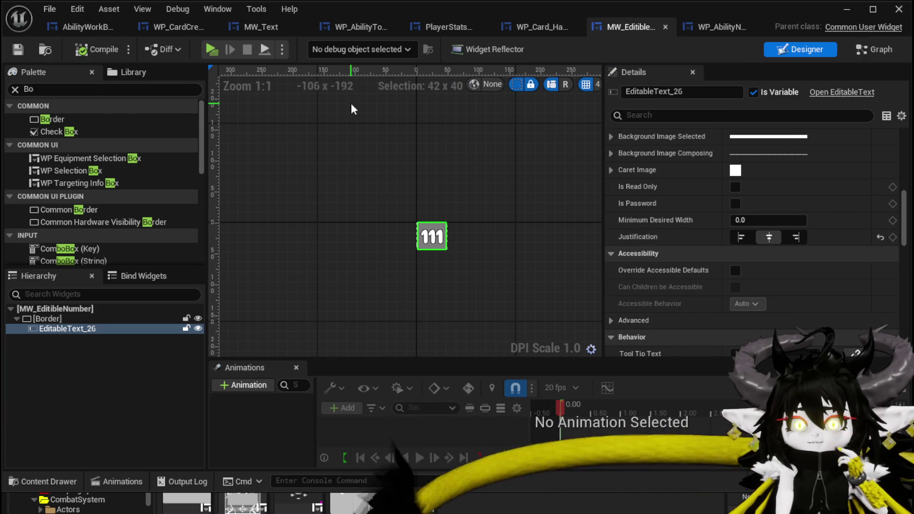
{"action": "left_click", "coordinate": [86, 26]}
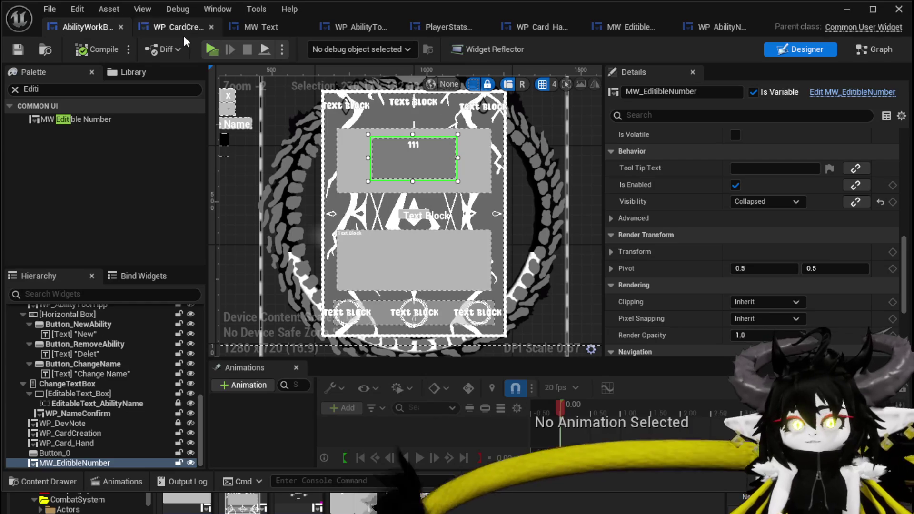
In the graph, find 'Editi' and place a MW_EditibleNumber getter node.
{"action": "left_click", "coordinate": [862, 53]}
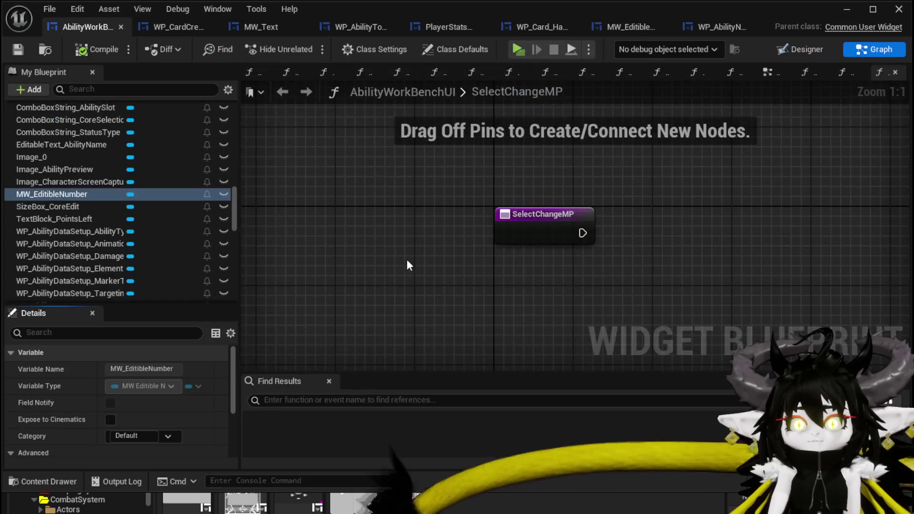
{"action": "scroll", "coordinate": [89, 169], "scroll_direction": "up", "scroll_amount": 10}
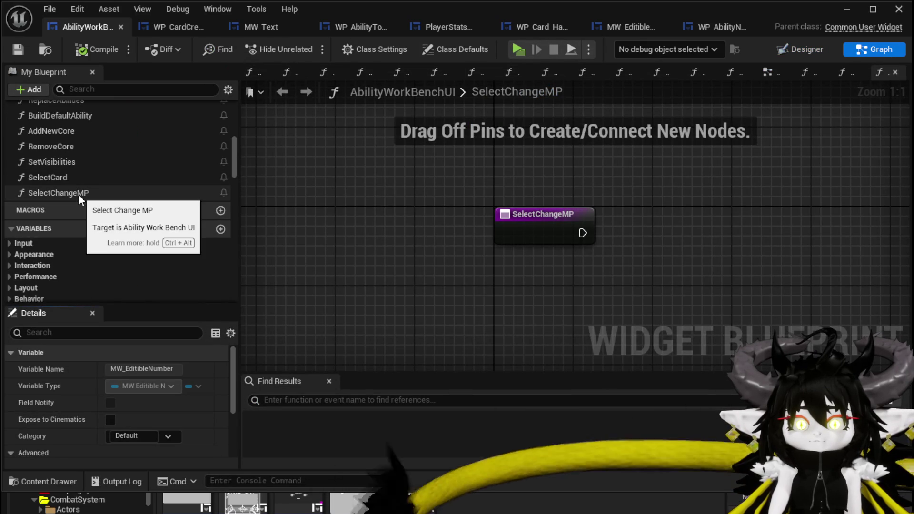
{"action": "scroll", "coordinate": [110, 211], "scroll_direction": "down", "scroll_amount": 10}
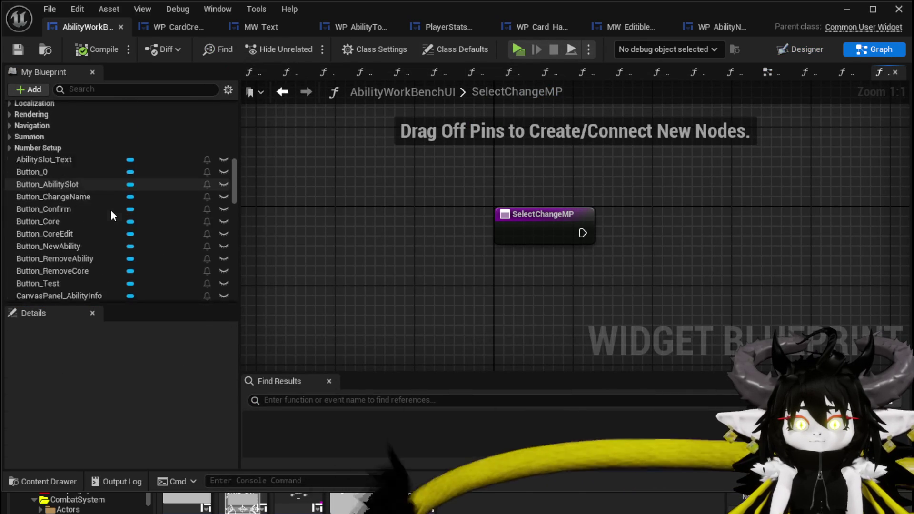
{"action": "scroll", "coordinate": [110, 211], "scroll_direction": "down", "scroll_amount": 5}
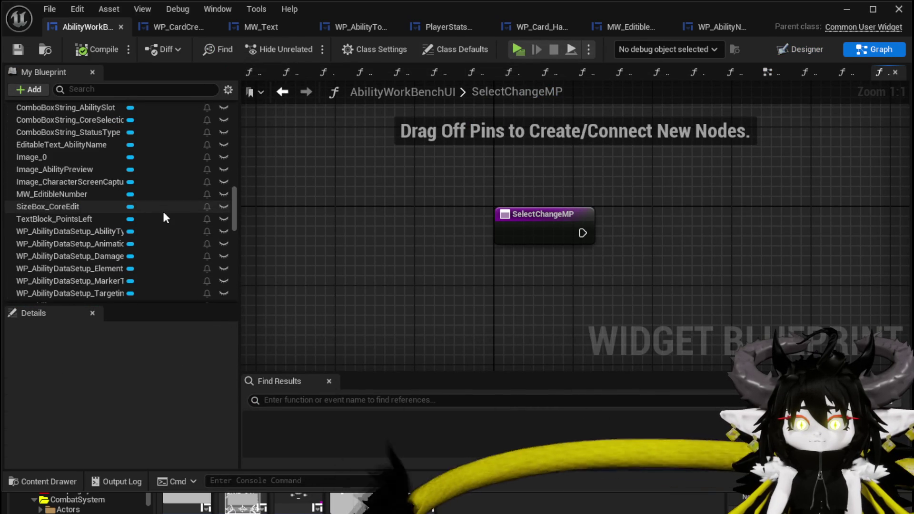
{"action": "left_click", "coordinate": [117, 89]}
{"action": "type", "text": "Editi"}
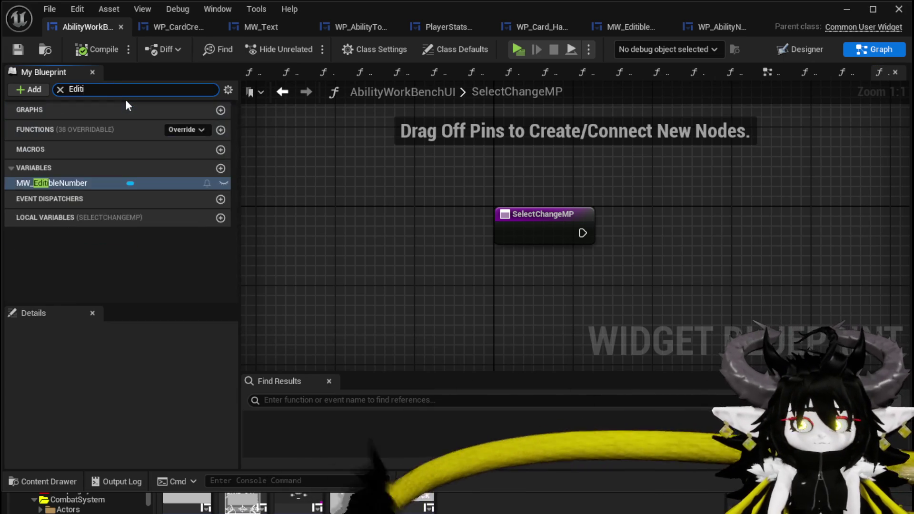
{"action": "left_click_drag", "start_coordinate": [65, 181], "coordinate": [639, 197]}
{"action": "left_click", "coordinate": [696, 221]}
Add Set Visibility for MW_EditibleNumber and wire it to SelectChangeMP's execution.
{"action": "left_click_drag", "start_coordinate": [568, 186], "coordinate": [612, 226]}
{"action": "type", "text": "Set"}
{"action": "type", "text": "isi"}
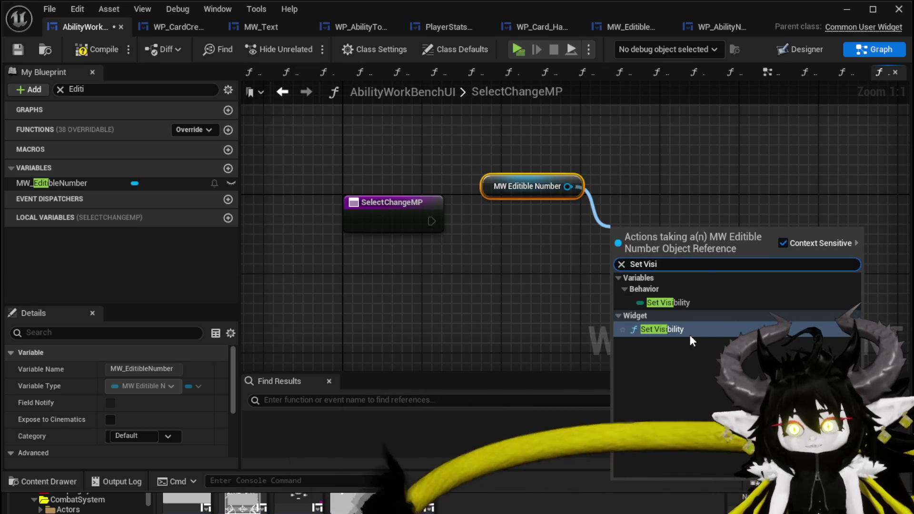
{"action": "left_click", "coordinate": [660, 329]}
{"action": "left_click_drag", "start_coordinate": [431, 221], "coordinate": [624, 260]}
{"action": "left_click_drag", "start_coordinate": [659, 261], "coordinate": [669, 222]}
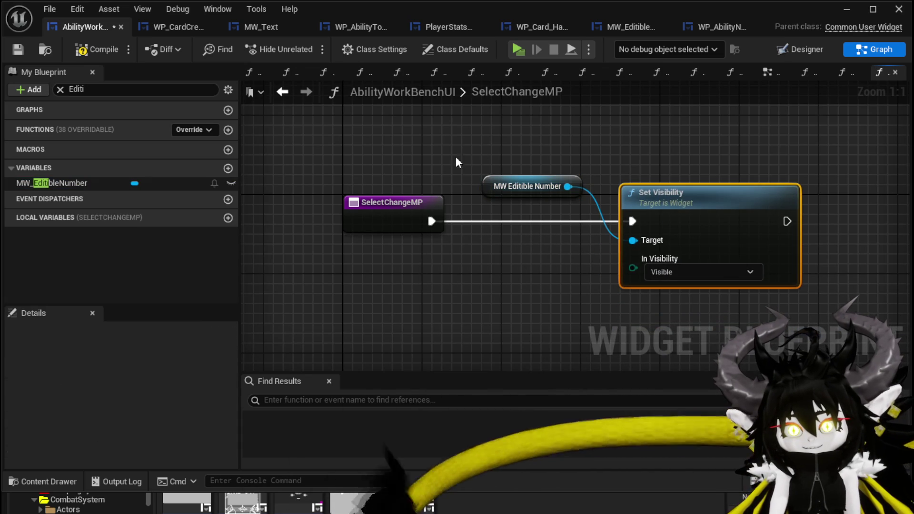
{"action": "left_click_drag", "start_coordinate": [497, 187], "coordinate": [487, 157]}
Compile and save the AbilityWorkBenchUI blueprint.
{"action": "left_click", "coordinate": [79, 49]}
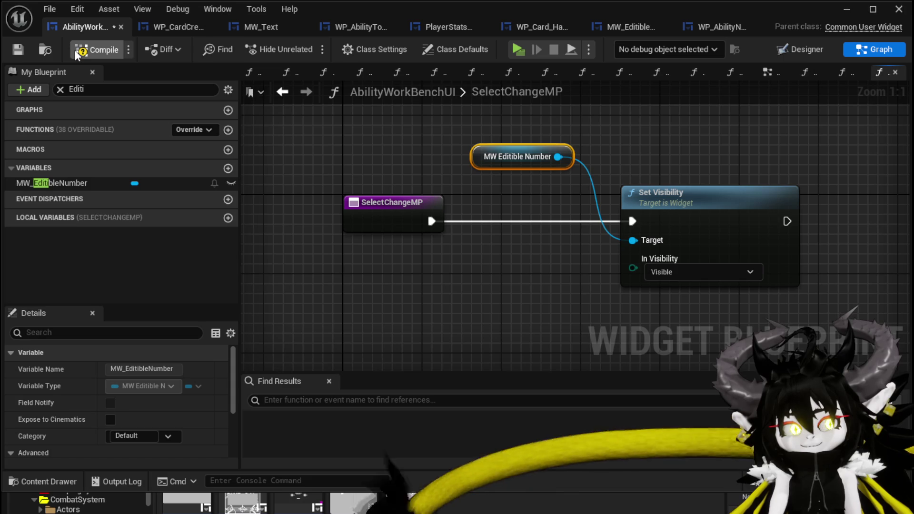
{"action": "left_click", "coordinate": [18, 49]}
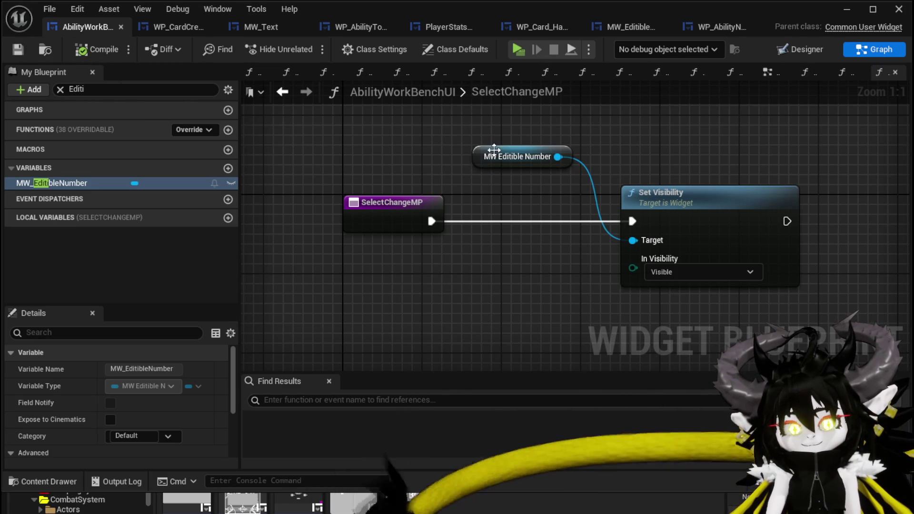
{"action": "left_click_drag", "start_coordinate": [525, 201], "coordinate": [475, 225]}
{"action": "left_click_drag", "start_coordinate": [676, 195], "coordinate": [671, 184]}
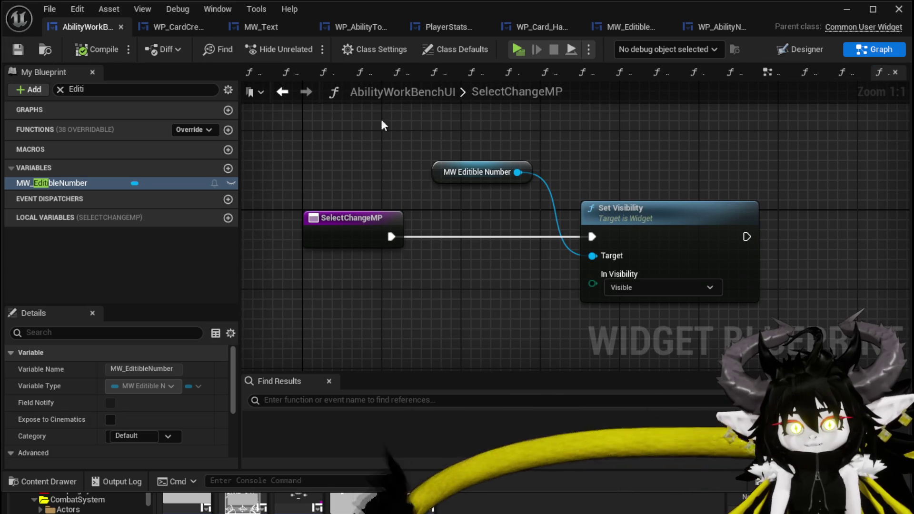
Return to the level editor and start a play-in-editor test.
{"action": "left_click", "coordinate": [164, 25]}
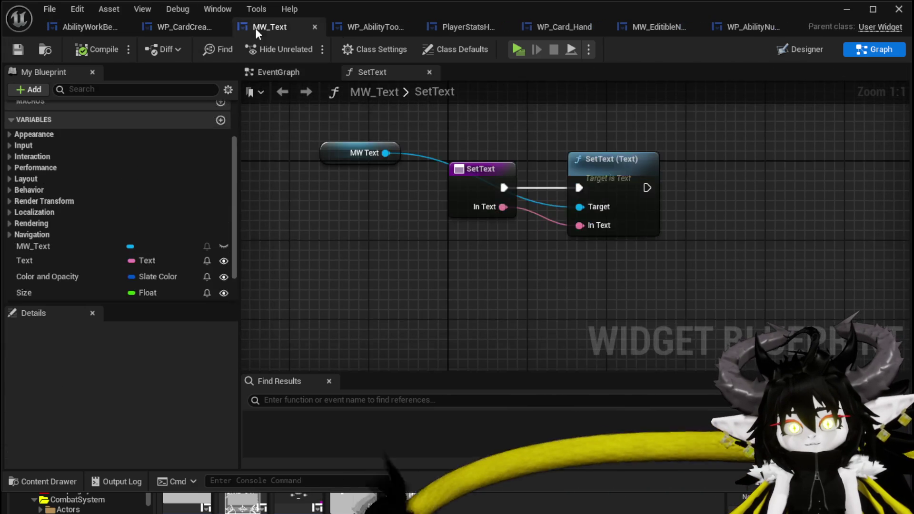
{"action": "left_click", "coordinate": [253, 27]}
{"action": "left_click", "coordinate": [176, 26]}
{"action": "left_click", "coordinate": [90, 26]}
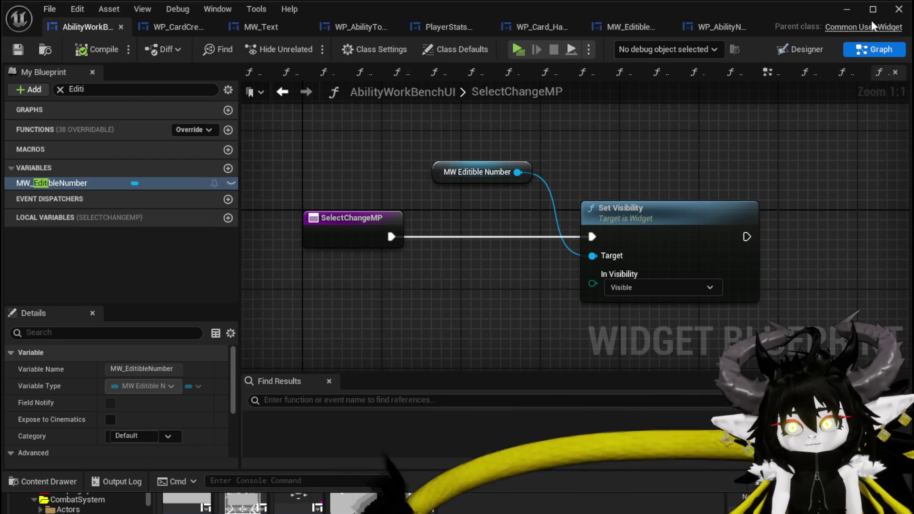
{"action": "left_click", "coordinate": [898, 9]}
{"action": "left_click", "coordinate": [308, 46]}
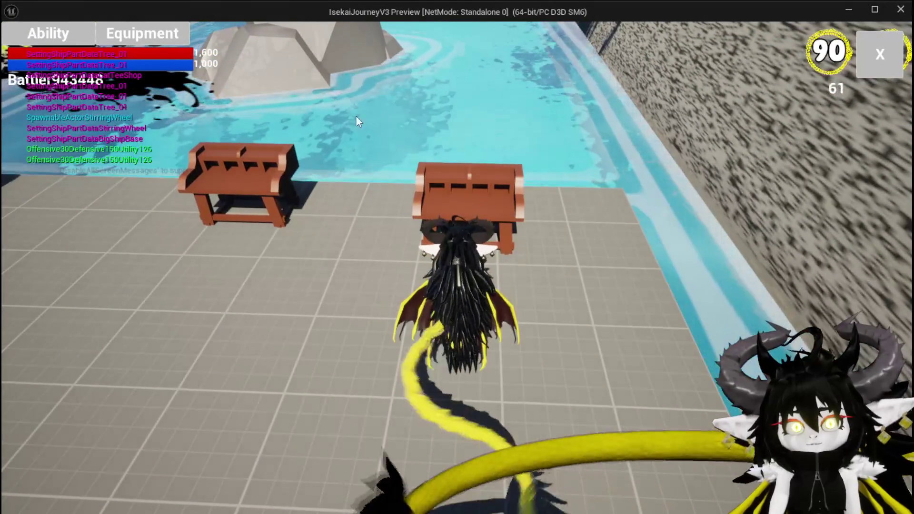
In play-in-editor, open the green Nature healing card, enter 2000, then stop the session.
{"action": "left_click", "coordinate": [125, 98]}
{"action": "left_click", "coordinate": [117, 115]}
{"action": "left_click", "coordinate": [115, 119]}
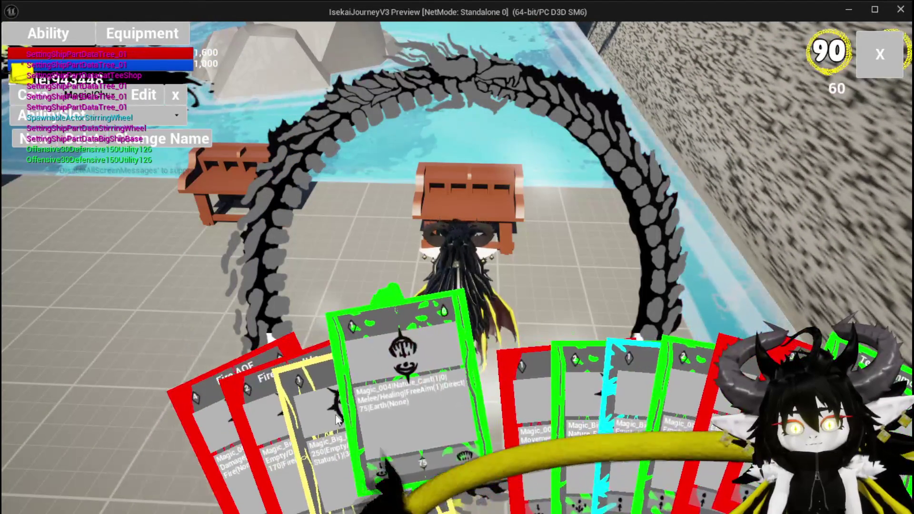
{"action": "left_click", "coordinate": [366, 410]}
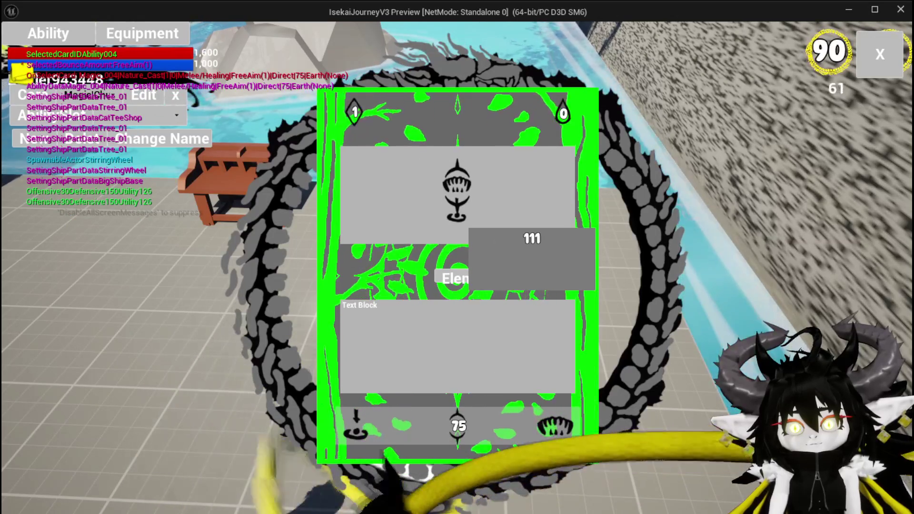
{"action": "type", "text": "2000"}
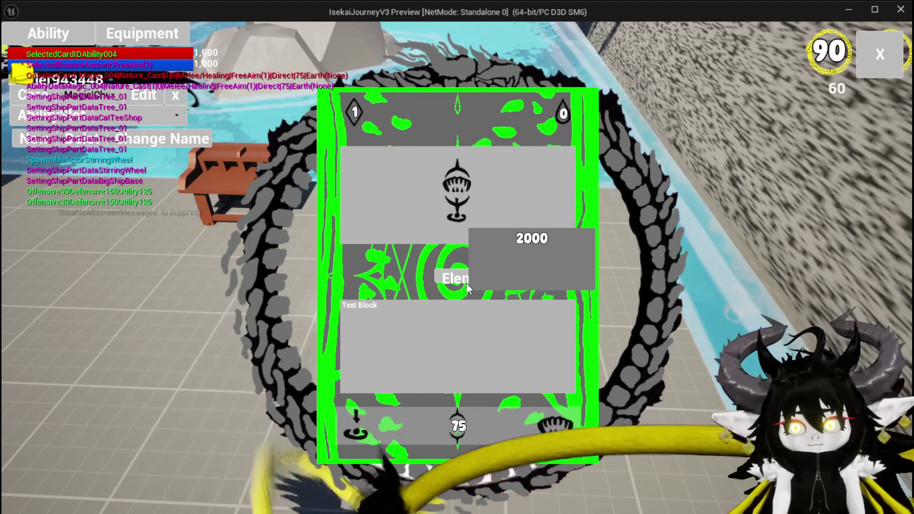
{"action": "key", "text": "Escape"}
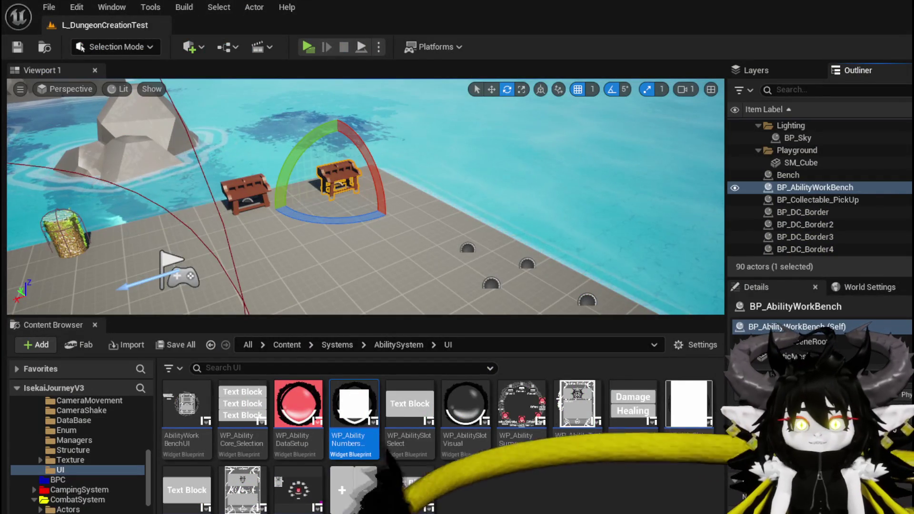
Save the level and return to AbilityWorkBenchUI's Designer layout.
{"action": "key", "text": "ctrl+s"}
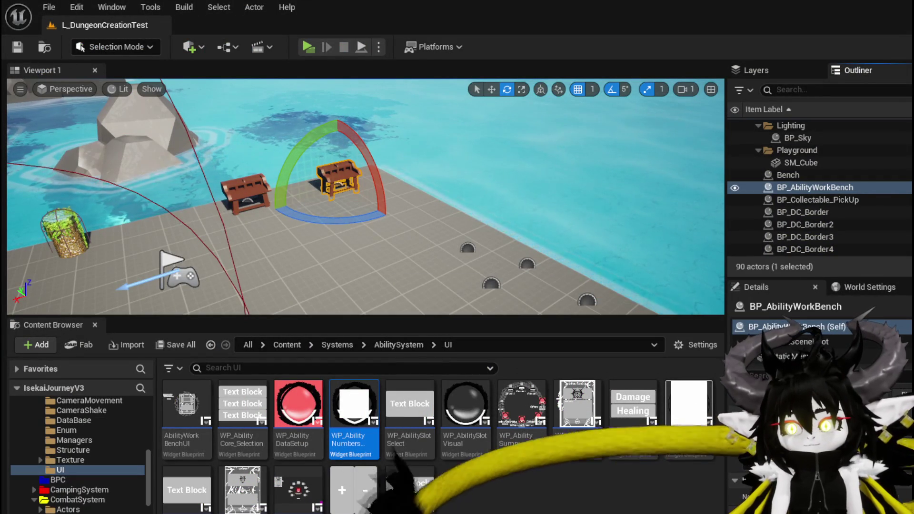
{"action": "key", "text": "alt+Tab"}
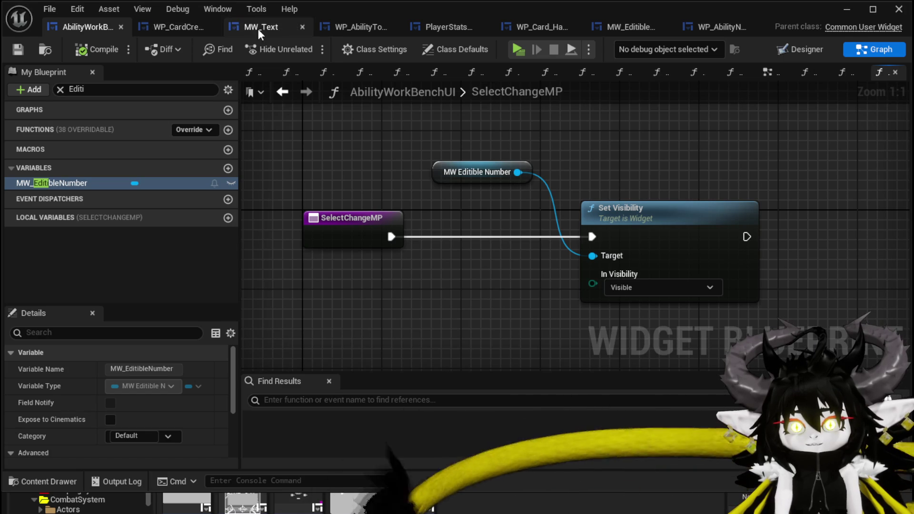
{"action": "left_click", "coordinate": [800, 49]}
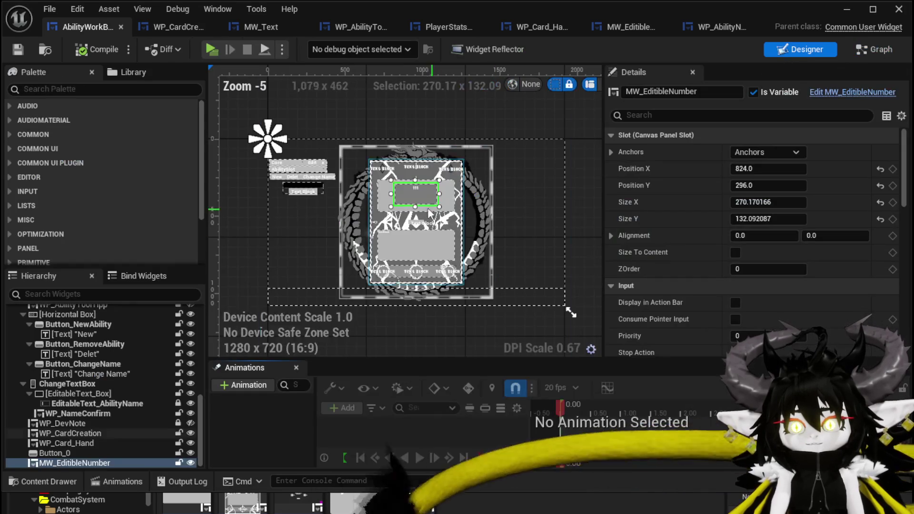
Anchor MW_EditibleNumber at the centre, then compile and save AbilityWorkBenchUI.
{"action": "left_click", "coordinate": [784, 152]}
{"action": "left_click", "coordinate": [807, 225]}
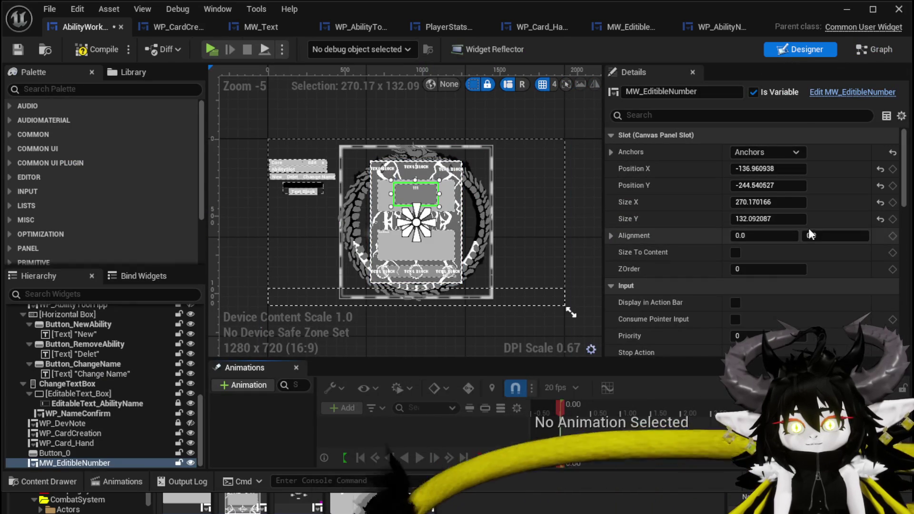
{"action": "left_click", "coordinate": [84, 50]}
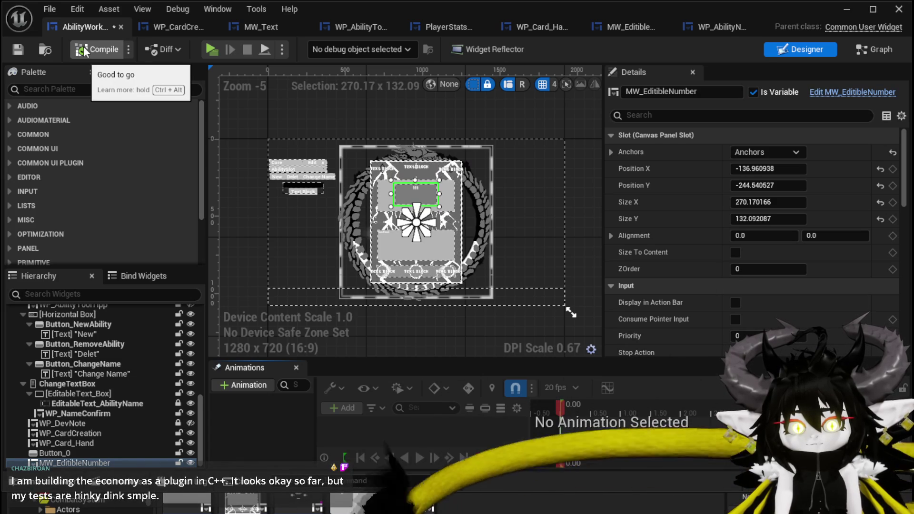
{"action": "left_click", "coordinate": [19, 51]}
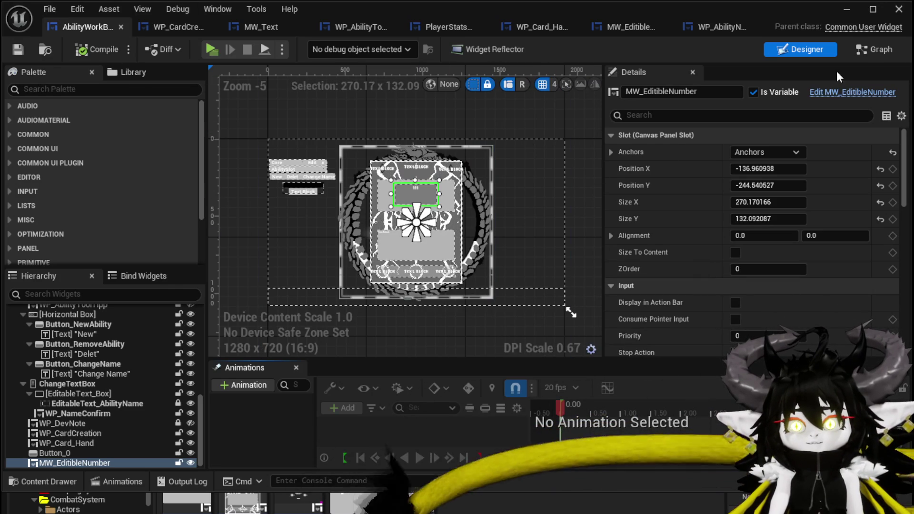
Tidy the MW Editible Number node in SelectChangeMP, save again, and open MW_EditibleNumber's layout.
{"action": "left_click", "coordinate": [875, 49]}
{"action": "mouse_move", "coordinate": [476, 176]}
{"action": "left_mouse_down"}
{"action": "mouse_move", "coordinate": [547, 158]}
{"action": "mouse_move", "coordinate": [516, 166]}
{"action": "left_mouse_up"}
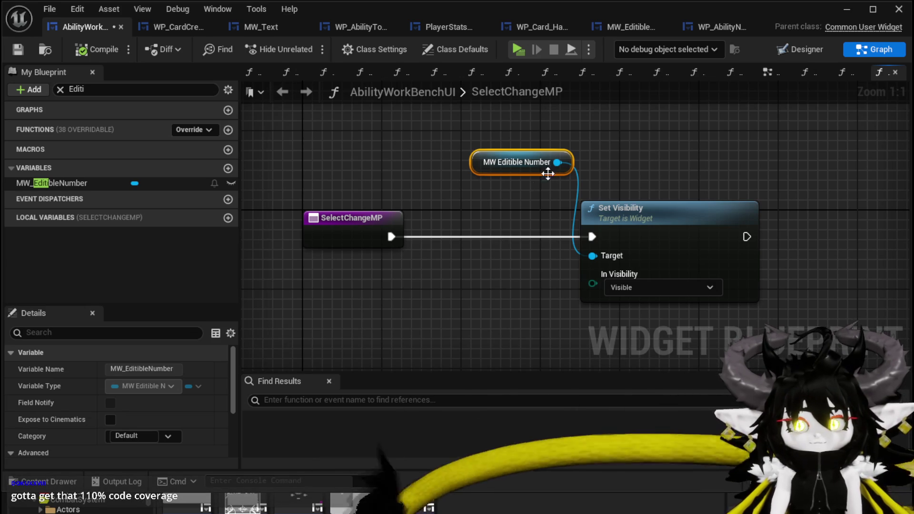
{"action": "left_click", "coordinate": [18, 48]}
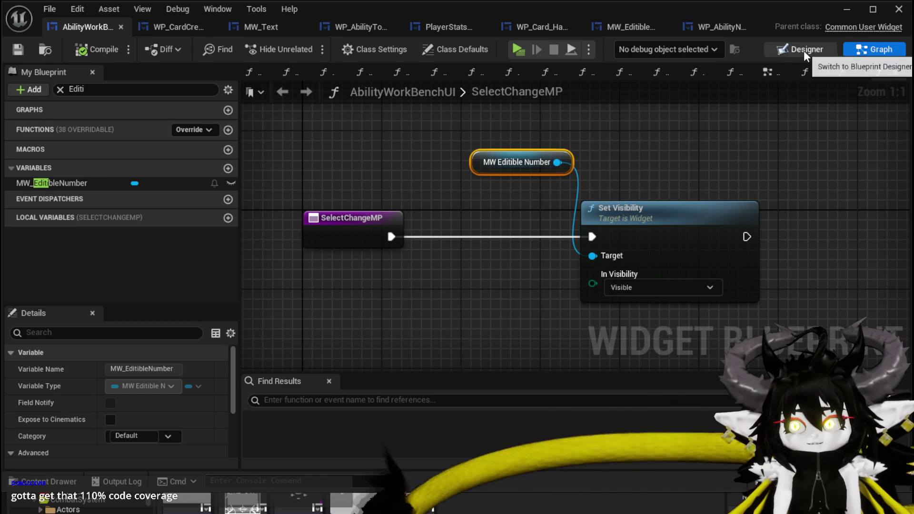
{"action": "left_click", "coordinate": [612, 27]}
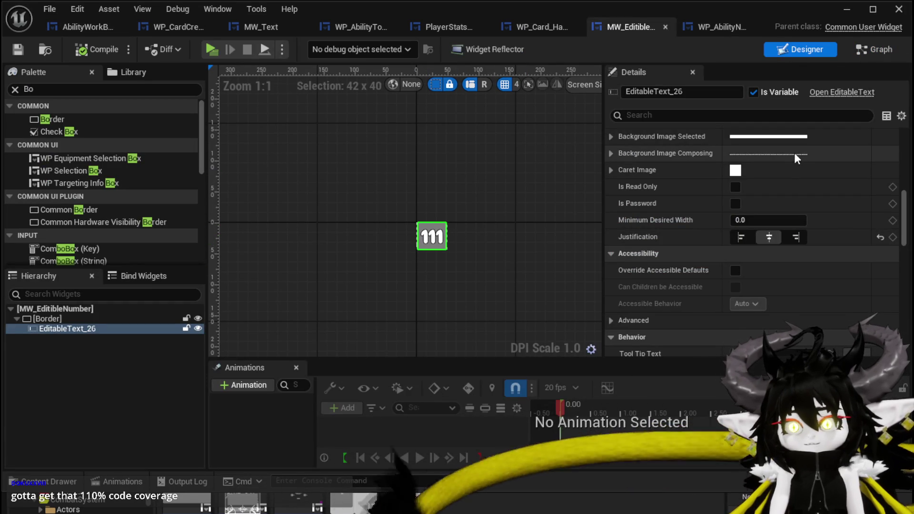
Raise EditableText_26's font size from 24 to 42, then compile and save.
{"action": "scroll", "coordinate": [791, 153], "scroll_direction": "up", "scroll_amount": 5}
{"action": "scroll", "coordinate": [787, 150], "scroll_direction": "up", "scroll_amount": 3}
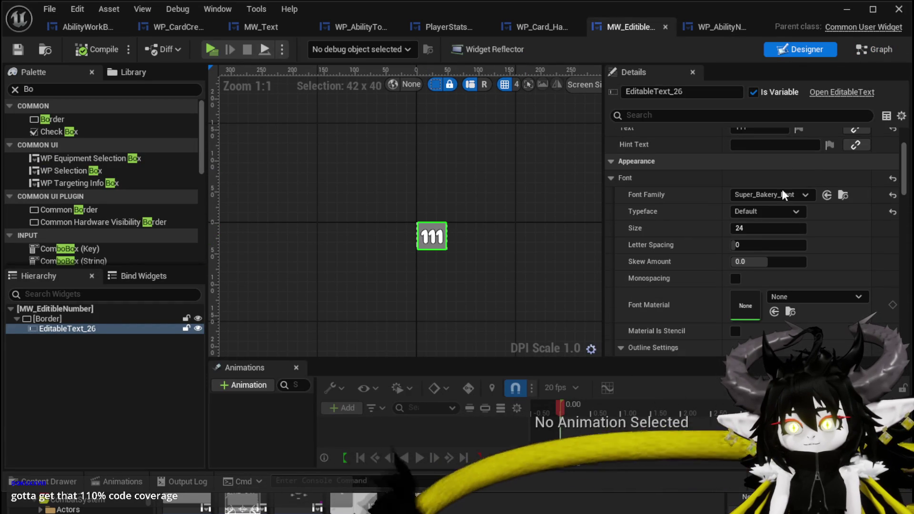
{"action": "left_click", "coordinate": [761, 229]}
{"action": "type", "text": "42"}
{"action": "key", "text": "Return"}
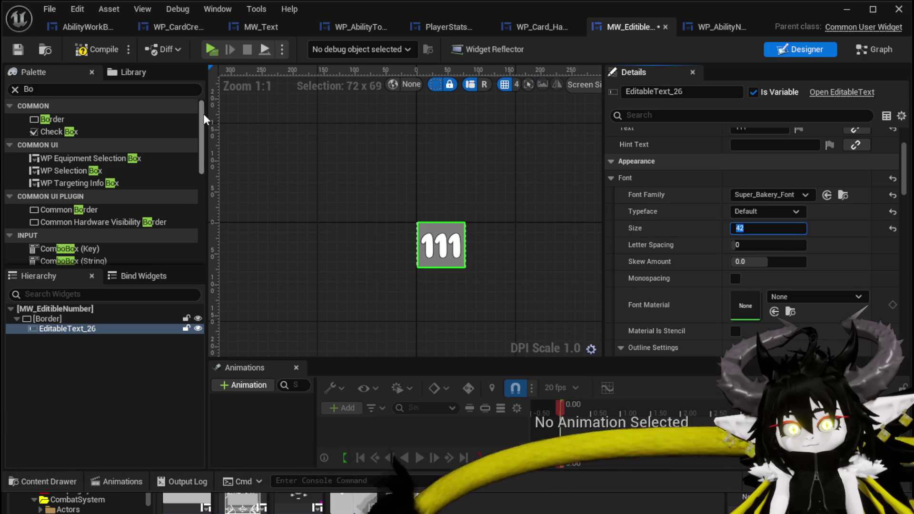
{"action": "left_click", "coordinate": [16, 49]}
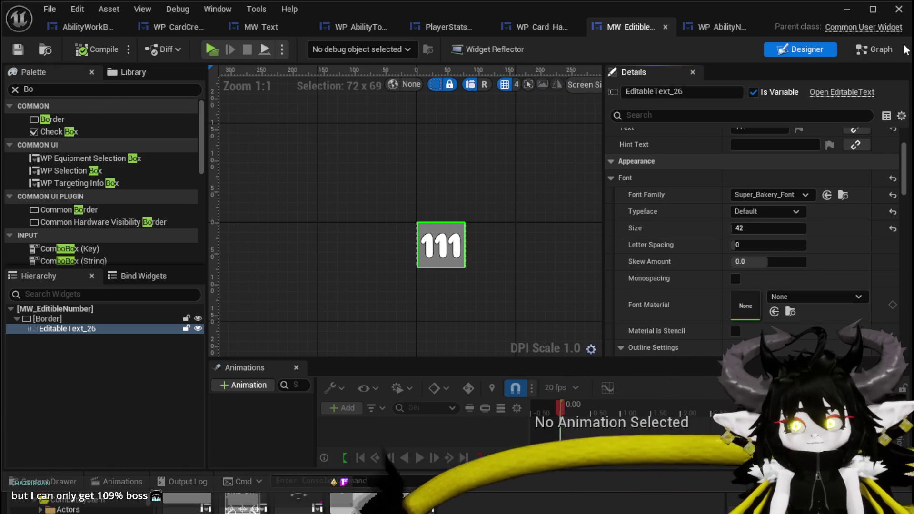
Review MW_EditibleNumber's SET, ToText and SetText node chain, then close its editor.
{"action": "left_click", "coordinate": [874, 47]}
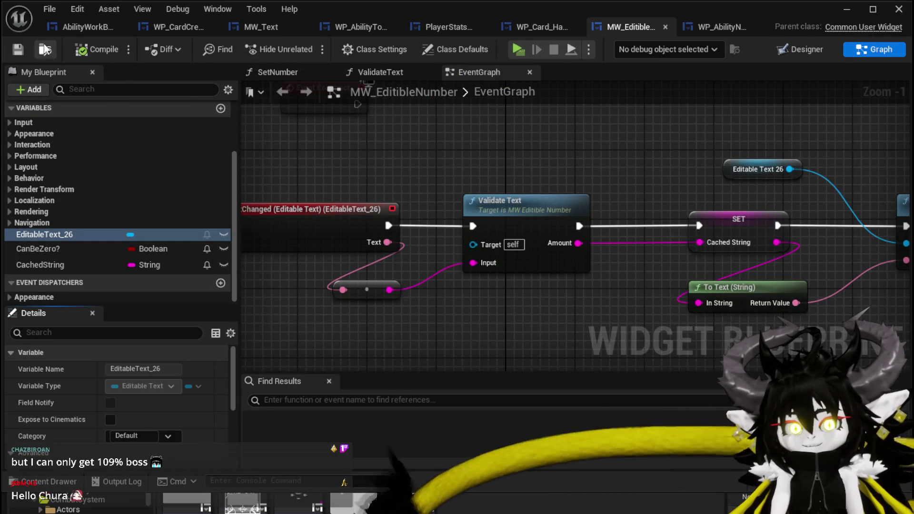
{"action": "scroll", "coordinate": [382, 148], "scroll_direction": "down", "scroll_amount": 2}
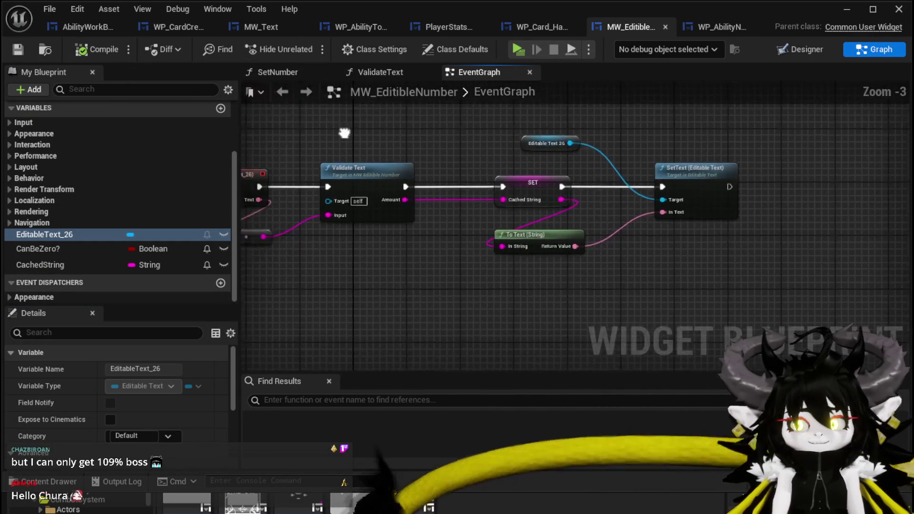
{"action": "mouse_move", "coordinate": [413, 195]}
{"action": "left_mouse_down"}
{"action": "mouse_move", "coordinate": [449, 187]}
{"action": "mouse_move", "coordinate": [419, 117]}
{"action": "mouse_move", "coordinate": [376, 128]}
{"action": "mouse_move", "coordinate": [381, 158]}
{"action": "mouse_move", "coordinate": [339, 227]}
{"action": "mouse_move", "coordinate": [337, 204]}
{"action": "left_mouse_up"}
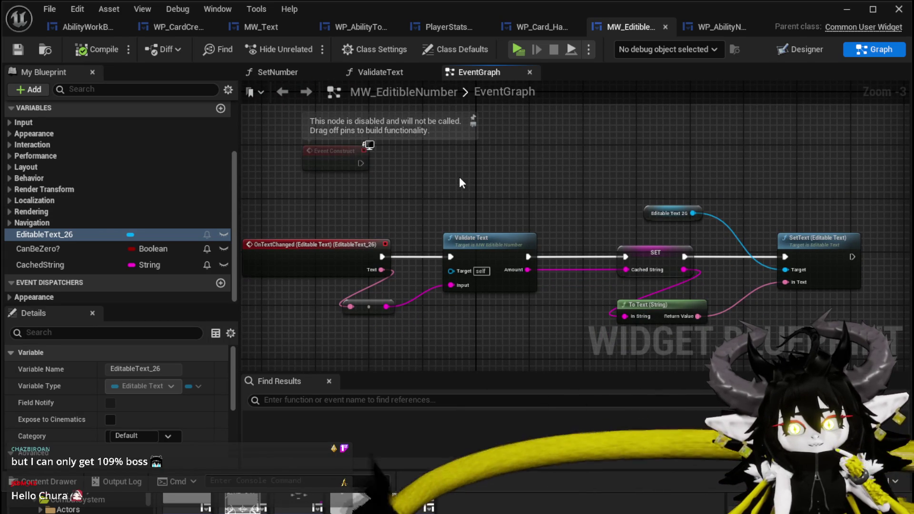
{"action": "mouse_move", "coordinate": [459, 181]}
{"action": "left_mouse_down"}
{"action": "mouse_move", "coordinate": [429, 167]}
{"action": "mouse_move", "coordinate": [212, 161]}
{"action": "left_mouse_up"}
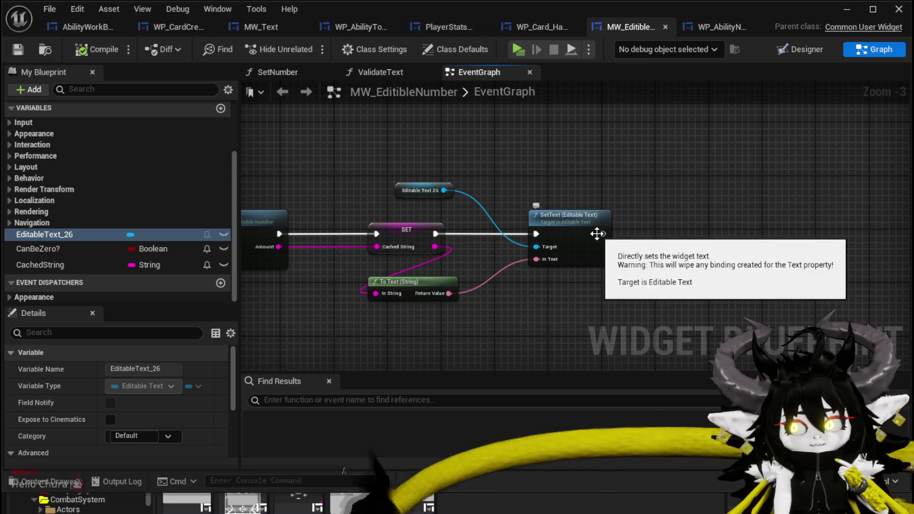
{"action": "left_click_drag", "start_coordinate": [682, 231], "coordinate": [728, 230]}
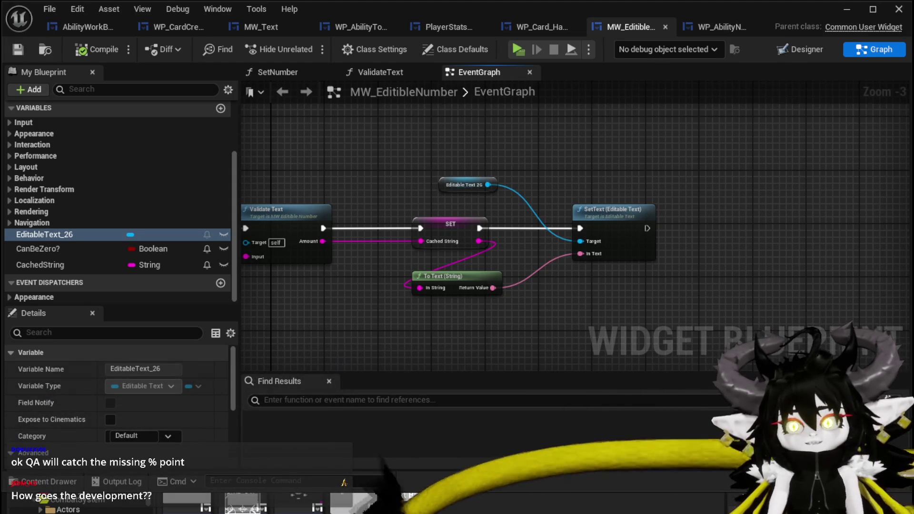
{"action": "left_click", "coordinate": [846, 9]}
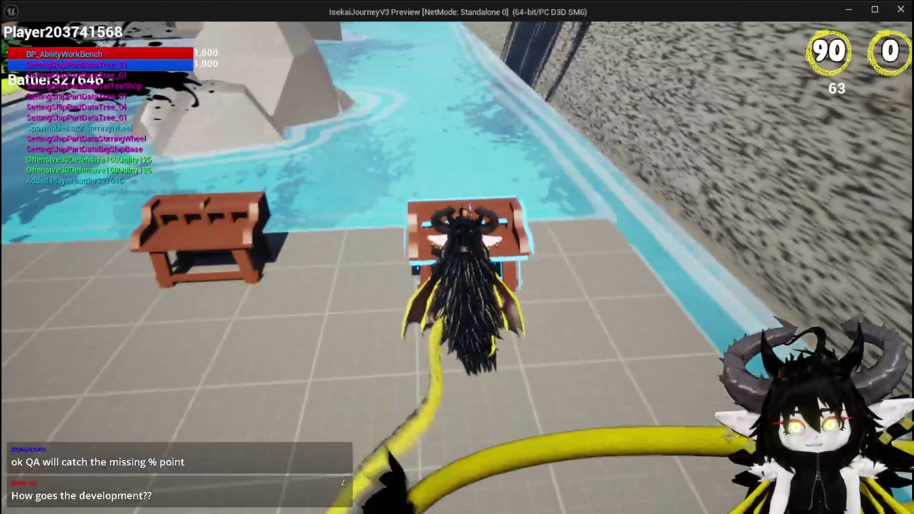
In play-in-editor, open the Fire AOE card, change its number from 111 to 500, then stop.
{"action": "key", "text": "e"}
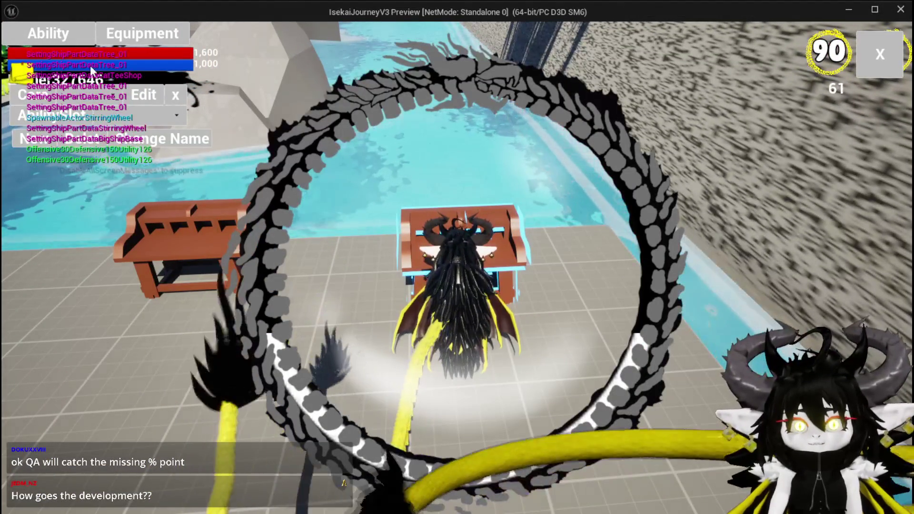
{"action": "left_click", "coordinate": [110, 116]}
{"action": "left_click", "coordinate": [165, 150]}
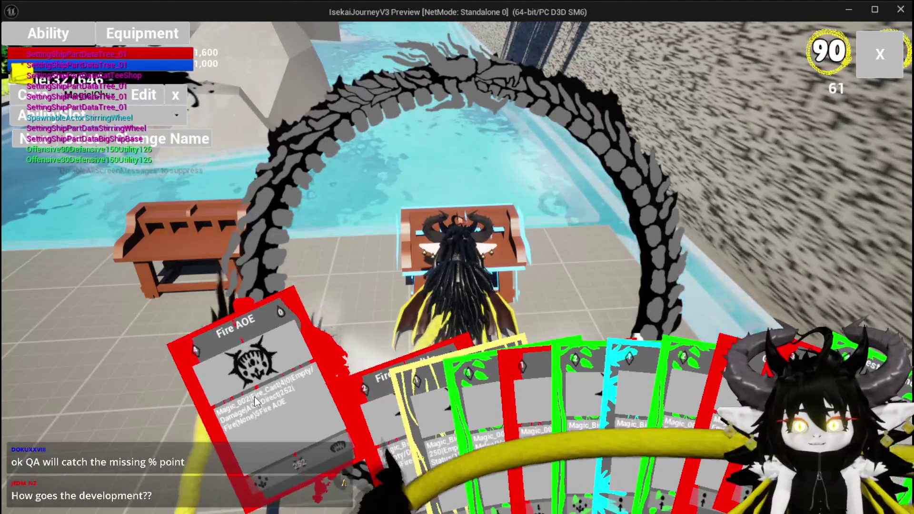
{"action": "left_click", "coordinate": [254, 396]}
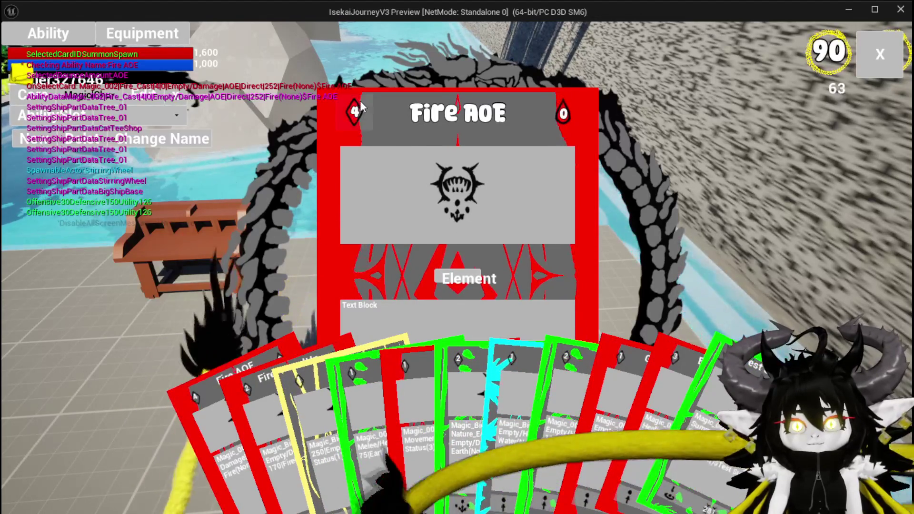
{"action": "left_click", "coordinate": [457, 190]}
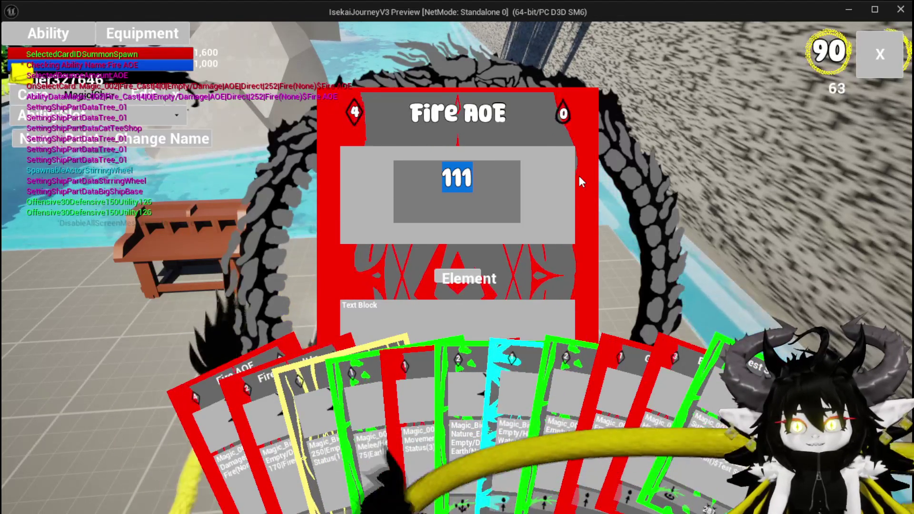
{"action": "type", "text": "500"}
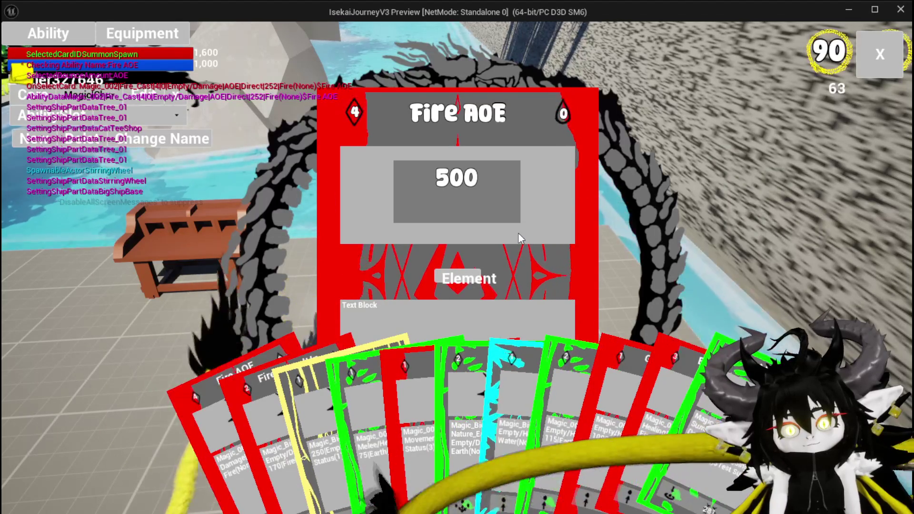
{"action": "key", "text": "Escape"}
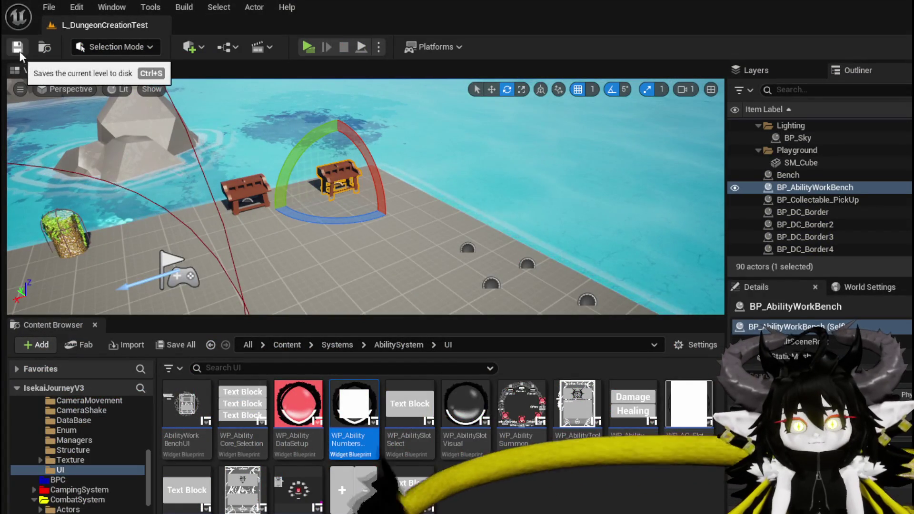
Save the level and bring MW_EditibleNumber's EventGraph back into view.
{"action": "left_click", "coordinate": [17, 47]}
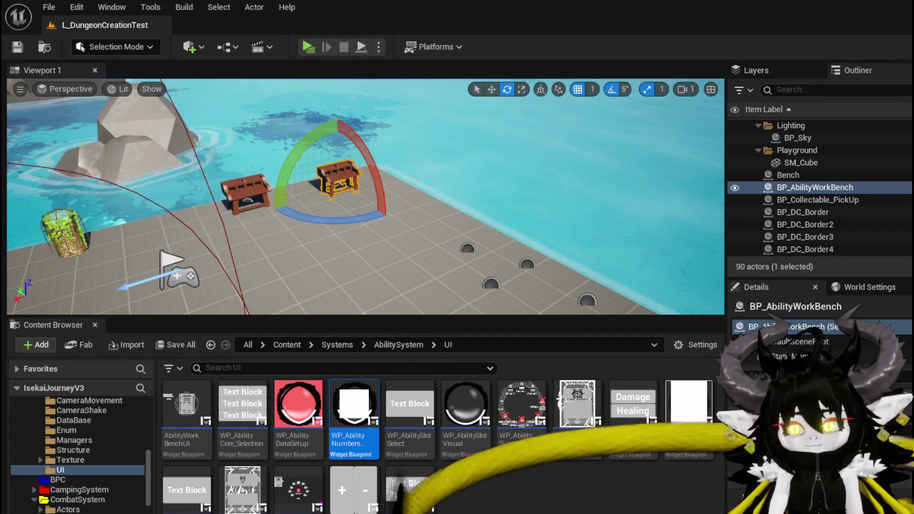
{"action": "key", "text": "alt+Tab"}
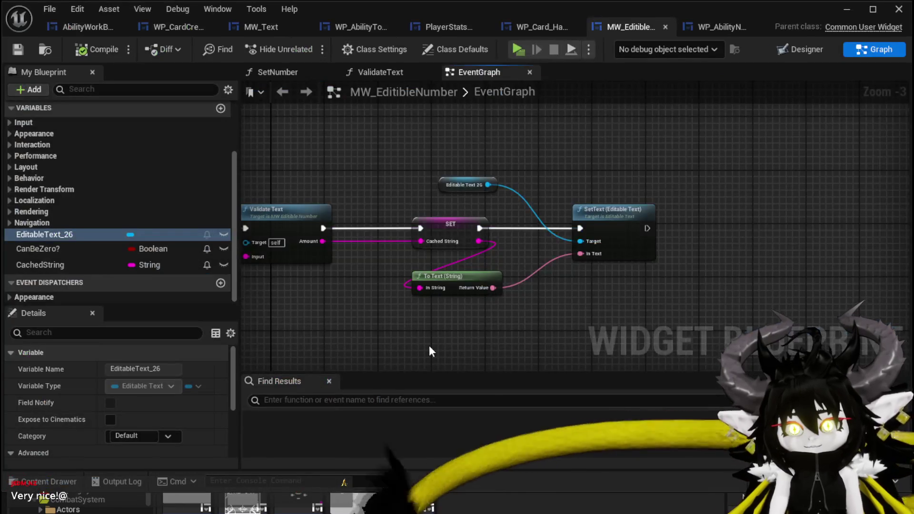
{"action": "mouse_move", "coordinate": [525, 302]}
{"action": "left_mouse_down"}
{"action": "mouse_move", "coordinate": [538, 309]}
{"action": "mouse_move", "coordinate": [323, 343]}
{"action": "left_mouse_up"}
{"action": "scroll", "coordinate": [143, 147], "scroll_direction": "up", "scroll_amount": 5}
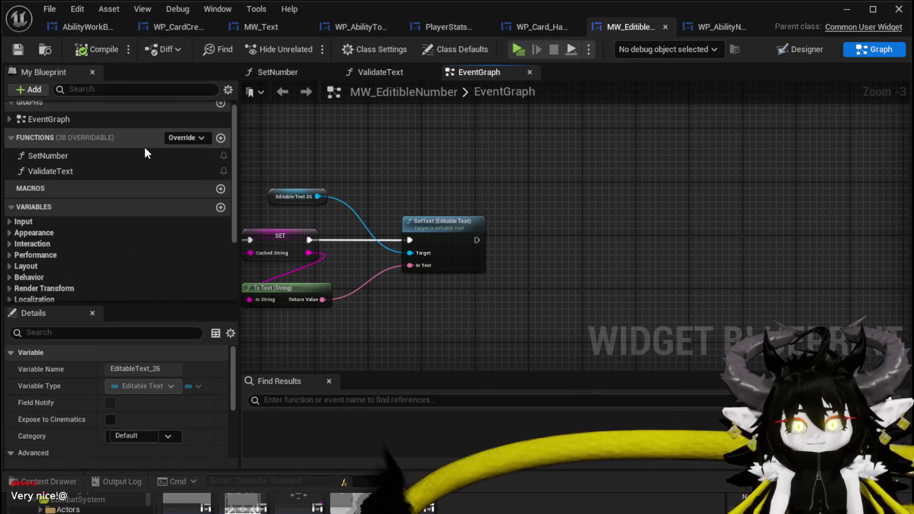
Create an OnNumberChange event dispatcher with a String input named Number.
{"action": "scroll", "coordinate": [144, 145], "scroll_direction": "down", "scroll_amount": 5}
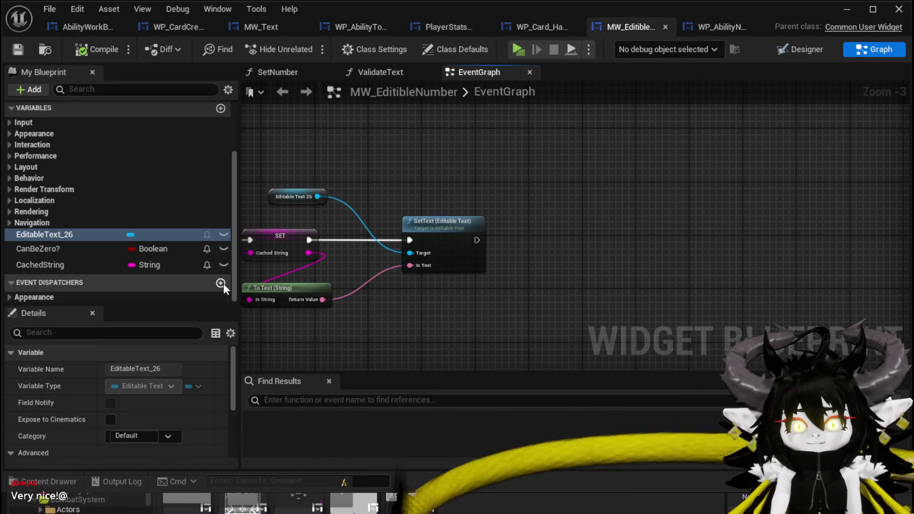
{"action": "left_click", "coordinate": [221, 283]}
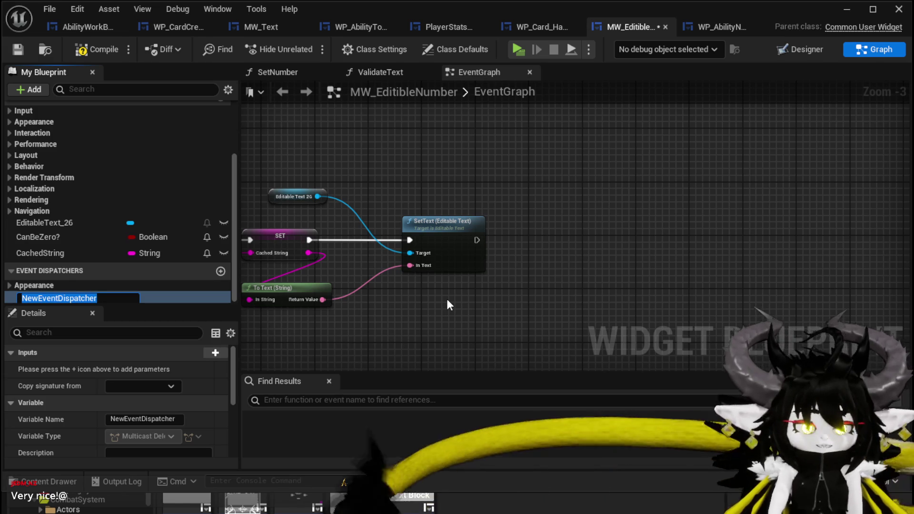
{"action": "type", "text": "OnNumberChange"}
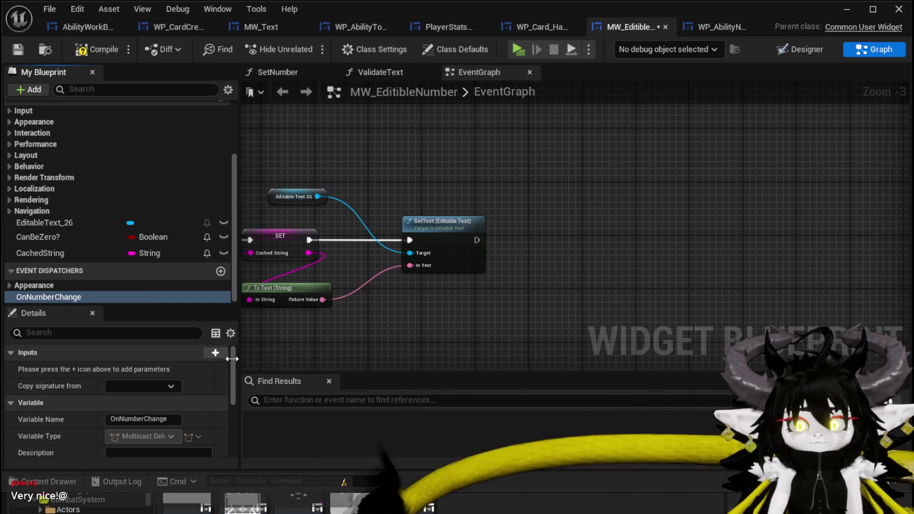
{"action": "left_click", "coordinate": [214, 353]}
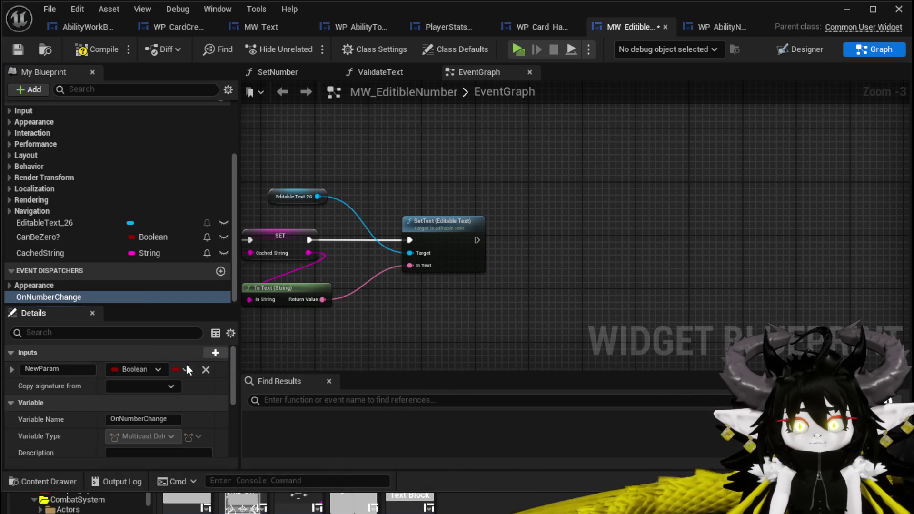
{"action": "left_click", "coordinate": [127, 370]}
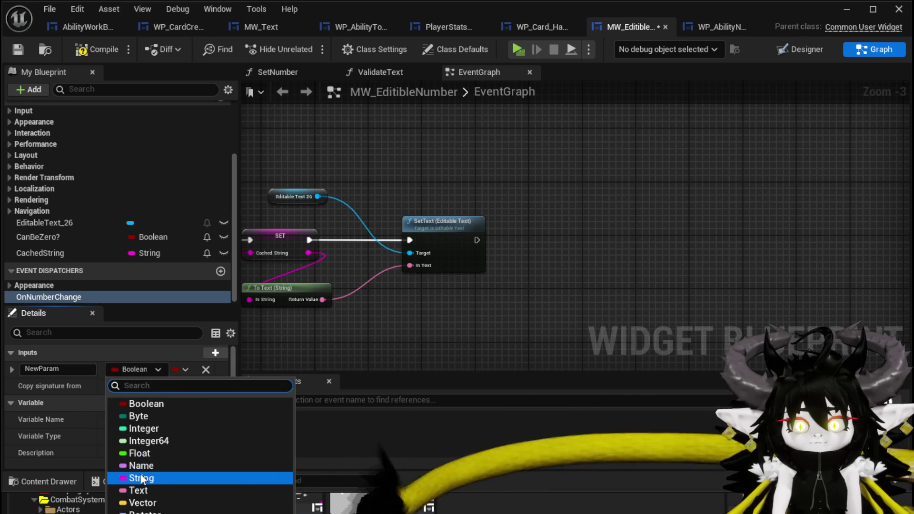
{"action": "left_click", "coordinate": [142, 478]}
{"action": "left_click", "coordinate": [53, 370]}
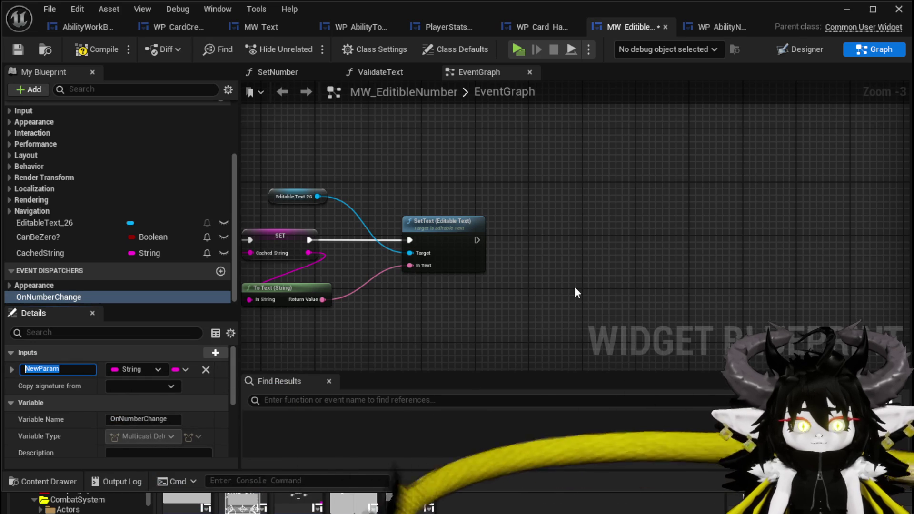
{"action": "type", "text": "Numver"}
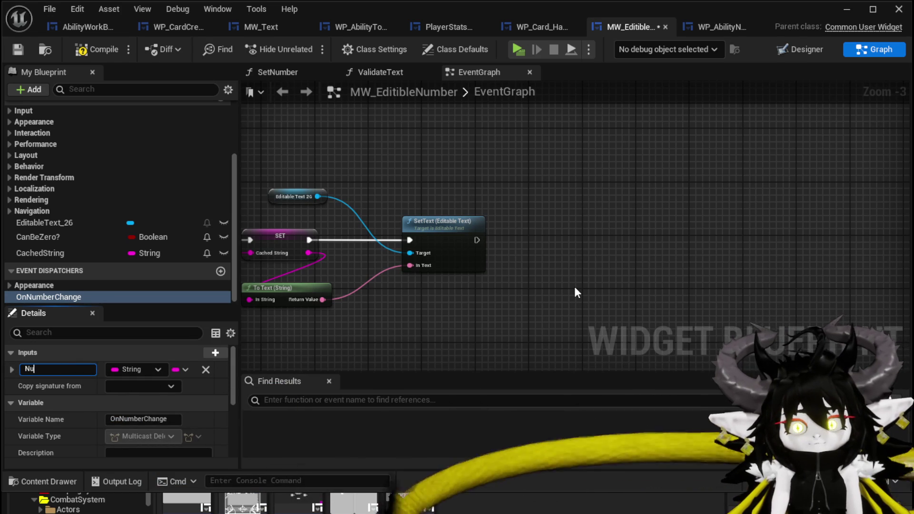
{"action": "key", "text": "Return"}
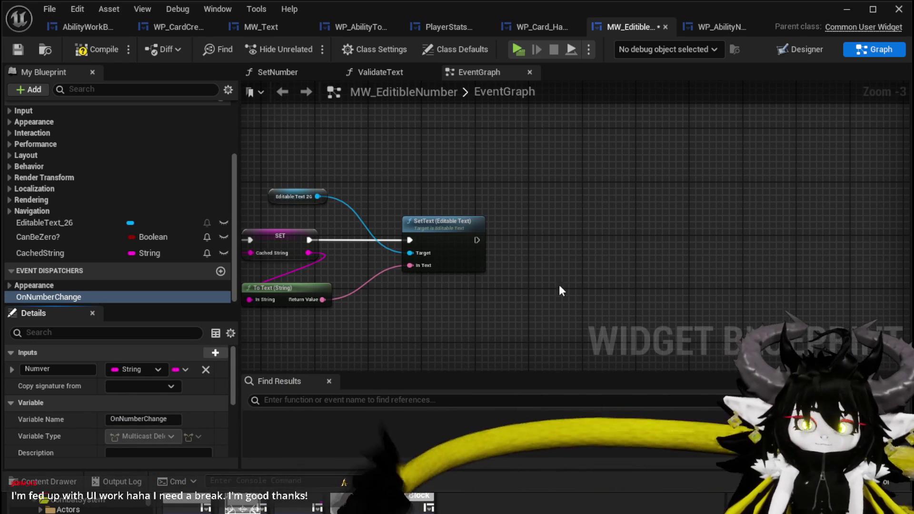
{"action": "left_click_drag", "start_coordinate": [41, 369], "coordinate": [67, 369]}
{"action": "type", "text": "ber"}
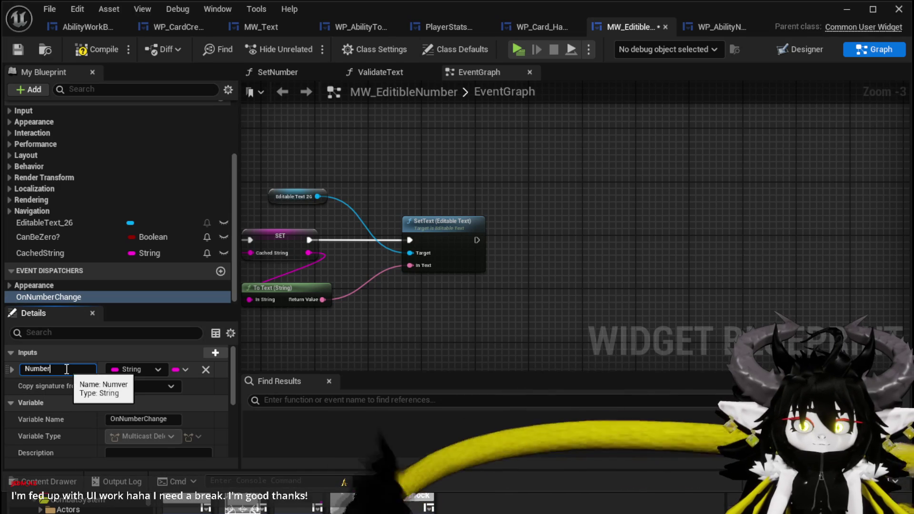
{"action": "key", "text": "Return"}
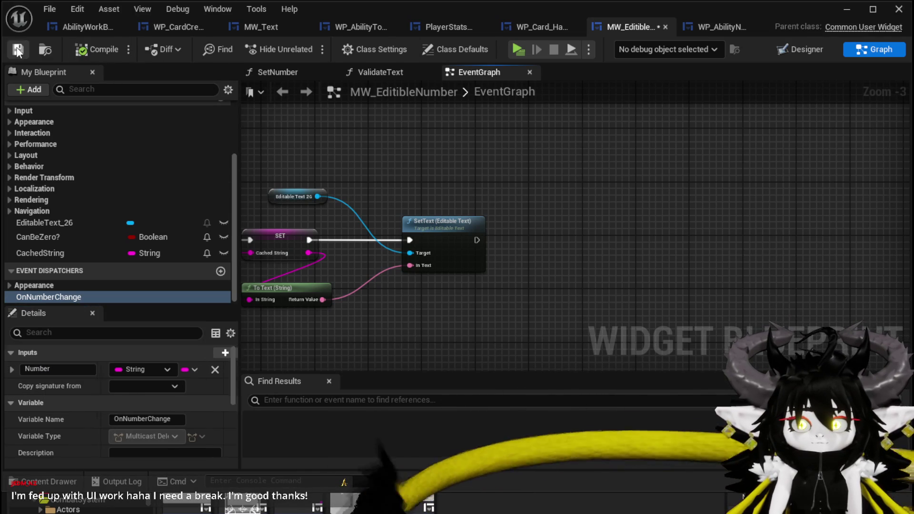
Call OnNumberChange after SetText, passing Cached String as Number, and save the blueprint.
{"action": "mouse_move", "coordinate": [40, 253]}
{"action": "left_mouse_down"}
{"action": "mouse_move", "coordinate": [524, 233]}
{"action": "mouse_move", "coordinate": [523, 221]}
{"action": "left_mouse_up"}
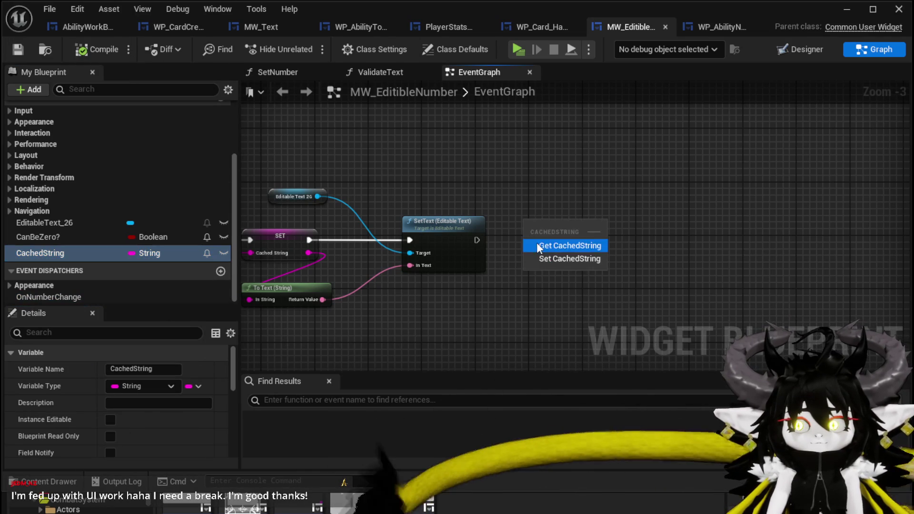
{"action": "left_click", "coordinate": [478, 186]}
{"action": "mouse_move", "coordinate": [42, 298]}
{"action": "left_mouse_down"}
{"action": "mouse_move", "coordinate": [544, 228]}
{"action": "mouse_move", "coordinate": [515, 229]}
{"action": "left_mouse_up"}
{"action": "left_click", "coordinate": [536, 253]}
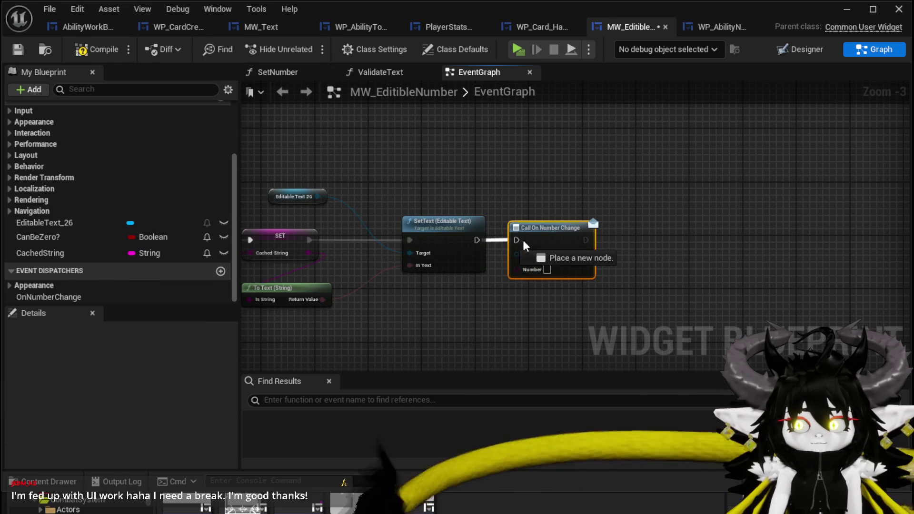
{"action": "left_click_drag", "start_coordinate": [340, 266], "coordinate": [635, 271]}
{"action": "left_click", "coordinate": [654, 307]}
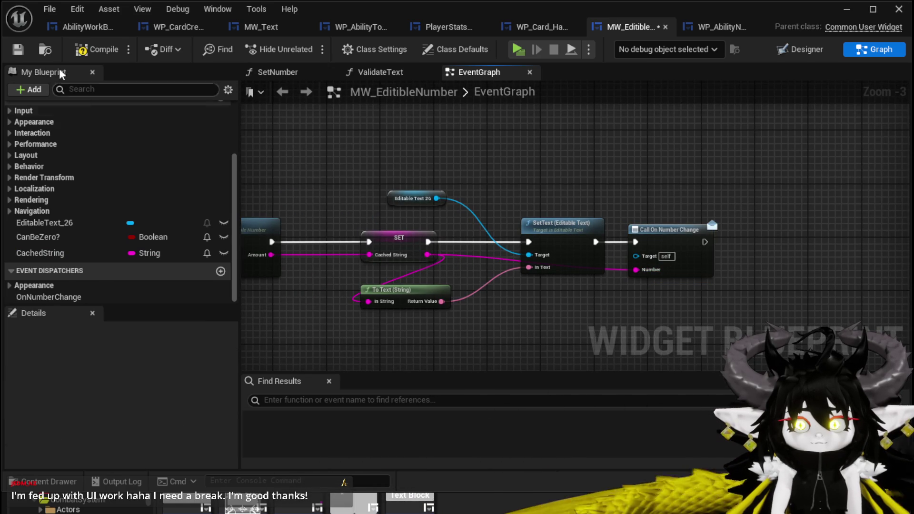
{"action": "left_click", "coordinate": [18, 49]}
{"action": "left_click", "coordinate": [79, 30]}
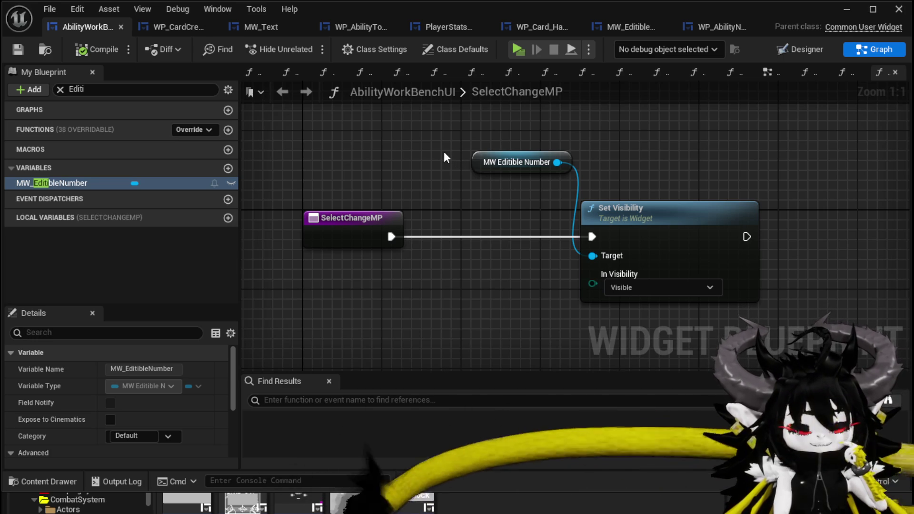
Save AbilityWorkBenchUI, select the MW Editible Number and Set Visibility nodes, and clear the 'Editi' filter.
{"action": "key", "text": "Home"}
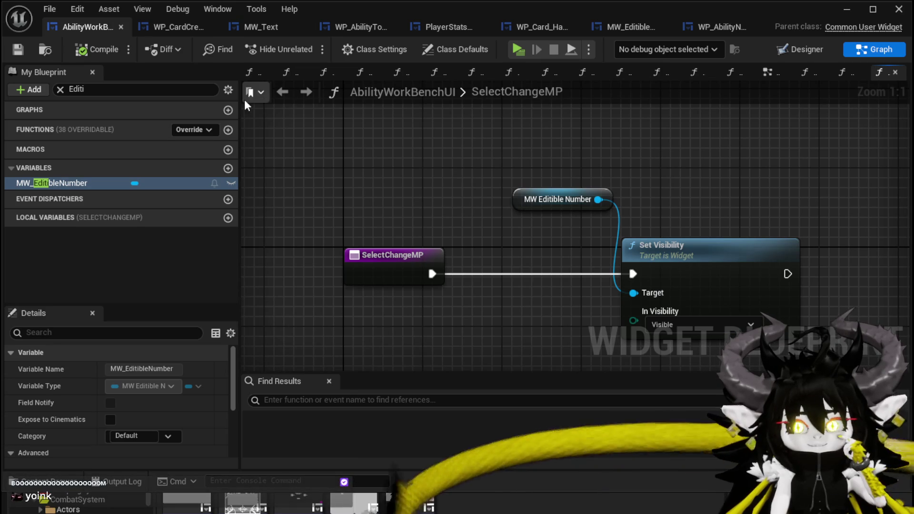
{"action": "left_click", "coordinate": [22, 48]}
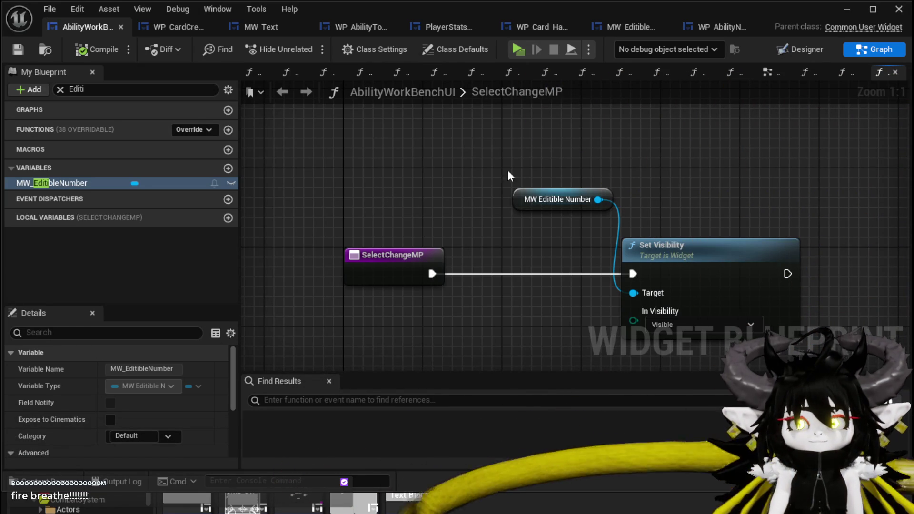
{"action": "left_click_drag", "start_coordinate": [510, 171], "coordinate": [431, 157]}
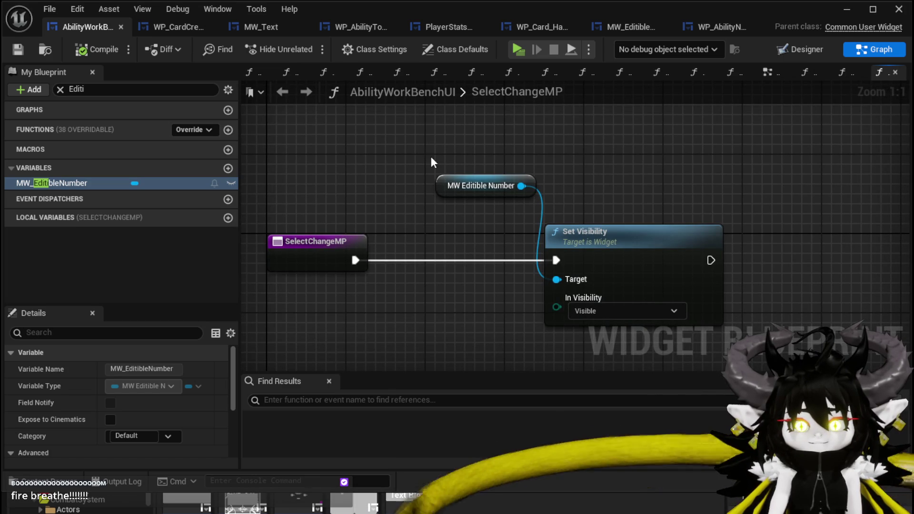
{"action": "mouse_move", "coordinate": [460, 168]}
{"action": "left_mouse_down"}
{"action": "mouse_move", "coordinate": [464, 187]}
{"action": "mouse_move", "coordinate": [484, 172]}
{"action": "left_mouse_up"}
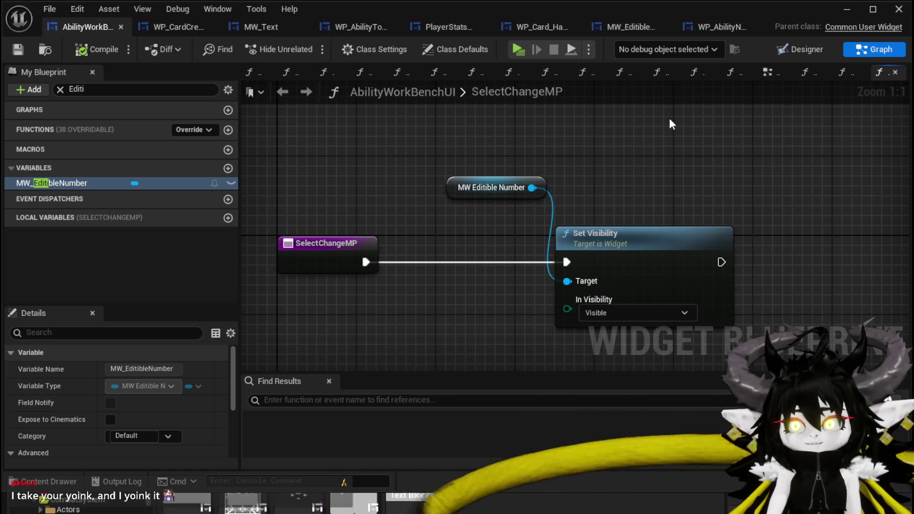
{"action": "mouse_move", "coordinate": [466, 172]}
{"action": "left_mouse_down"}
{"action": "mouse_move", "coordinate": [558, 310]}
{"action": "mouse_move", "coordinate": [547, 305]}
{"action": "left_mouse_up"}
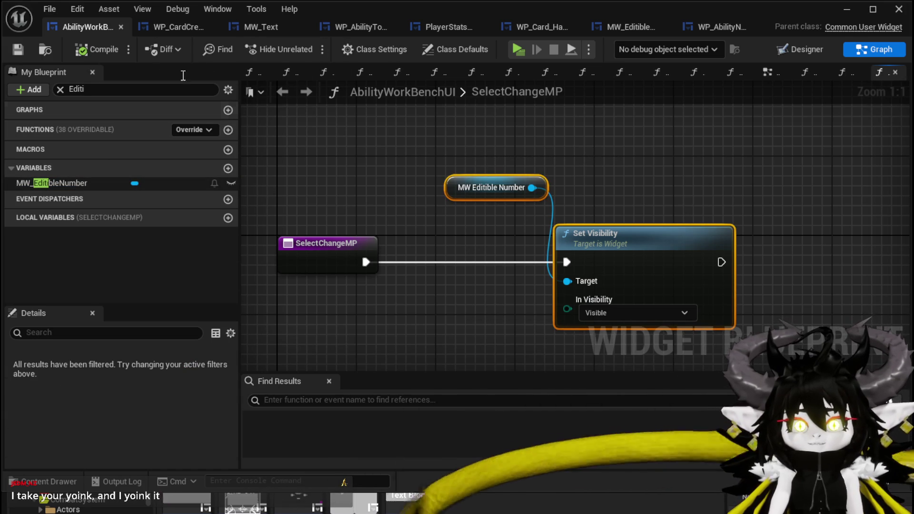
{"action": "left_click", "coordinate": [60, 88]}
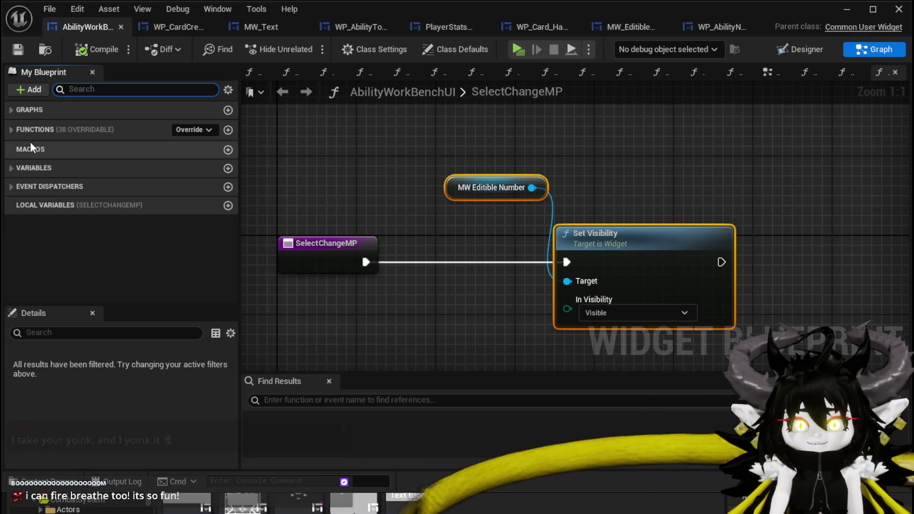
Open the BindEvent function graph from Functions > Bind in My Blueprint.
{"action": "left_click", "coordinate": [10, 129]}
{"action": "left_click", "coordinate": [10, 168]}
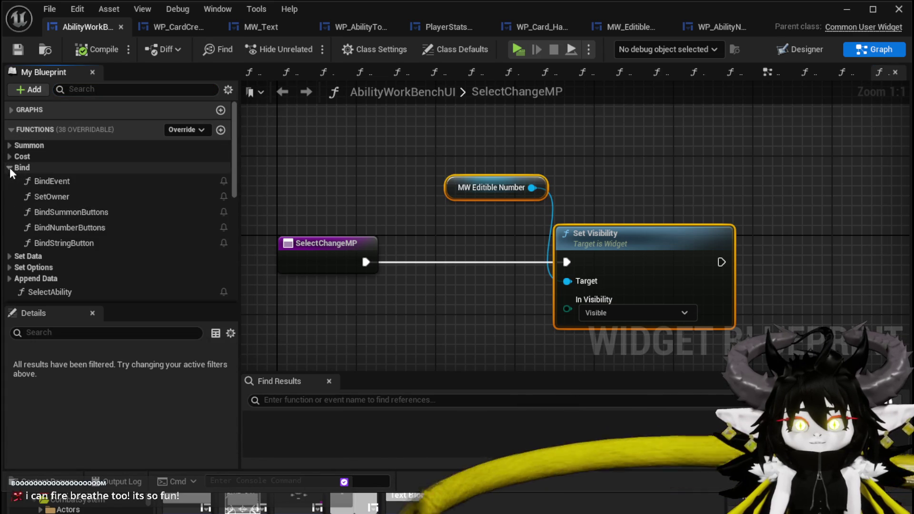
{"action": "double_click", "coordinate": [55, 181]}
{"action": "left_click_drag", "start_coordinate": [551, 165], "coordinate": [605, 183]}
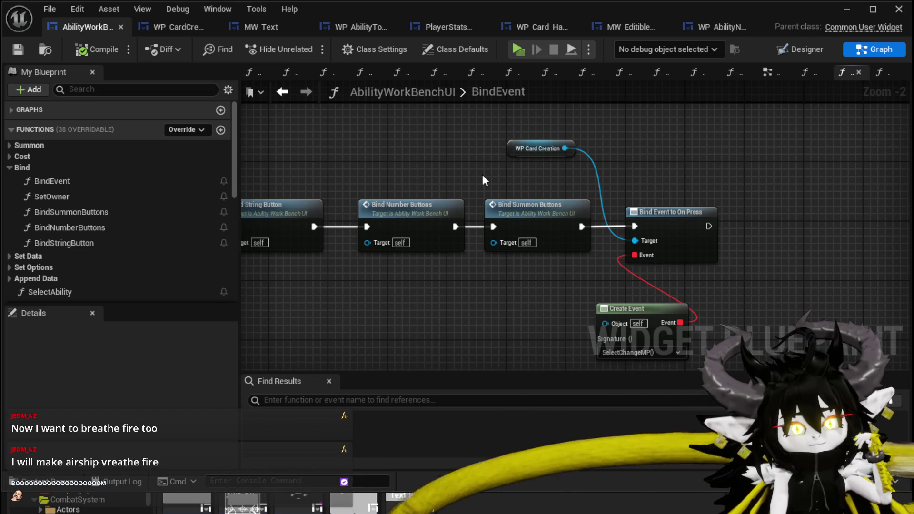
Bring the WP Card Creation On Press binding into view and move the WP Card Creation node right and down.
{"action": "mouse_move", "coordinate": [474, 173]}
{"action": "left_mouse_down"}
{"action": "mouse_move", "coordinate": [424, 171]}
{"action": "mouse_move", "coordinate": [526, 203]}
{"action": "mouse_move", "coordinate": [724, 185]}
{"action": "mouse_move", "coordinate": [542, 159]}
{"action": "mouse_move", "coordinate": [584, 167]}
{"action": "left_mouse_up"}
{"action": "mouse_move", "coordinate": [462, 174]}
{"action": "left_mouse_down"}
{"action": "mouse_move", "coordinate": [396, 175]}
{"action": "mouse_move", "coordinate": [401, 135]}
{"action": "mouse_move", "coordinate": [352, 123]}
{"action": "left_mouse_up"}
{"action": "scroll", "coordinate": [395, 175], "scroll_direction": "up", "scroll_amount": 2}
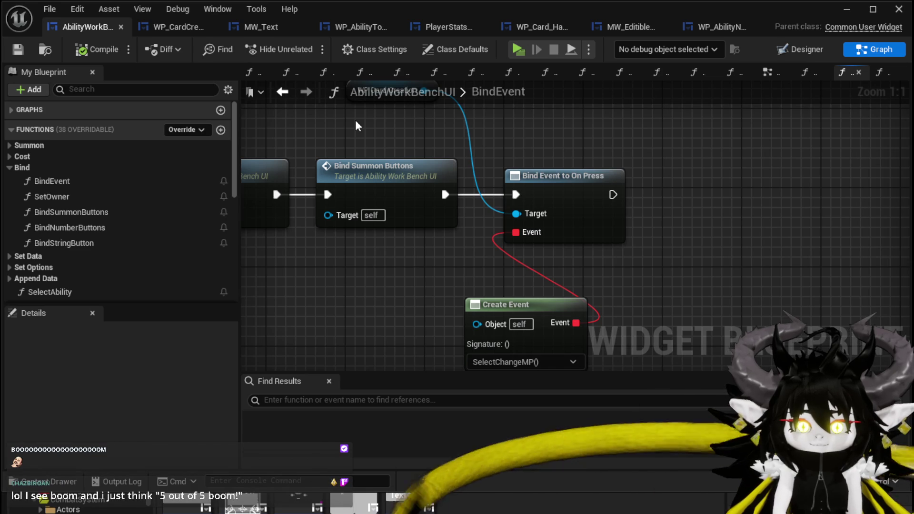
{"action": "left_click_drag", "start_coordinate": [356, 119], "coordinate": [319, 147]}
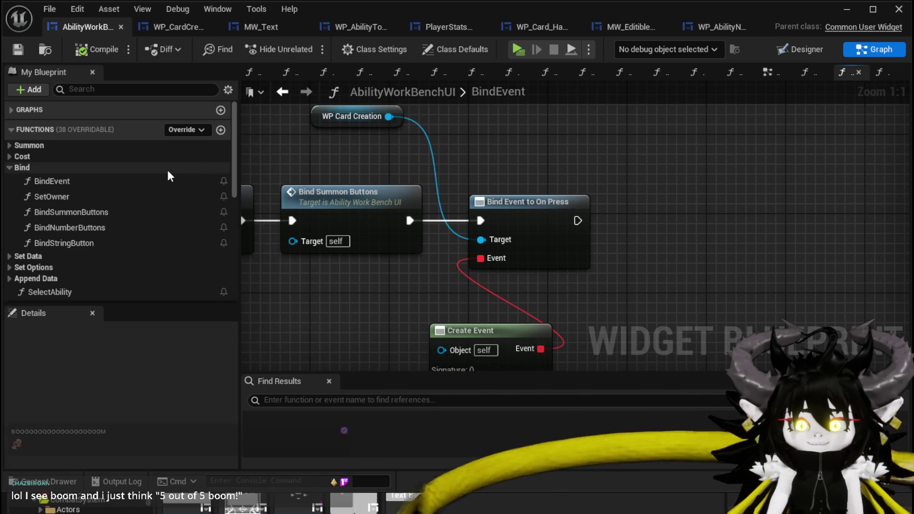
{"action": "left_click_drag", "start_coordinate": [414, 116], "coordinate": [414, 133]}
{"action": "left_click", "coordinate": [354, 138]}
{"action": "left_click_drag", "start_coordinate": [354, 138], "coordinate": [422, 156]}
{"action": "left_click_drag", "start_coordinate": [571, 169], "coordinate": [523, 163]}
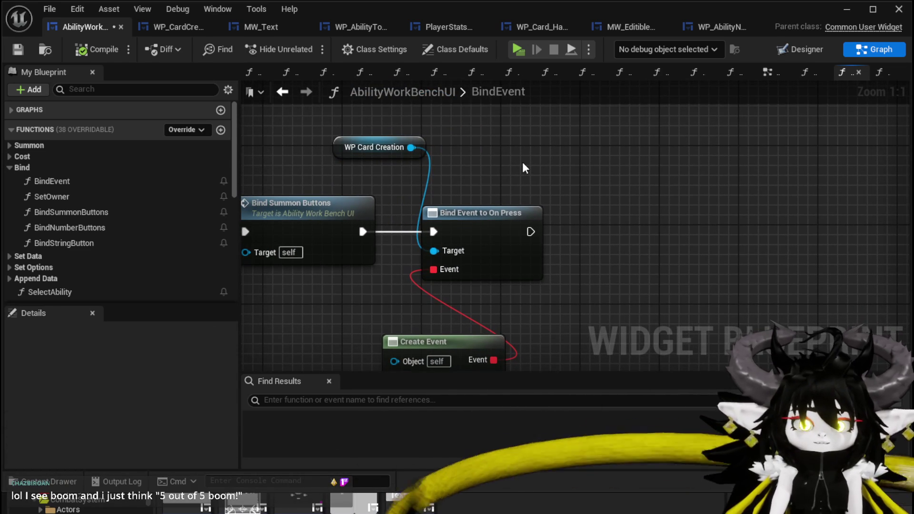
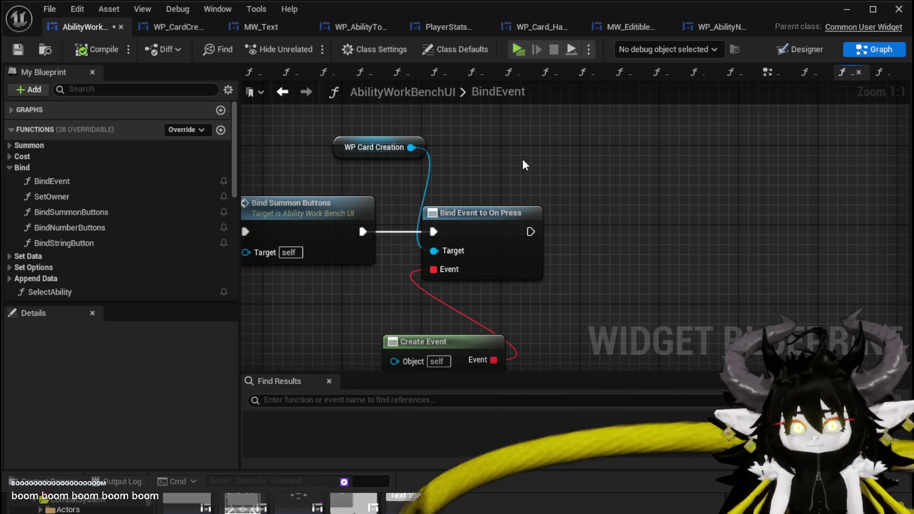
Add an MW_EditibleNumber getter and bind its On Number Change event after the On Press binding.
{"action": "scroll", "coordinate": [140, 179], "scroll_direction": "down", "scroll_amount": 10}
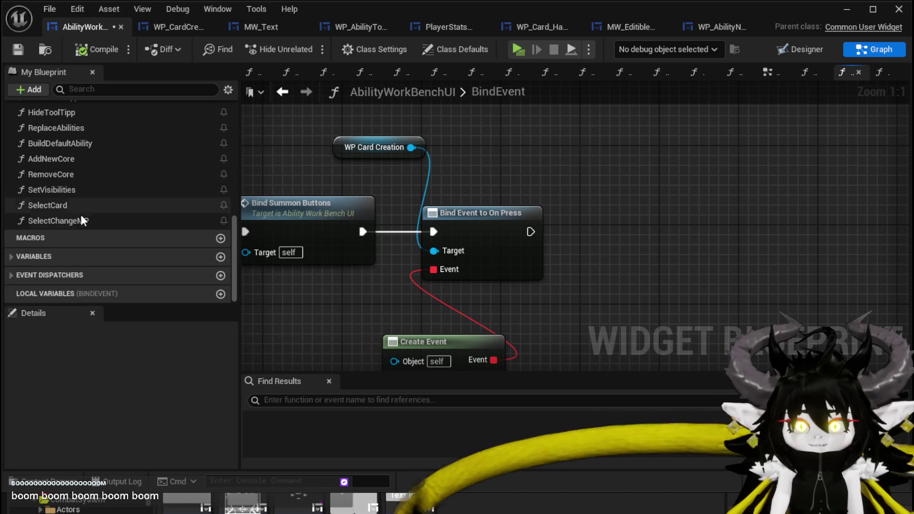
{"action": "scroll", "coordinate": [92, 213], "scroll_direction": "up", "scroll_amount": 10}
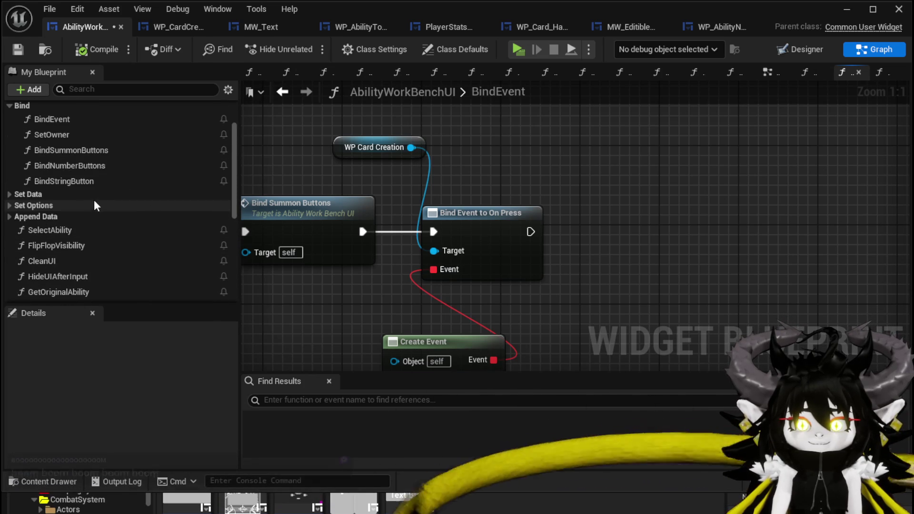
{"action": "scroll", "coordinate": [93, 201], "scroll_direction": "down", "scroll_amount": 10}
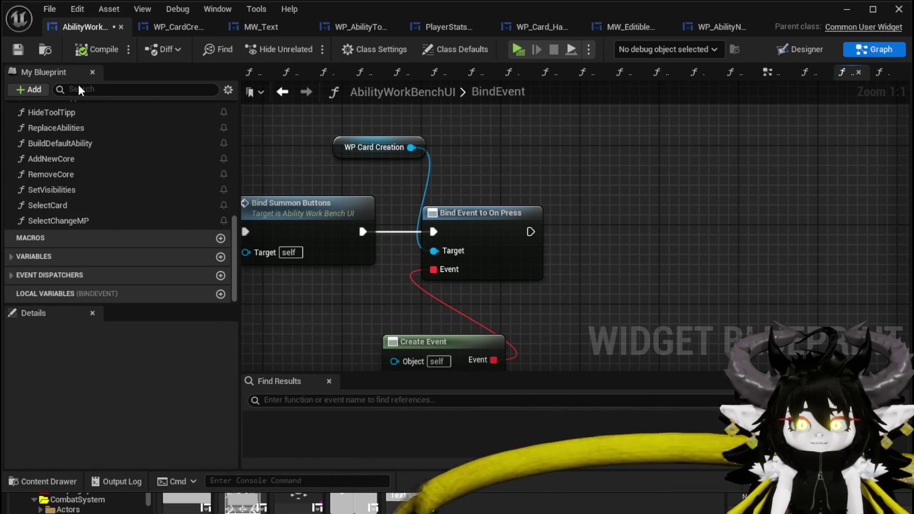
{"action": "left_click", "coordinate": [115, 90]}
{"action": "type", "text": "Editi"}
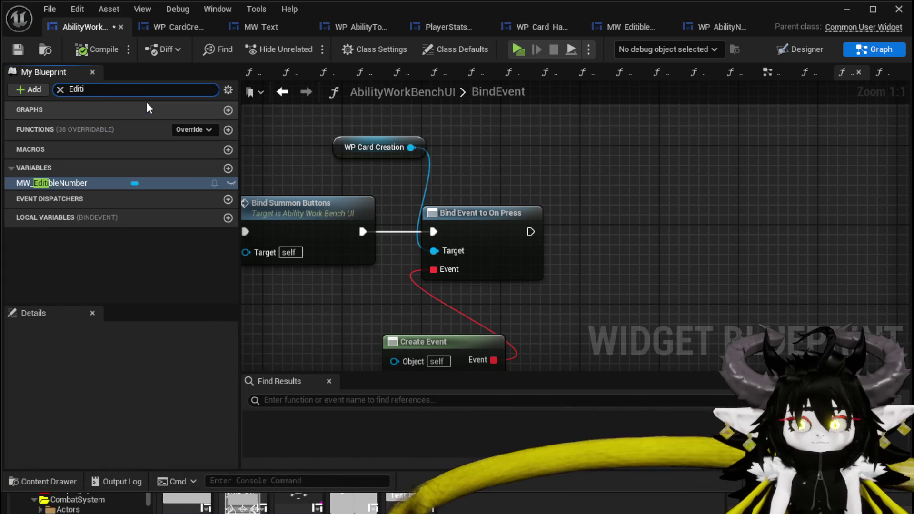
{"action": "mouse_move", "coordinate": [59, 182]}
{"action": "left_mouse_down"}
{"action": "mouse_move", "coordinate": [504, 121]}
{"action": "mouse_move", "coordinate": [591, 184]}
{"action": "left_mouse_up"}
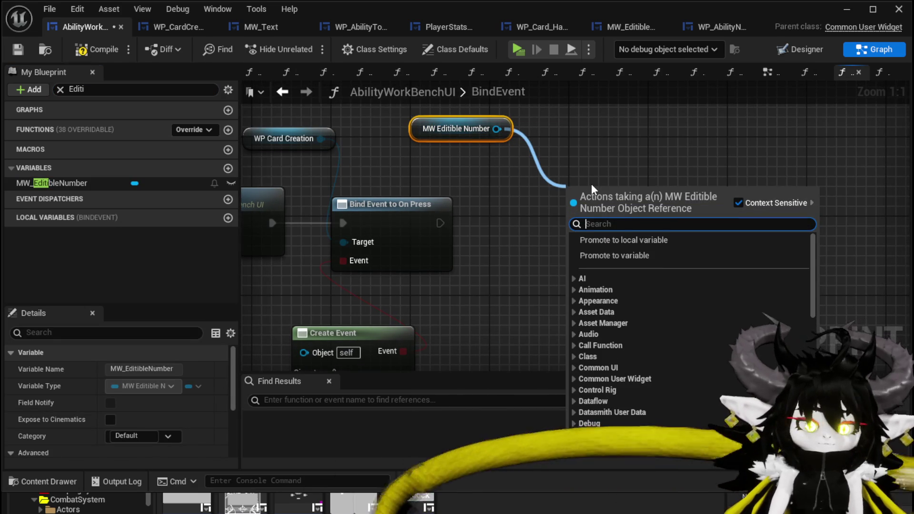
{"action": "type", "text": "o"}
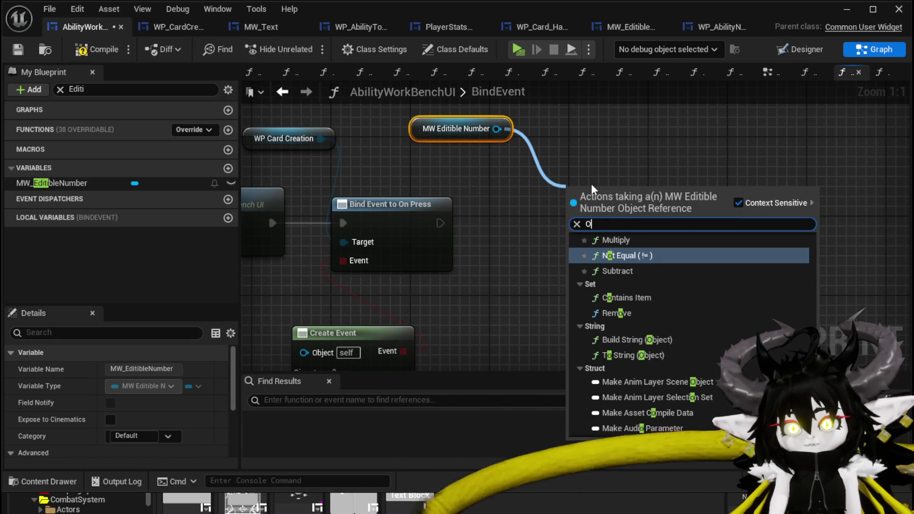
{"action": "type", "text": "n"}
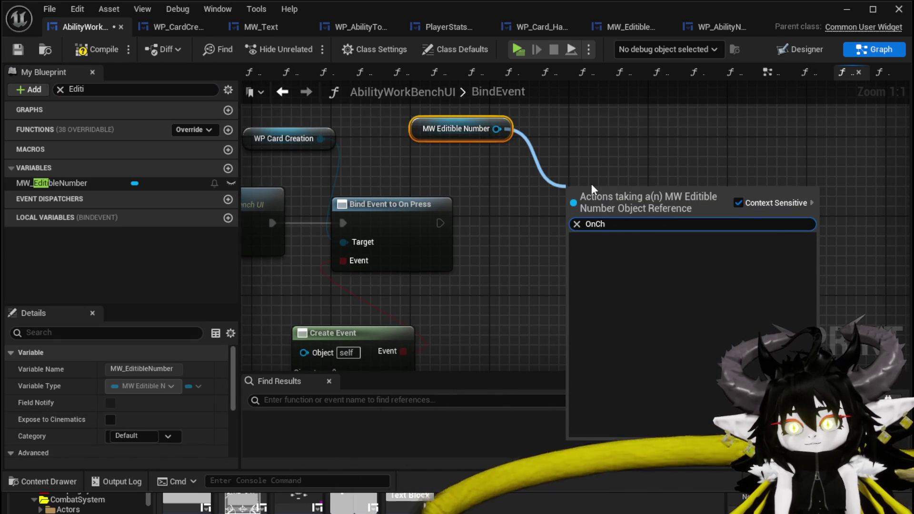
{"action": "type", "text": "Num"}
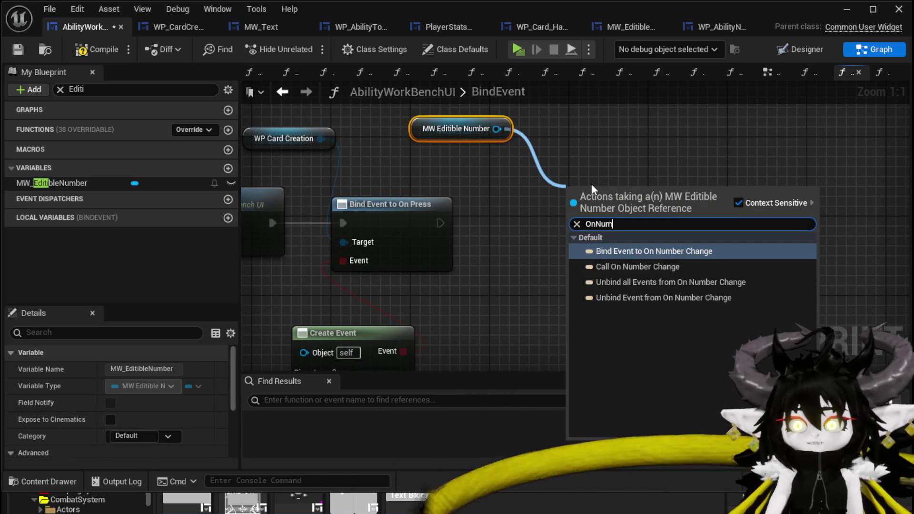
{"action": "left_click", "coordinate": [674, 251]}
{"action": "mouse_move", "coordinate": [440, 224]}
{"action": "left_mouse_down"}
{"action": "mouse_move", "coordinate": [551, 214]}
{"action": "mouse_move", "coordinate": [571, 203]}
{"action": "mouse_move", "coordinate": [625, 229]}
{"action": "left_mouse_up"}
Wire a Create Event node to the binding and generate a matching function for it.
{"action": "left_click_drag", "start_coordinate": [523, 292], "coordinate": [492, 215]}
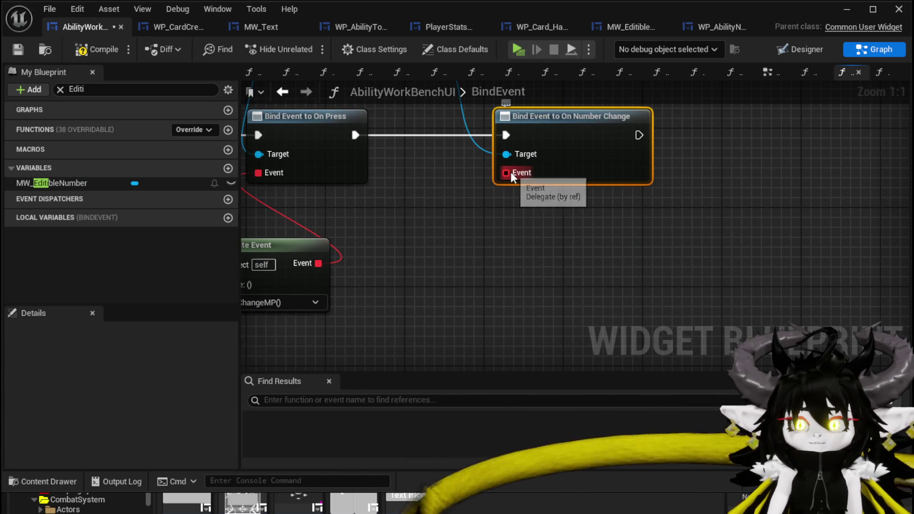
{"action": "left_click", "coordinate": [60, 88]}
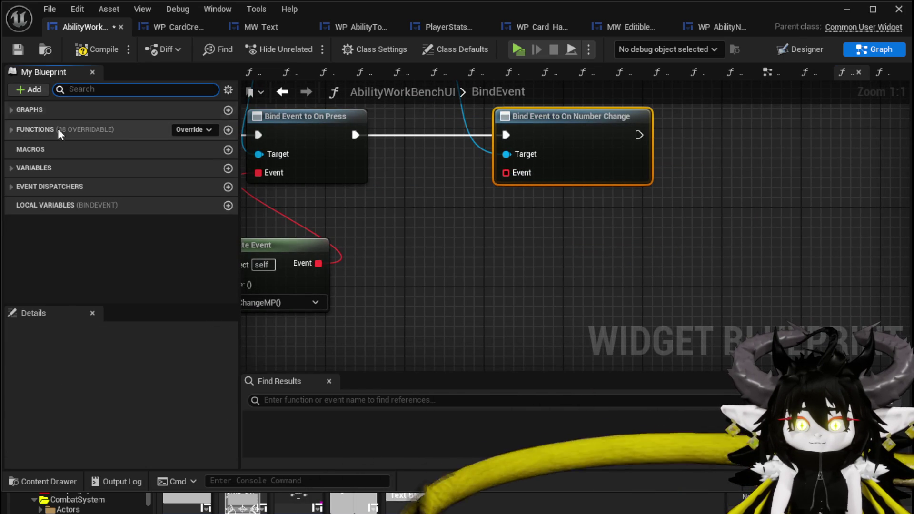
{"action": "left_click", "coordinate": [11, 110]}
{"action": "left_click", "coordinate": [13, 143]}
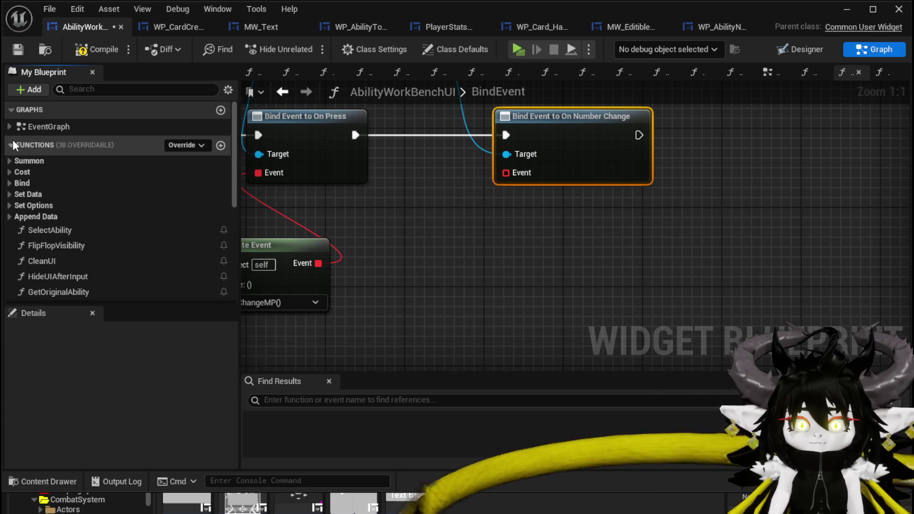
{"action": "left_click_drag", "start_coordinate": [503, 174], "coordinate": [522, 243]}
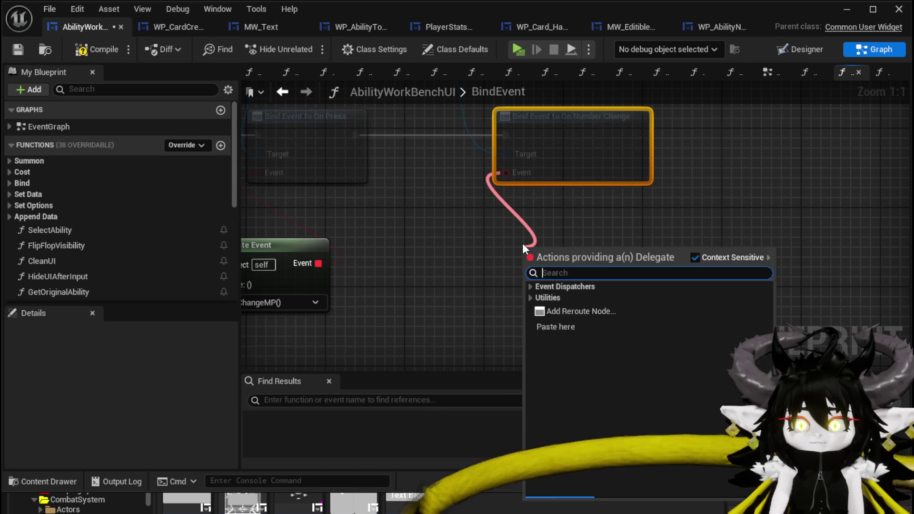
{"action": "type", "text": "Create"}
{"action": "left_click", "coordinate": [563, 311]}
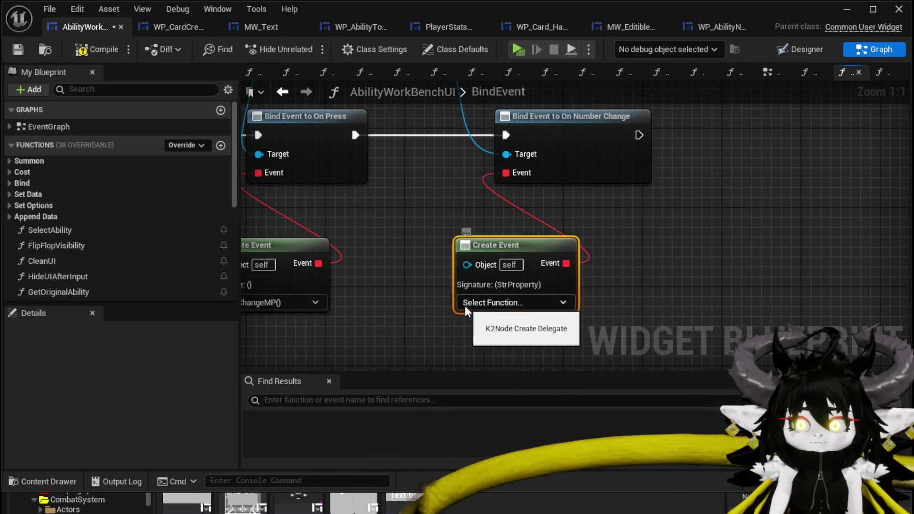
{"action": "left_click", "coordinate": [465, 305]}
{"action": "left_click", "coordinate": [536, 347]}
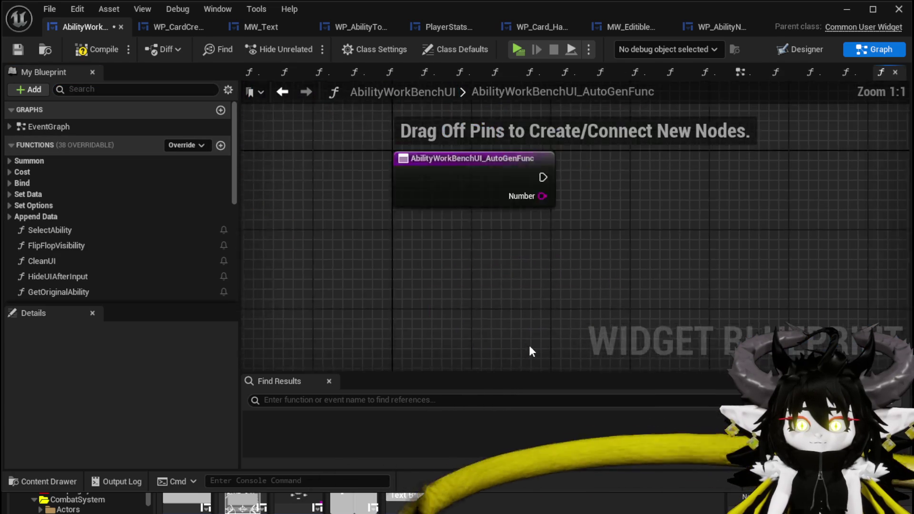
Rename the auto-generated function to NumberChangeBus, then compile and save the widget blueprint.
{"action": "scroll", "coordinate": [92, 186], "scroll_direction": "down", "scroll_amount": 3}
{"action": "scroll", "coordinate": [92, 189], "scroll_direction": "down", "scroll_amount": 3}
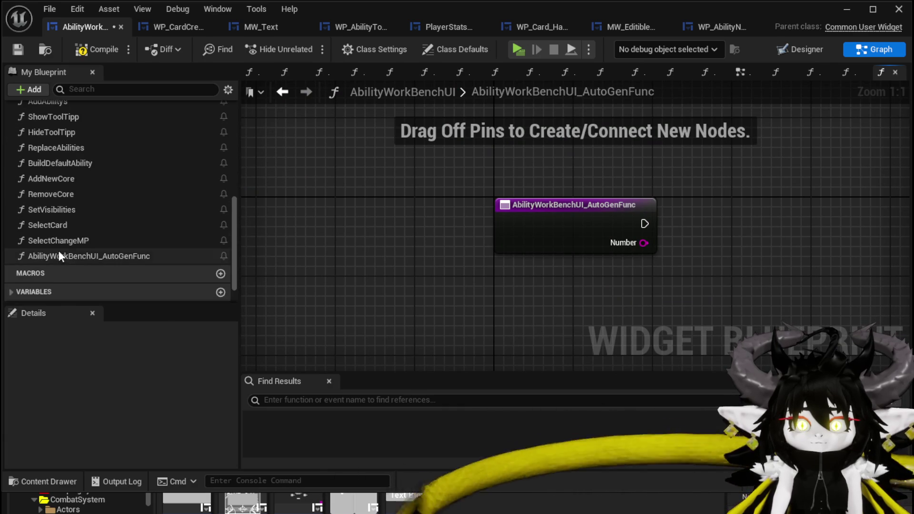
{"action": "right_click", "coordinate": [64, 256]}
{"action": "left_click", "coordinate": [99, 311]}
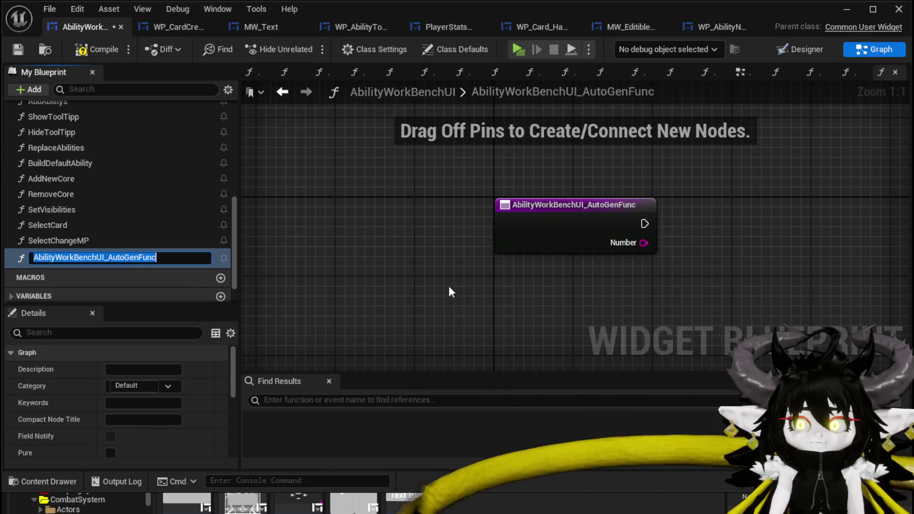
{"action": "type", "text": "NumberChange"}
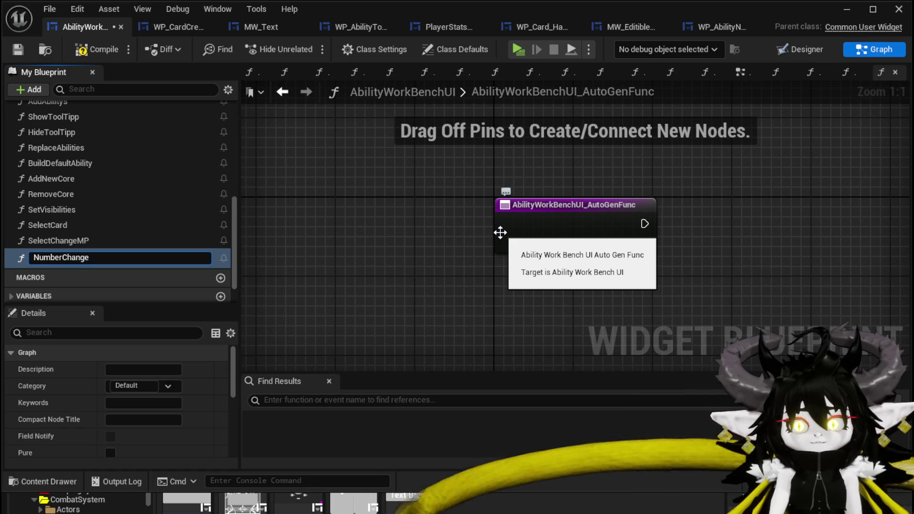
{"action": "type", "text": "Bus"}
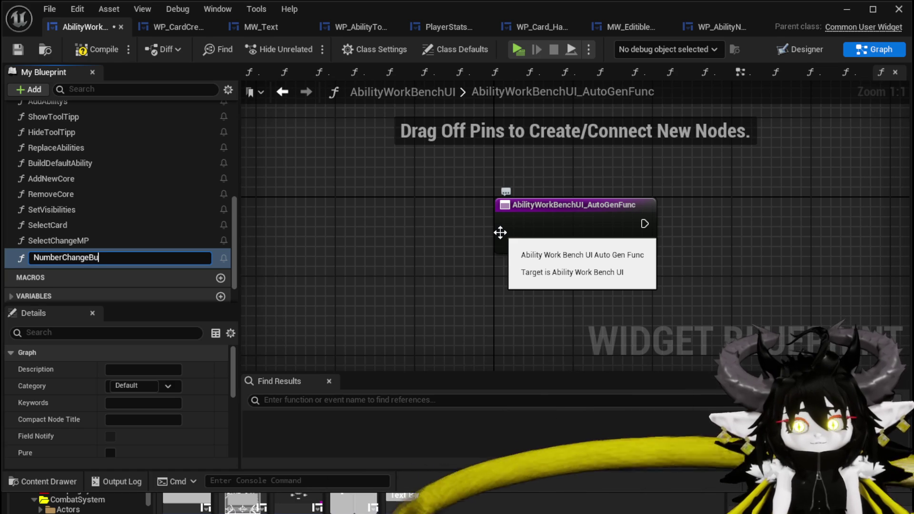
{"action": "key", "text": "Return"}
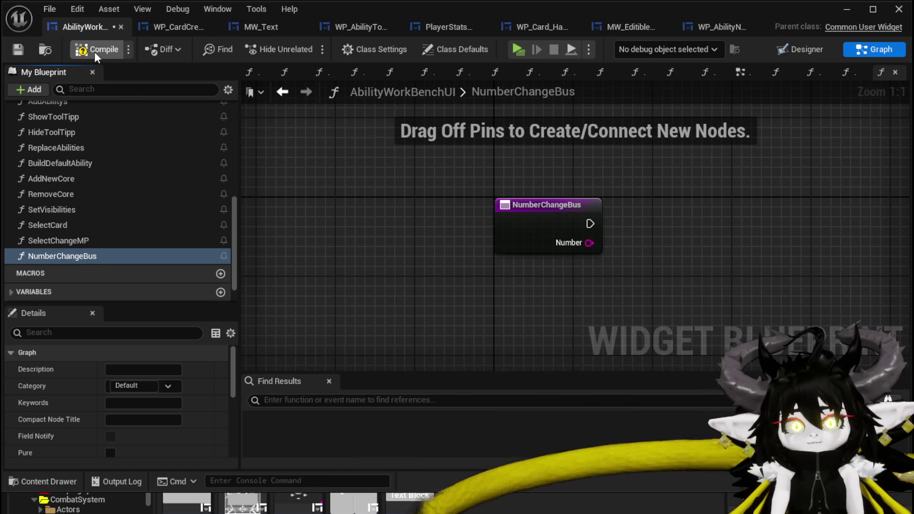
{"action": "left_click", "coordinate": [98, 50]}
{"action": "left_click", "coordinate": [18, 50]}
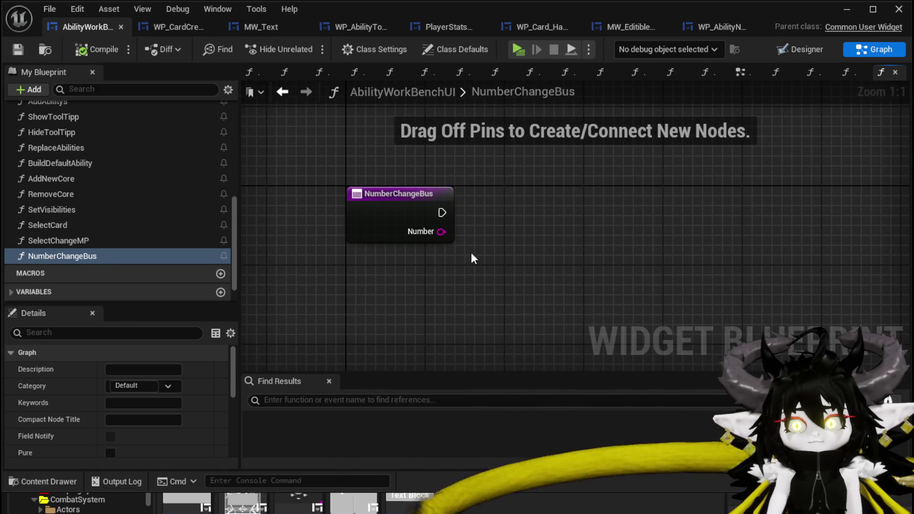
Save, place a Select Change MP call in NumberChangeBus, then delete it again.
{"action": "mouse_move", "coordinate": [441, 232]}
{"action": "left_mouse_down"}
{"action": "mouse_move", "coordinate": [520, 256]}
{"action": "mouse_move", "coordinate": [505, 249]}
{"action": "left_mouse_up"}
{"action": "left_click", "coordinate": [514, 218]}
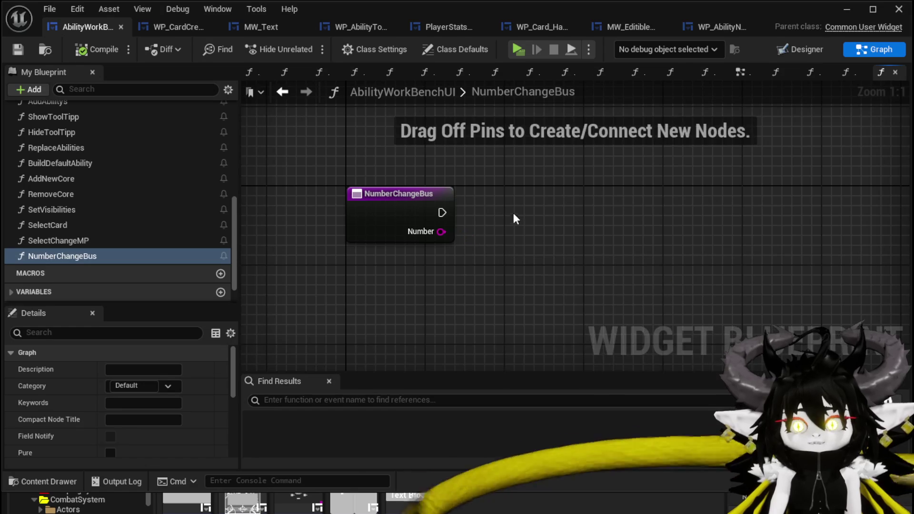
{"action": "left_click", "coordinate": [18, 49]}
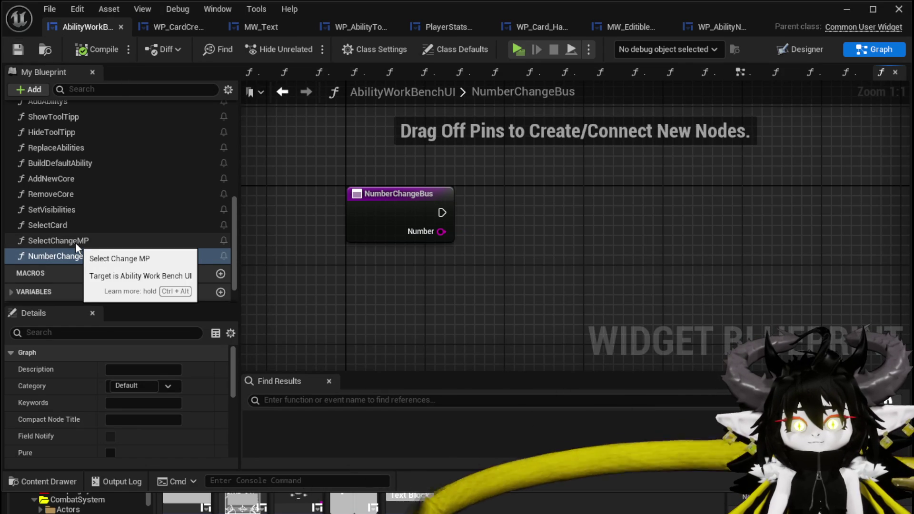
{"action": "mouse_move", "coordinate": [67, 240]}
{"action": "left_mouse_down"}
{"action": "mouse_move", "coordinate": [209, 245]}
{"action": "mouse_move", "coordinate": [506, 209]}
{"action": "left_mouse_up"}
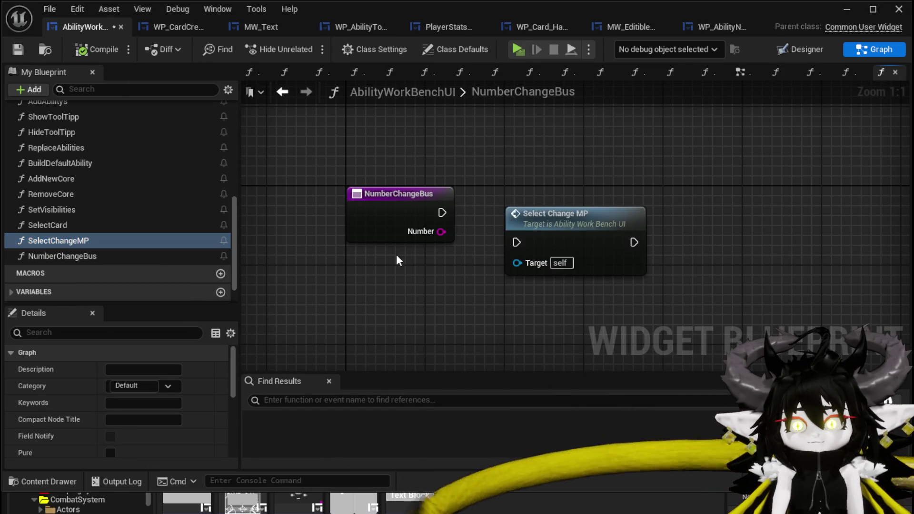
{"action": "mouse_move", "coordinate": [541, 179]}
{"action": "left_mouse_down"}
{"action": "mouse_move", "coordinate": [602, 307]}
{"action": "mouse_move", "coordinate": [588, 290]}
{"action": "left_mouse_up"}
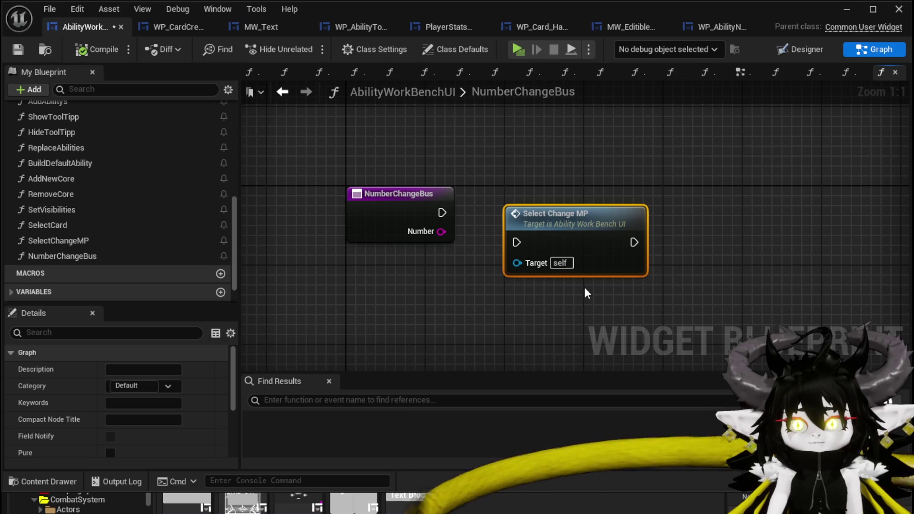
{"action": "key", "text": "Delete"}
Rename the SelectChangeMP function to DisplayNumberChange, save, and minimize the blueprint editor.
{"action": "left_click", "coordinate": [80, 241]}
{"action": "right_click", "coordinate": [80, 241]}
{"action": "left_click", "coordinate": [135, 293]}
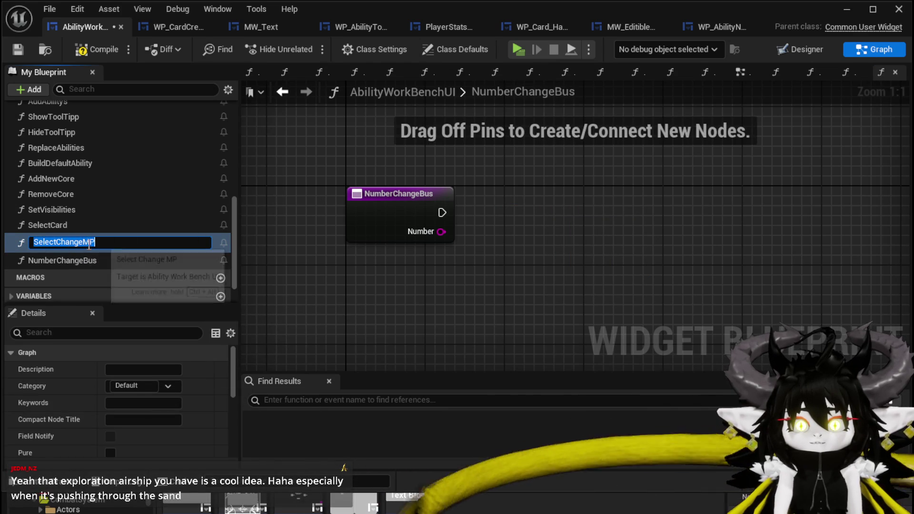
{"action": "left_click_drag", "start_coordinate": [56, 242], "coordinate": [116, 244]}
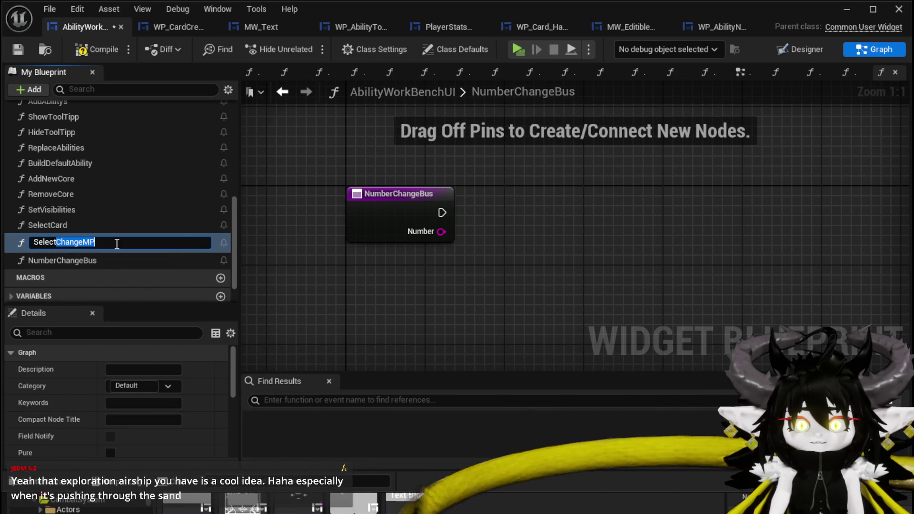
{"action": "left_click", "coordinate": [115, 243]}
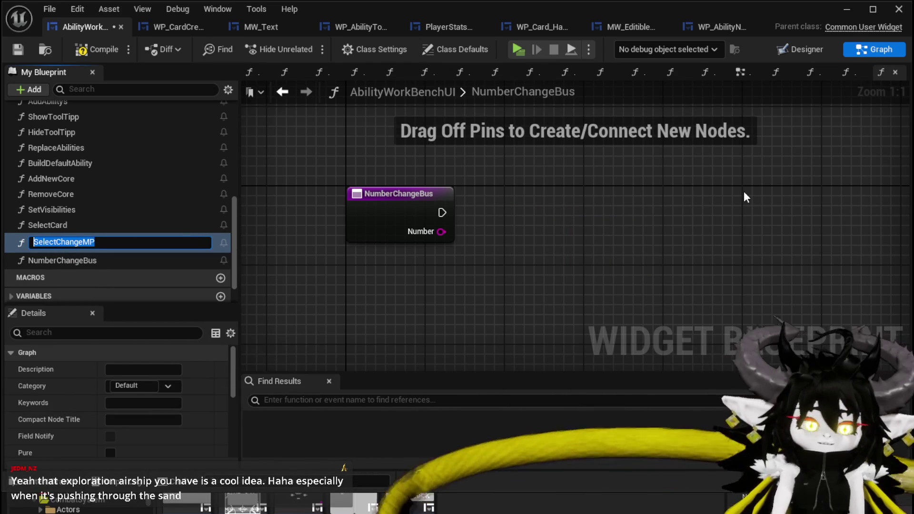
{"action": "type", "text": "D"}
{"action": "type", "text": "isplayNumberChang"}
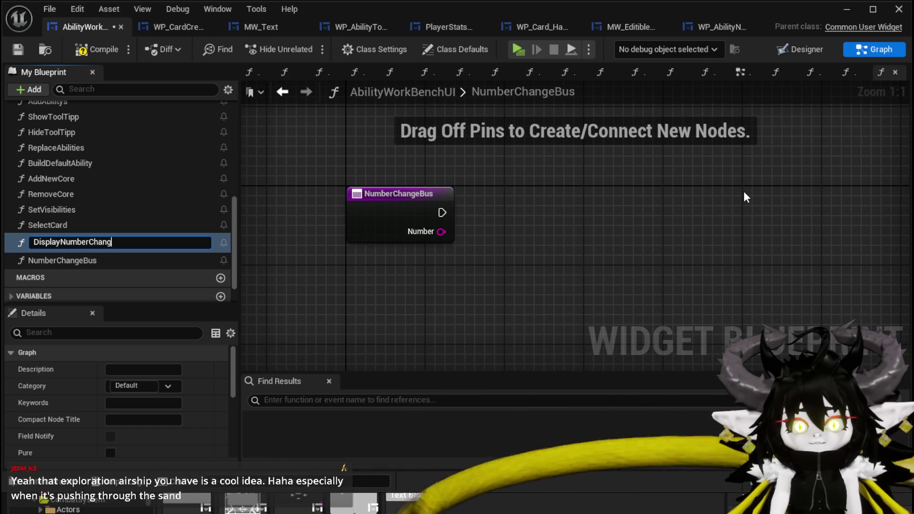
{"action": "type", "text": "e"}
{"action": "key", "text": "Return"}
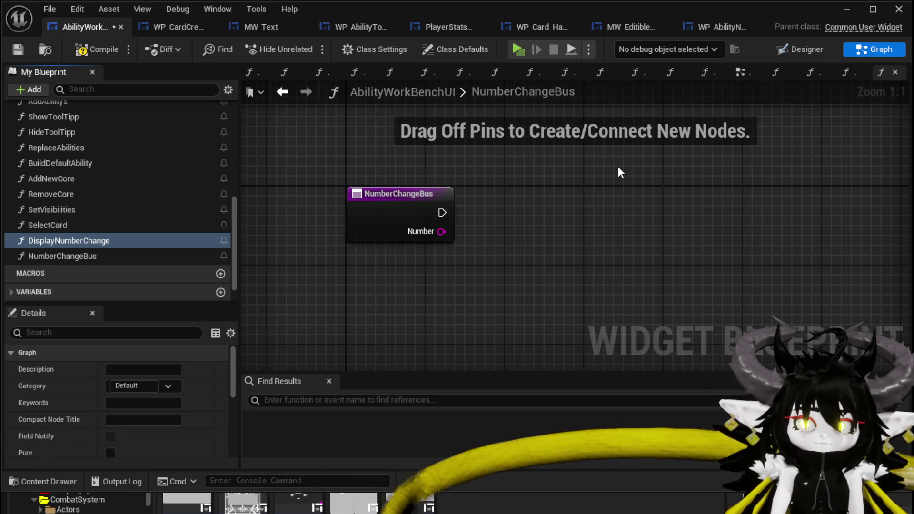
{"action": "left_click", "coordinate": [16, 49]}
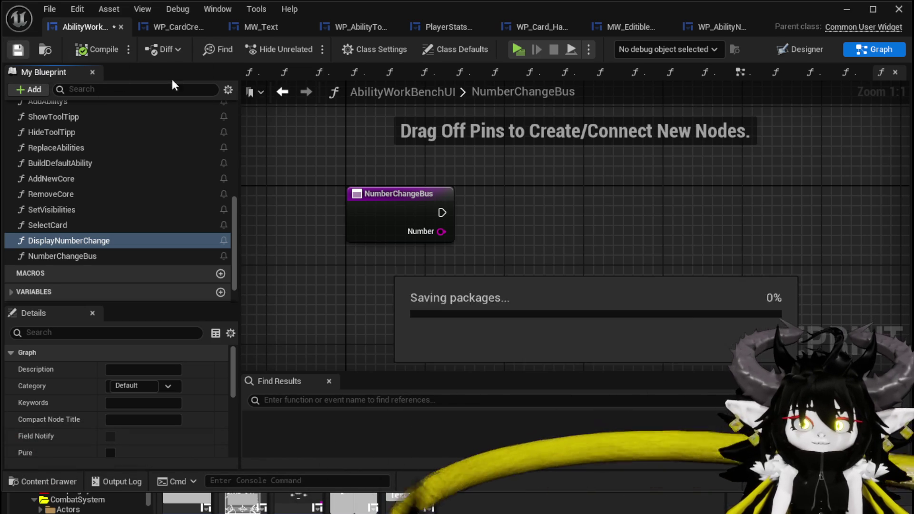
{"action": "left_click", "coordinate": [830, 10]}
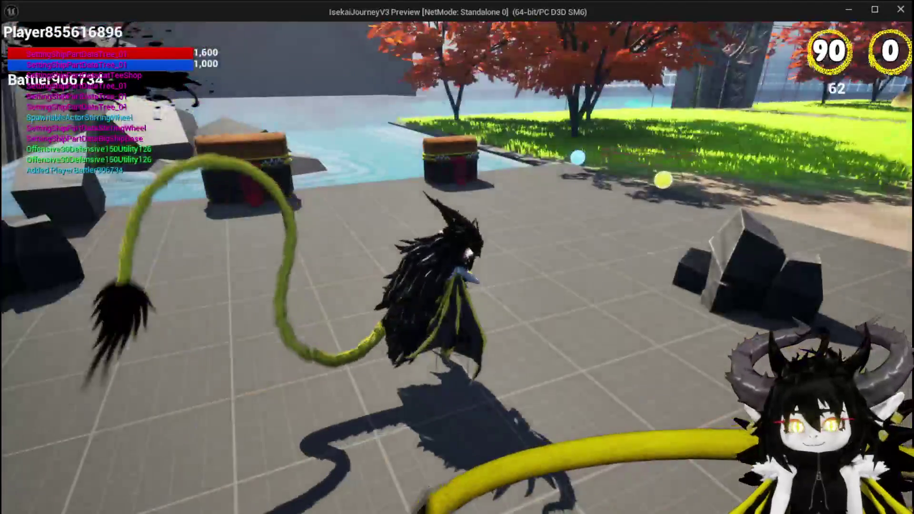
In play mode, jump, board the ship, and drive it around the circular platform.
{"action": "key", "text": "space"}
{"action": "key", "text": "space"}
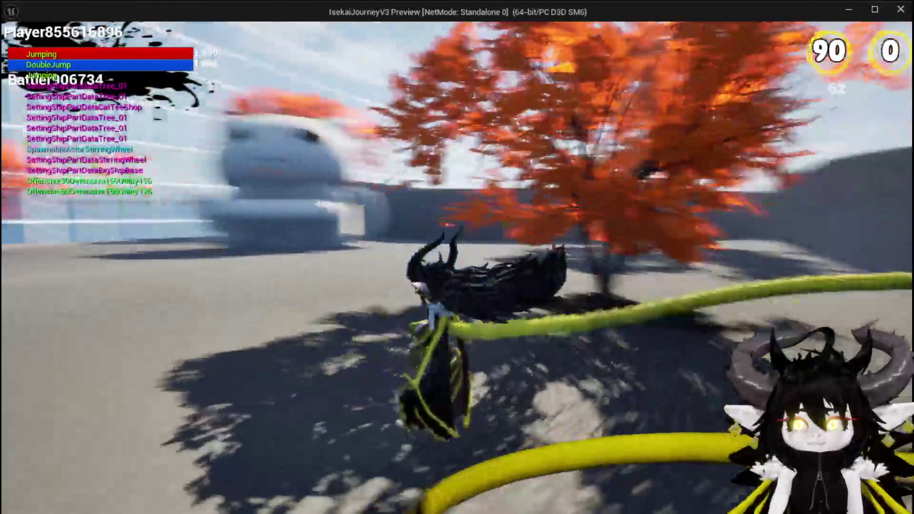
{"action": "key", "text": "space"}
{"action": "key", "text": "space"}
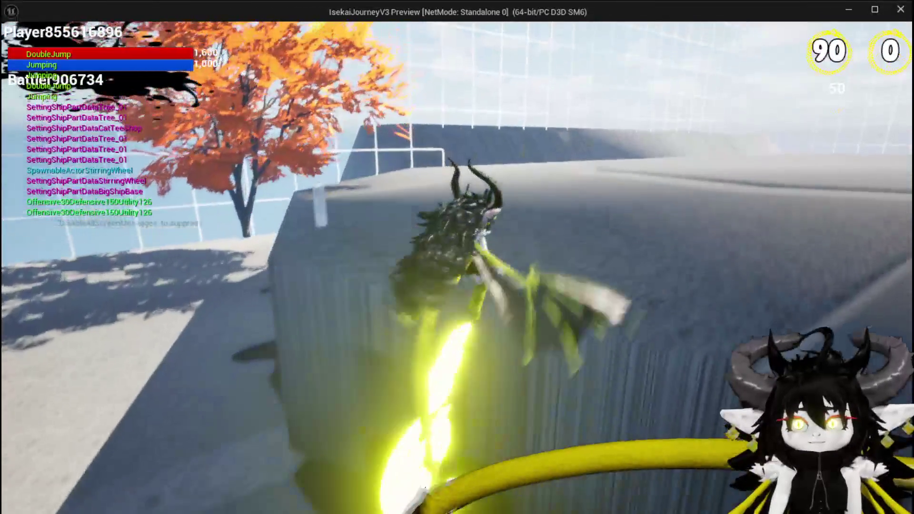
{"action": "key", "text": "w"}
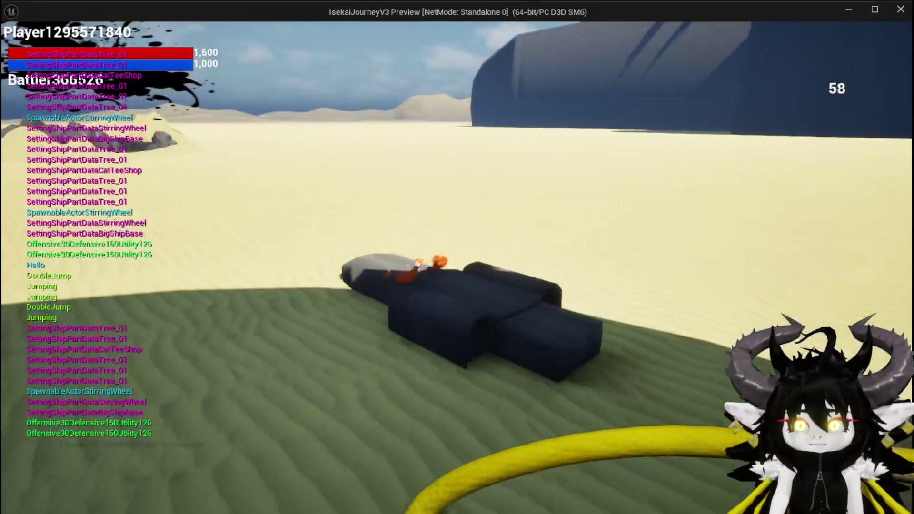
{"action": "key", "text": "w"}
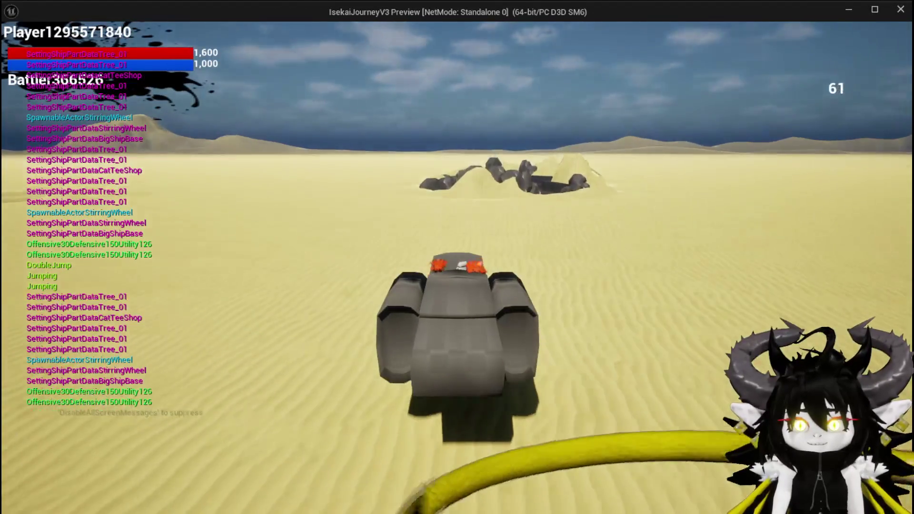
{"action": "key", "text": "d"}
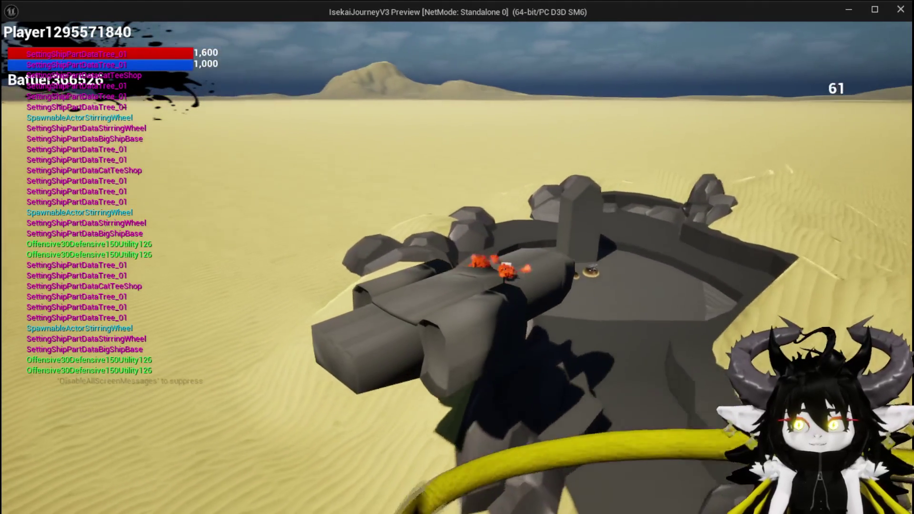
{"action": "key", "text": "d"}
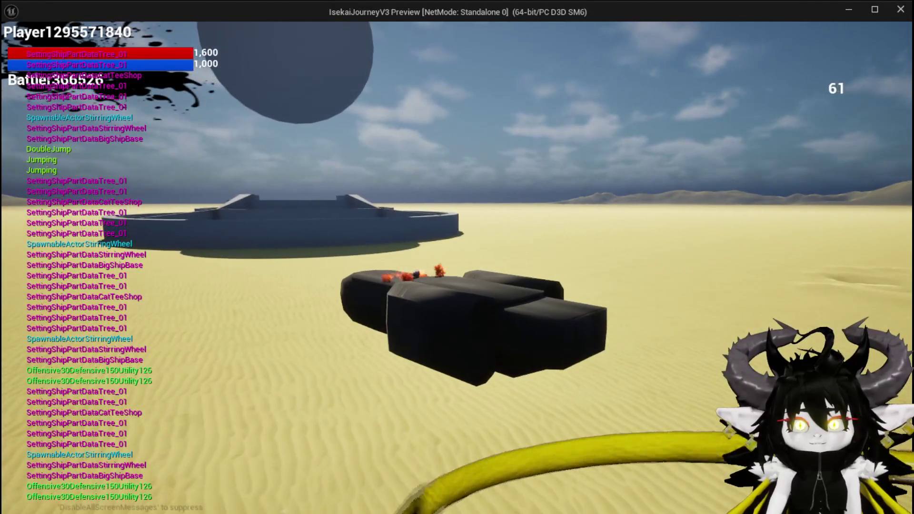
{"action": "key", "text": "a"}
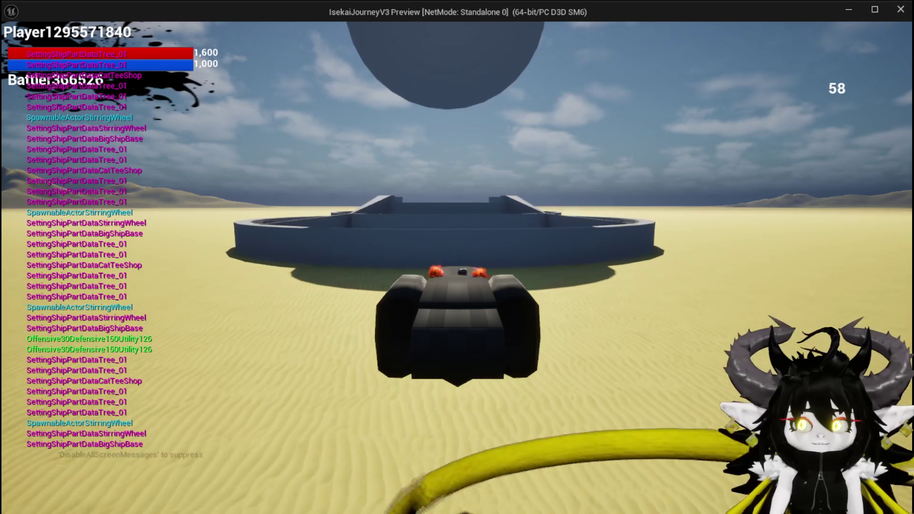
{"action": "key", "text": "w"}
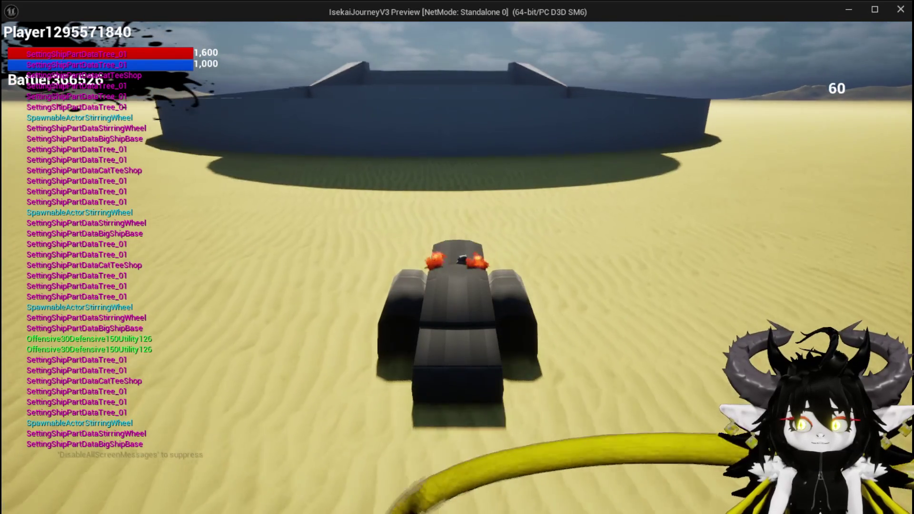
{"action": "key", "text": "d"}
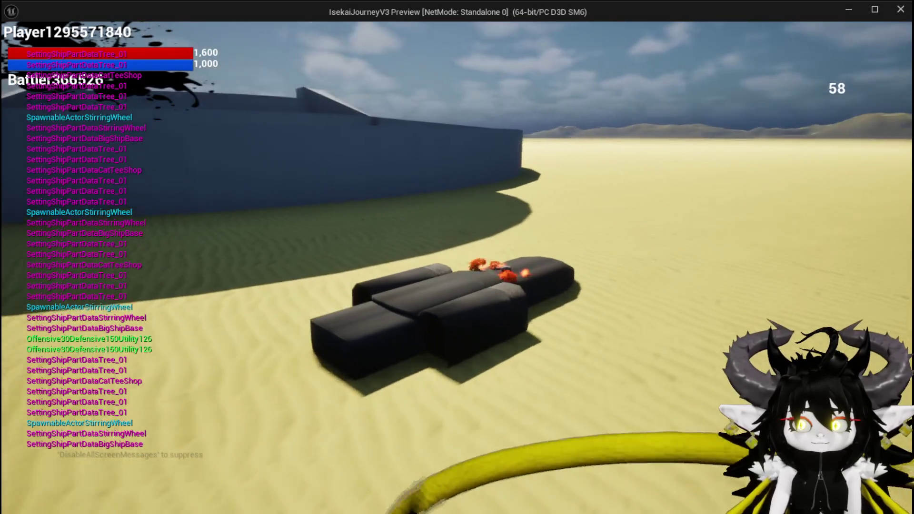
{"action": "key", "text": "d"}
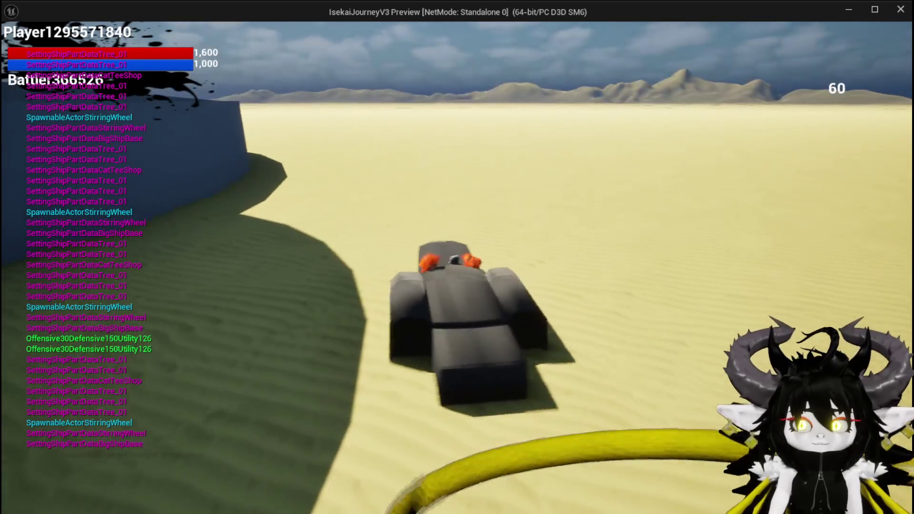
{"action": "key", "text": "a"}
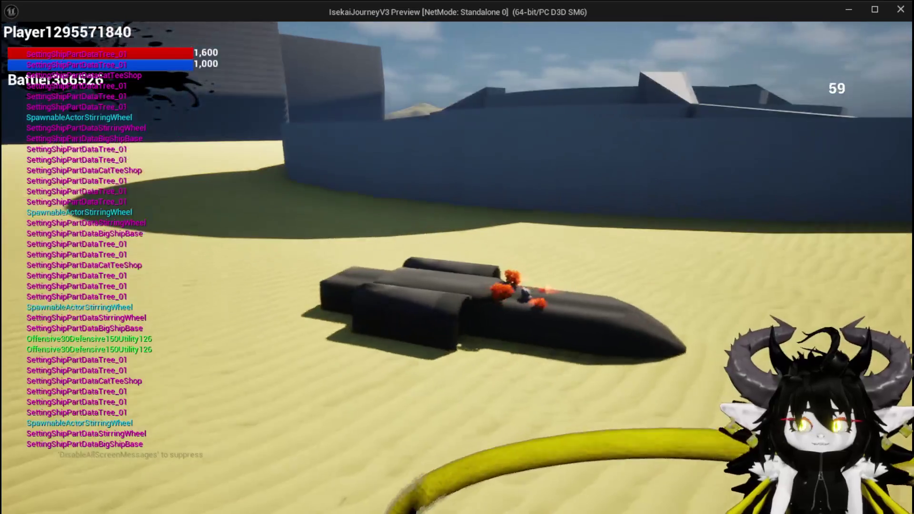
{"action": "key", "text": "a"}
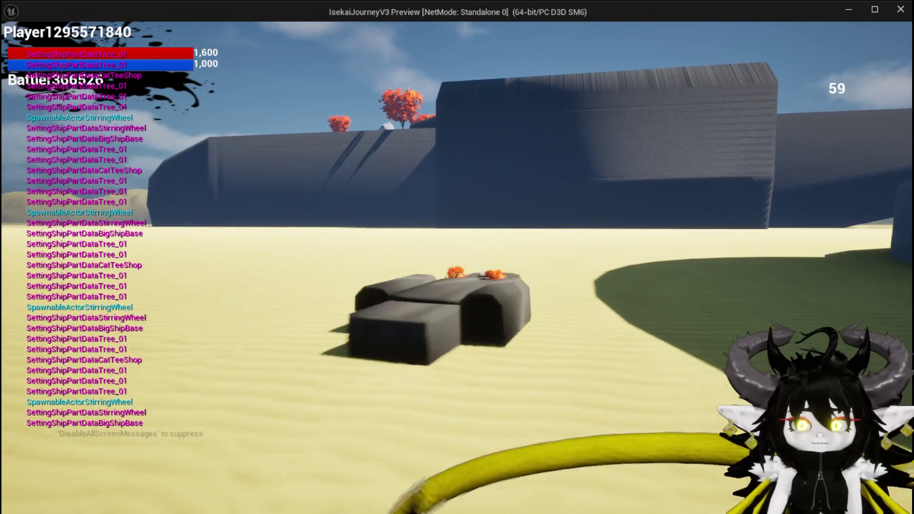
{"action": "key", "text": "d"}
{"action": "key", "text": "a"}
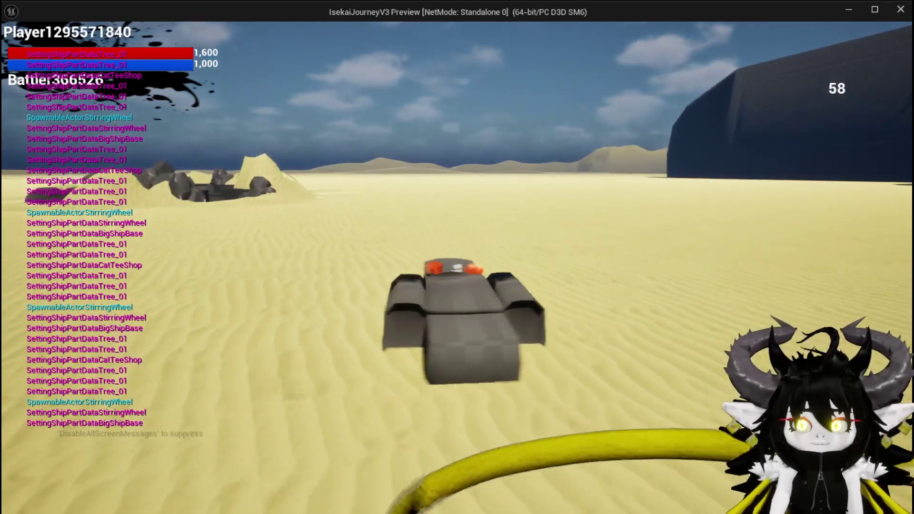
{"action": "key", "text": "a"}
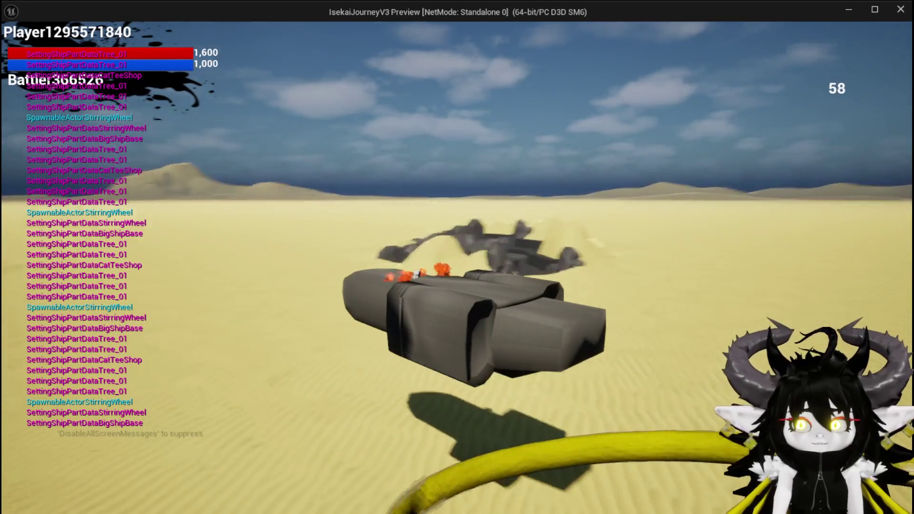
Dismount, jump and glide toward the white building, then end play and save L_DungeonCreationTest.
{"action": "key", "text": "e"}
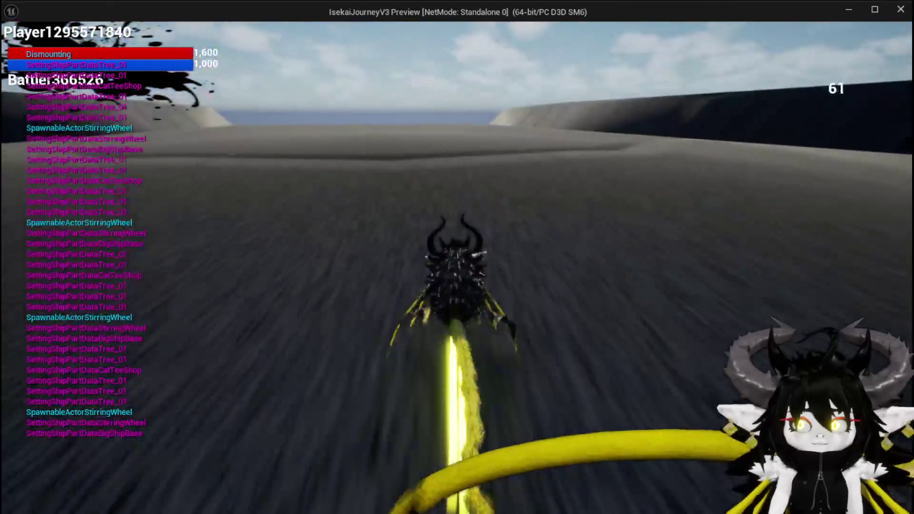
{"action": "key", "text": "space"}
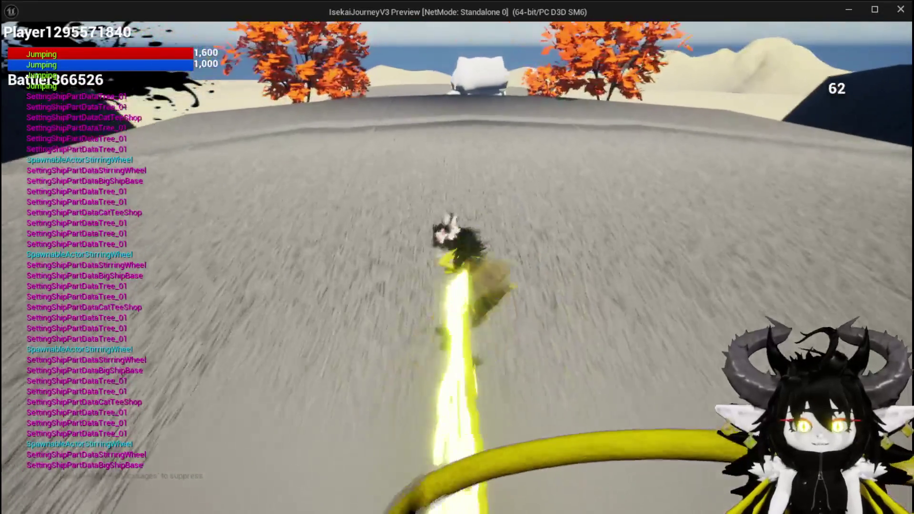
{"action": "key", "text": "space"}
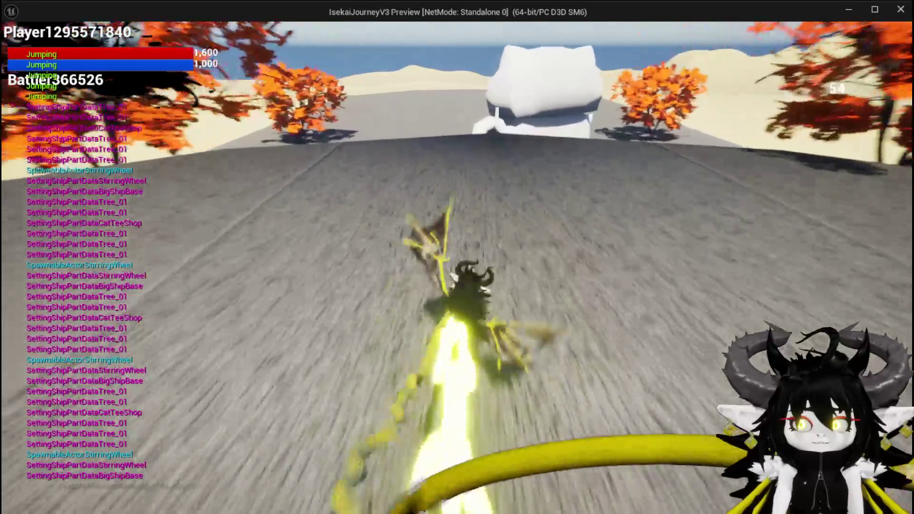
{"action": "key", "text": "space"}
{"action": "key", "text": "space"}
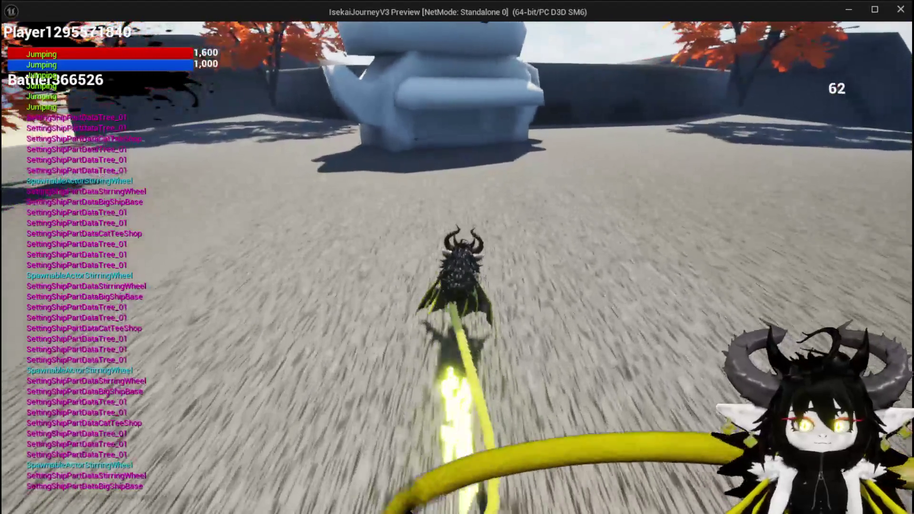
{"action": "key", "text": "space"}
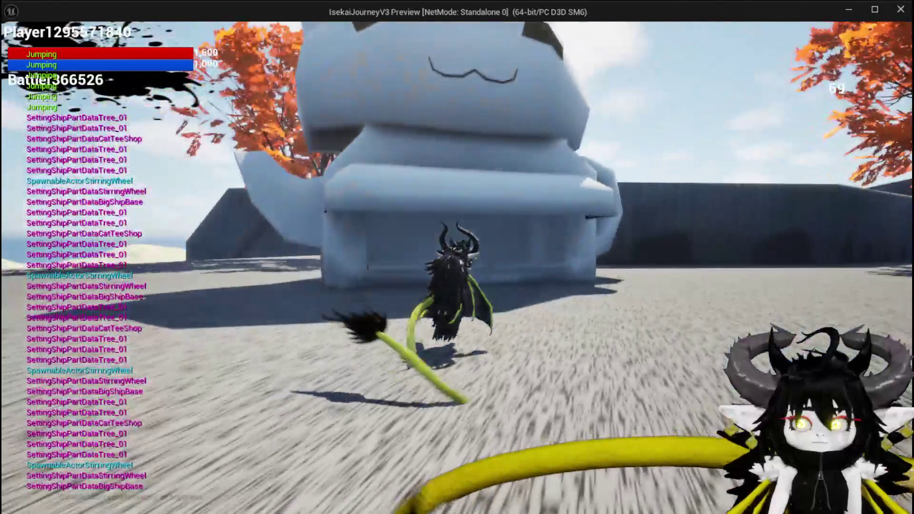
{"action": "key", "text": "Escape"}
{"action": "left_click", "coordinate": [17, 48]}
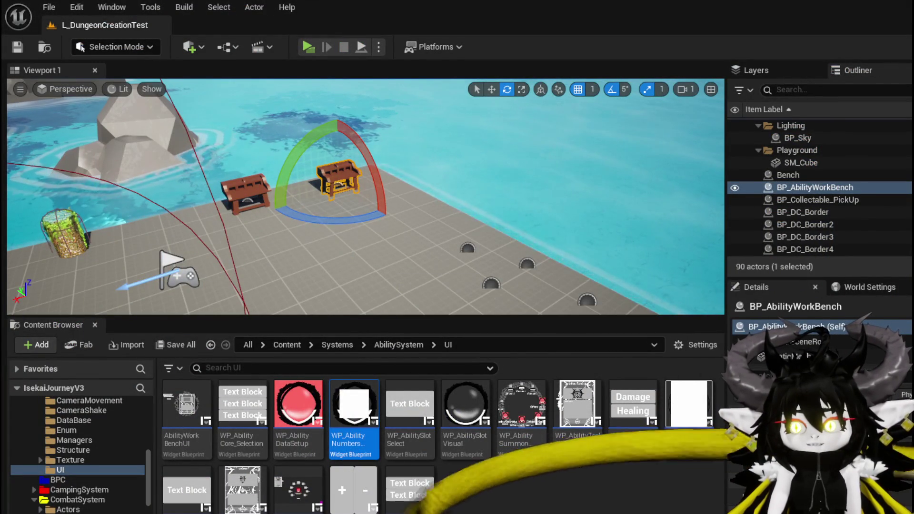
Back in AbilityWorkBenchUI, reposition the NumberChangeBus node and save the blueprint.
{"action": "key", "text": "alt+Tab"}
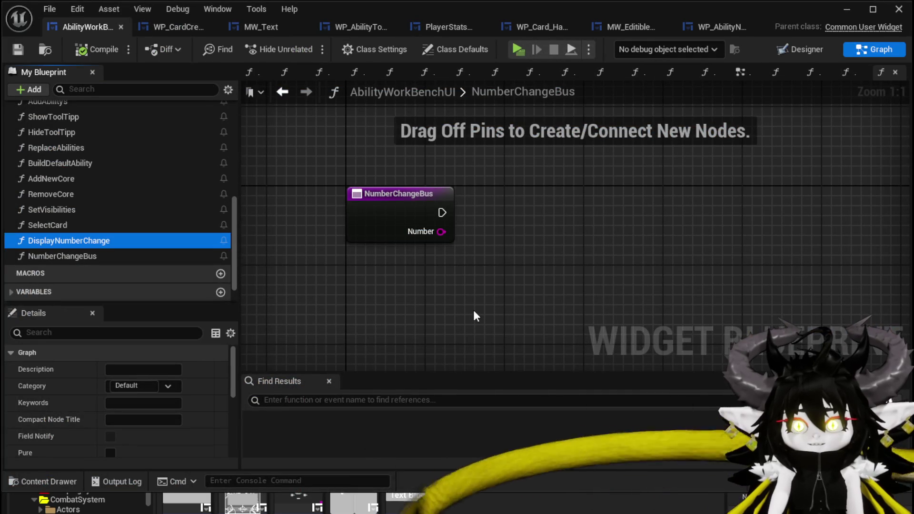
{"action": "mouse_move", "coordinate": [409, 192]}
{"action": "left_mouse_down"}
{"action": "mouse_move", "coordinate": [404, 215]}
{"action": "mouse_move", "coordinate": [436, 220]}
{"action": "left_mouse_up"}
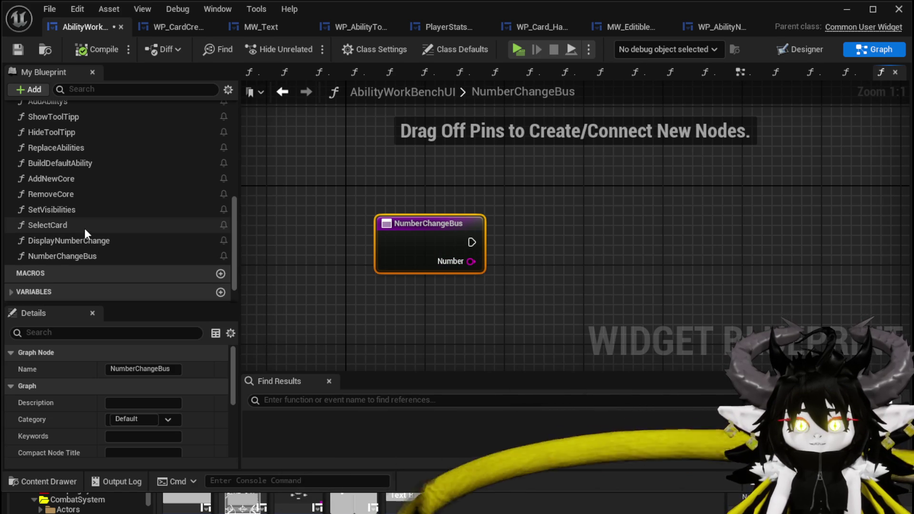
{"action": "left_click", "coordinate": [103, 259]}
{"action": "scroll", "coordinate": [117, 196], "scroll_direction": "up", "scroll_amount": 3}
{"action": "scroll", "coordinate": [118, 196], "scroll_direction": "up", "scroll_amount": 5}
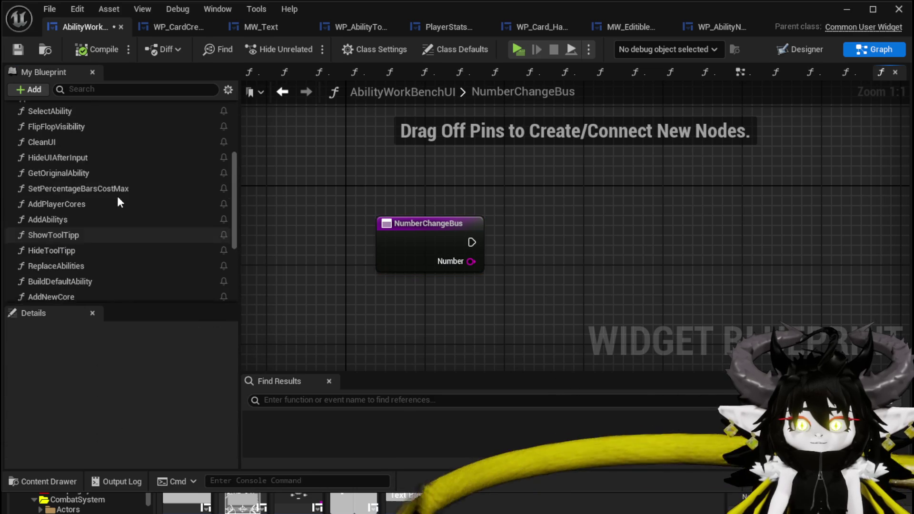
{"action": "scroll", "coordinate": [117, 195], "scroll_direction": "up", "scroll_amount": 5}
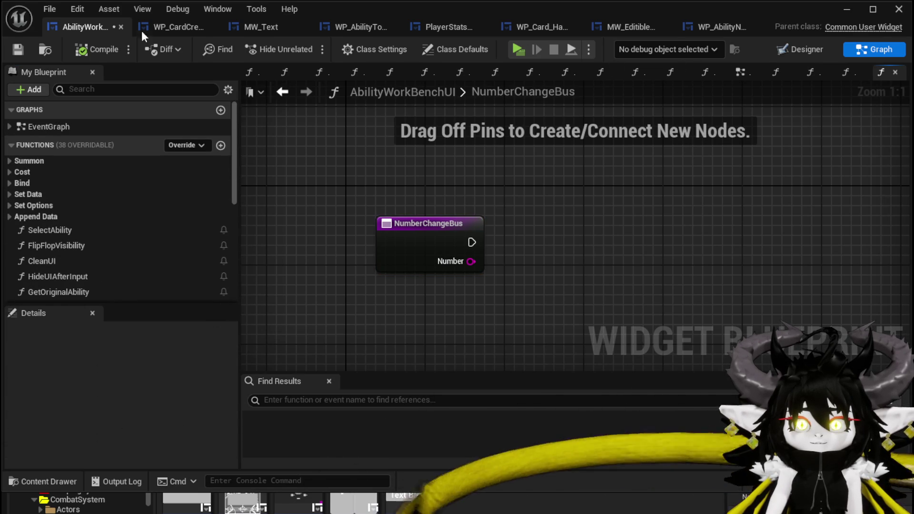
{"action": "key", "text": "ctrl+s"}
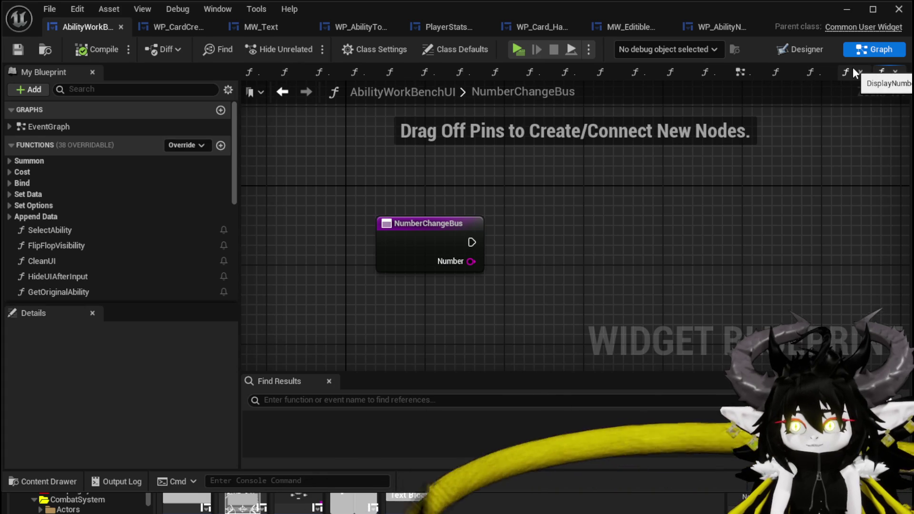
Copy the WP Card Creation getter from SelectCard and paste it into NumberChangeBus.
{"action": "left_click", "coordinate": [775, 73]}
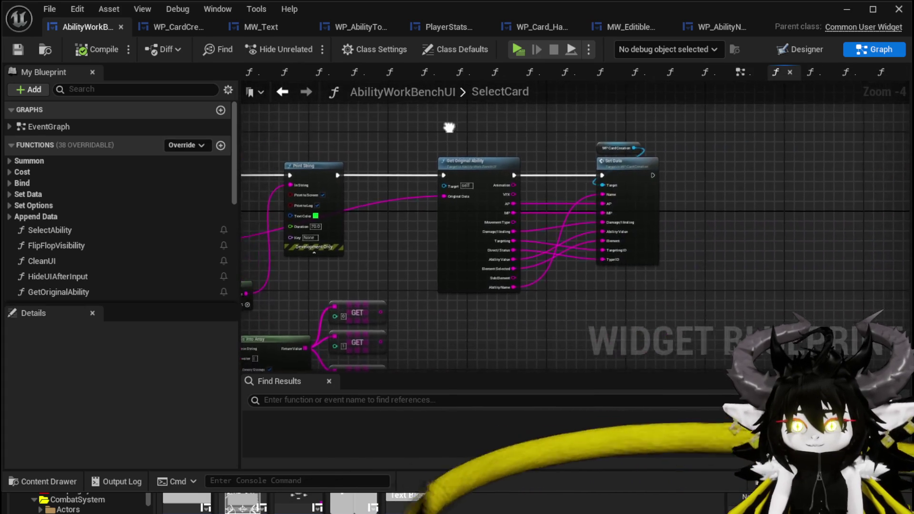
{"action": "scroll", "coordinate": [558, 147], "scroll_direction": "up", "scroll_amount": 3}
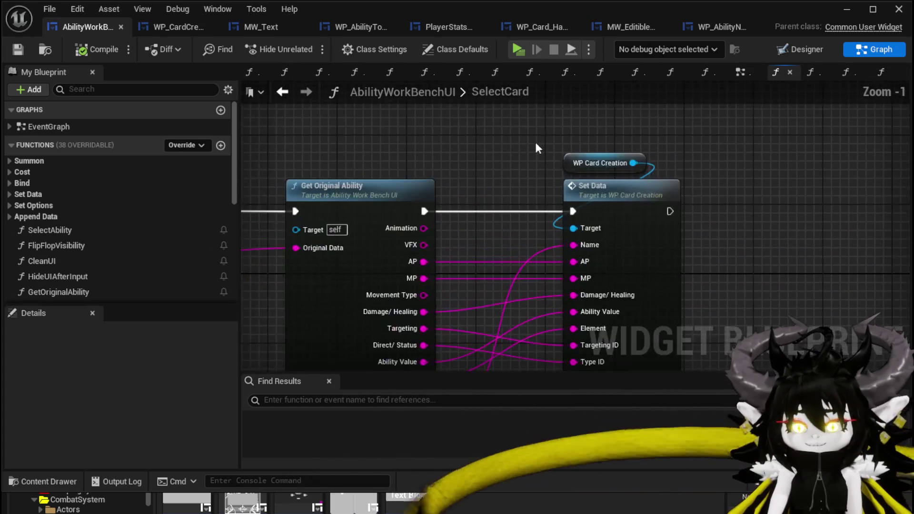
{"action": "left_click_drag", "start_coordinate": [558, 147], "coordinate": [505, 125]}
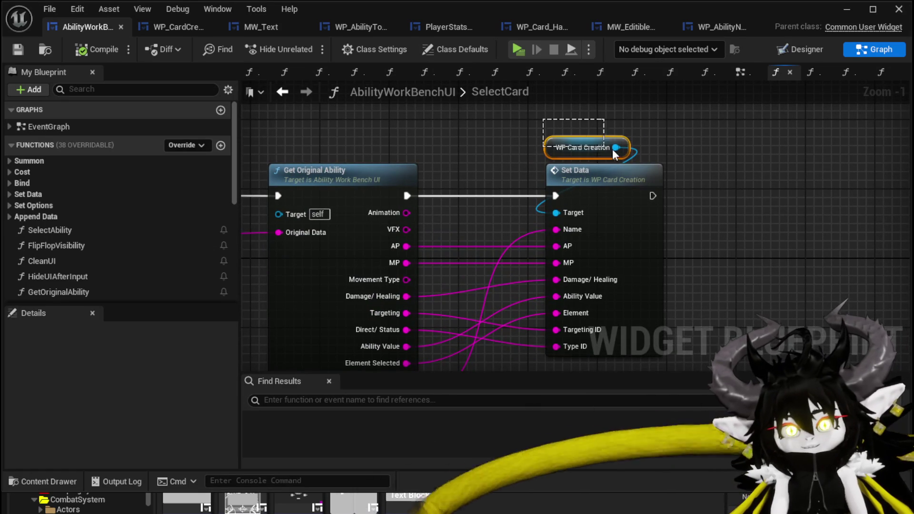
{"action": "left_click_drag", "start_coordinate": [598, 149], "coordinate": [613, 149]}
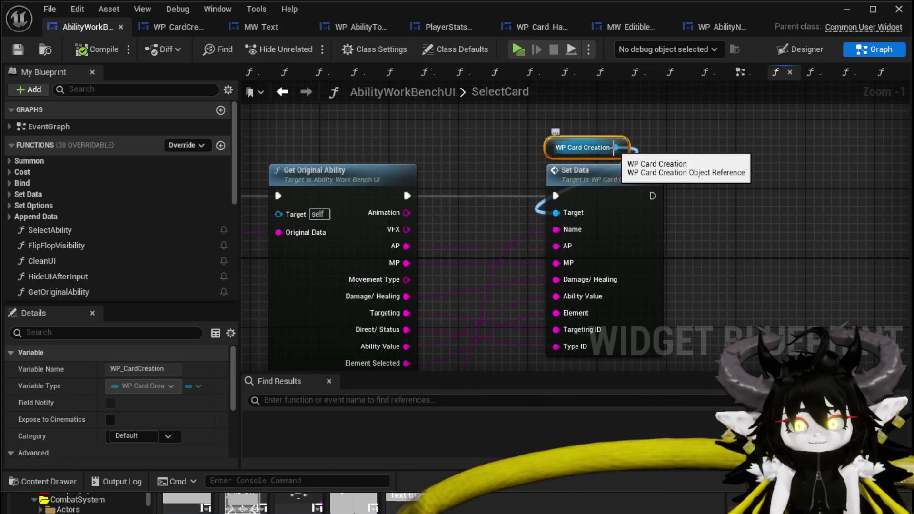
{"action": "scroll", "coordinate": [143, 233], "scroll_direction": "down", "scroll_amount": 10}
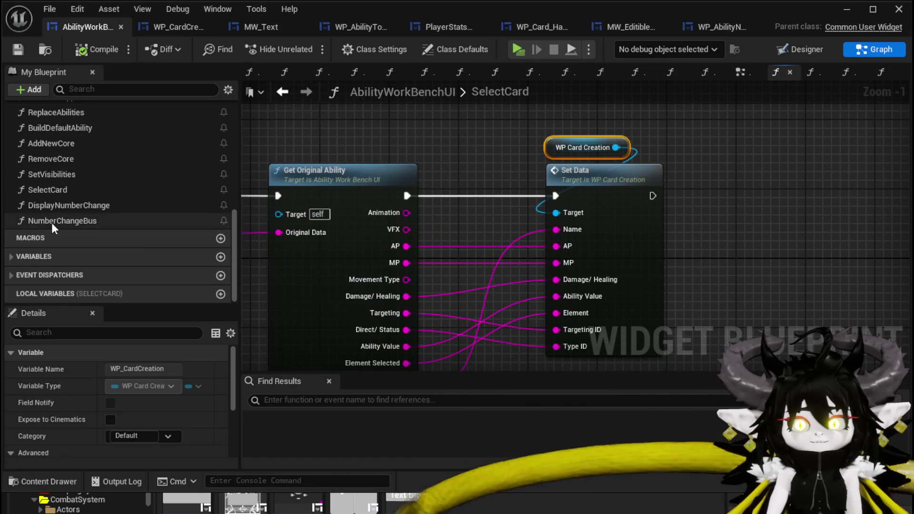
{"action": "double_click", "coordinate": [52, 221]}
{"action": "key", "text": "ctrl+v"}
Search the reference's actions for 'MF' and 'Set P', cancel, and compile the blueprint.
{"action": "left_click_drag", "start_coordinate": [514, 178], "coordinate": [571, 219]}
{"action": "type", "text": "MF"}
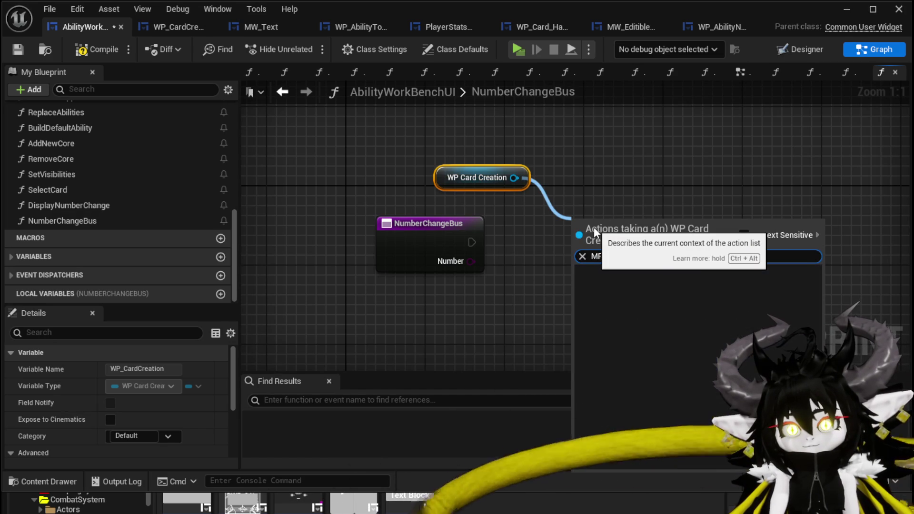
{"action": "key", "text": "BackSpace"}
{"action": "key", "text": "BackSpace"}
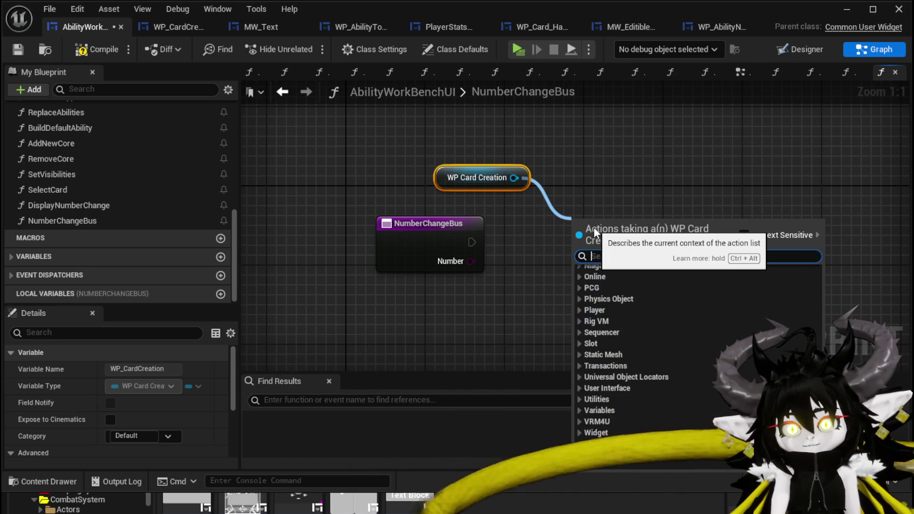
{"action": "type", "text": "Set P"}
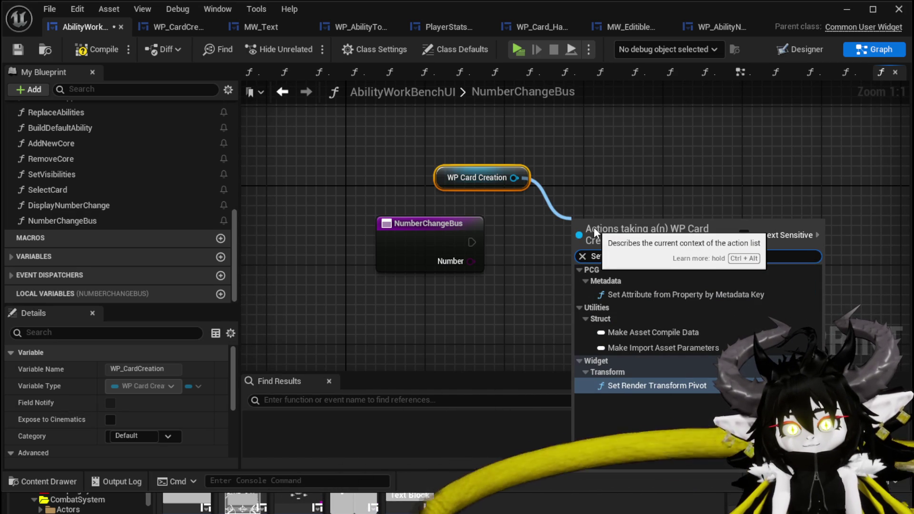
{"action": "left_click", "coordinate": [585, 193]}
{"action": "left_click", "coordinate": [103, 50]}
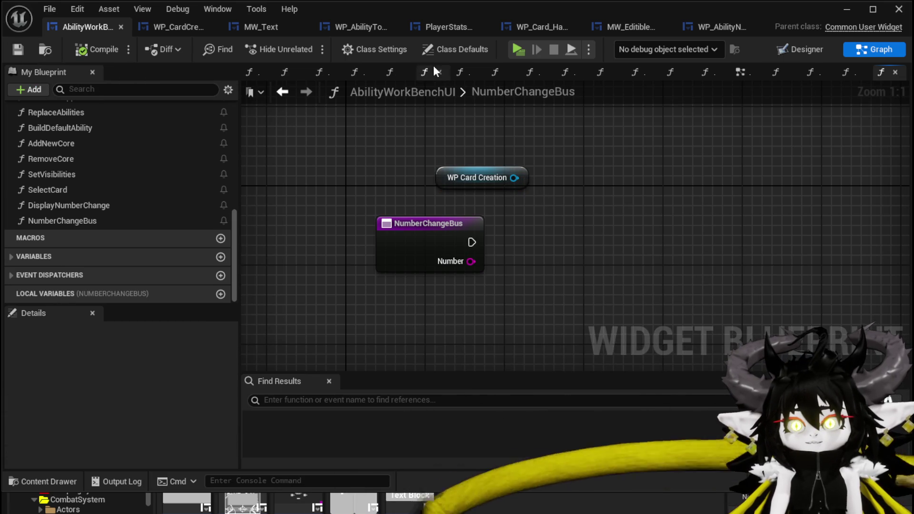
{"action": "left_click", "coordinate": [187, 27]}
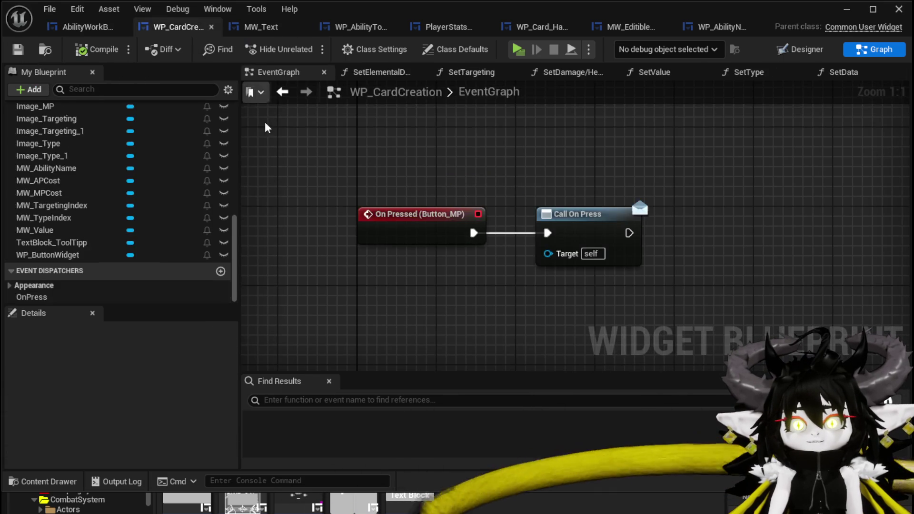
In SetData, collapse the MP cost conversion and text nodes into a SetMP function.
{"action": "scroll", "coordinate": [184, 129], "scroll_direction": "up", "scroll_amount": 5}
{"action": "scroll", "coordinate": [153, 143], "scroll_direction": "up", "scroll_amount": 6}
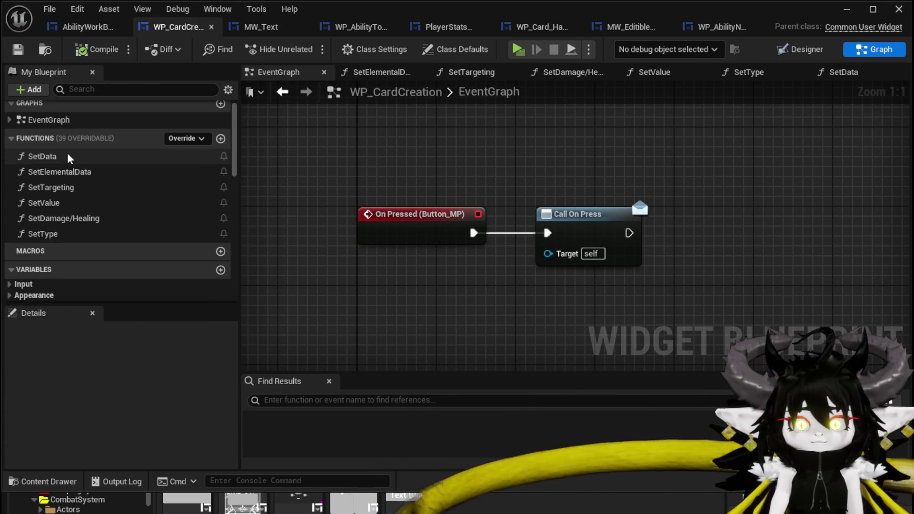
{"action": "left_click", "coordinate": [68, 158]}
{"action": "double_click", "coordinate": [68, 162]}
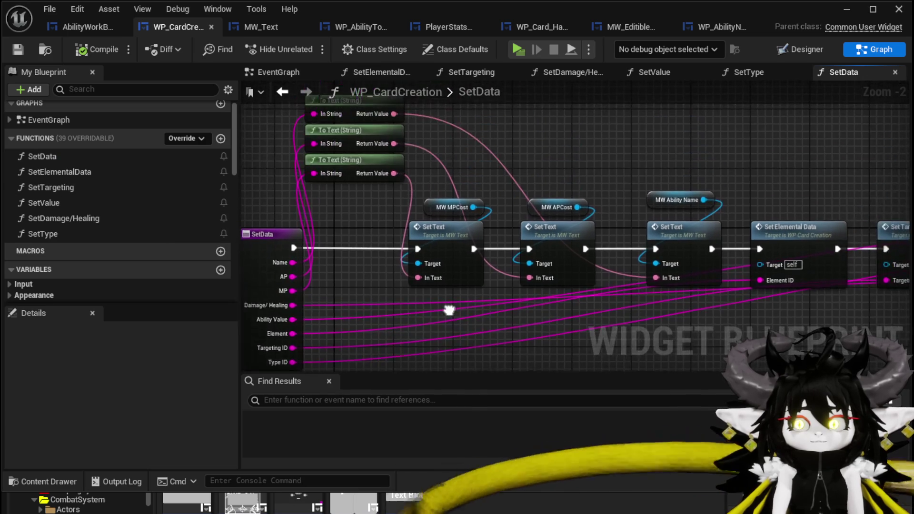
{"action": "left_click_drag", "start_coordinate": [406, 165], "coordinate": [479, 179]}
{"action": "left_click_drag", "start_coordinate": [465, 265], "coordinate": [457, 182]}
{"action": "right_click", "coordinate": [457, 181]}
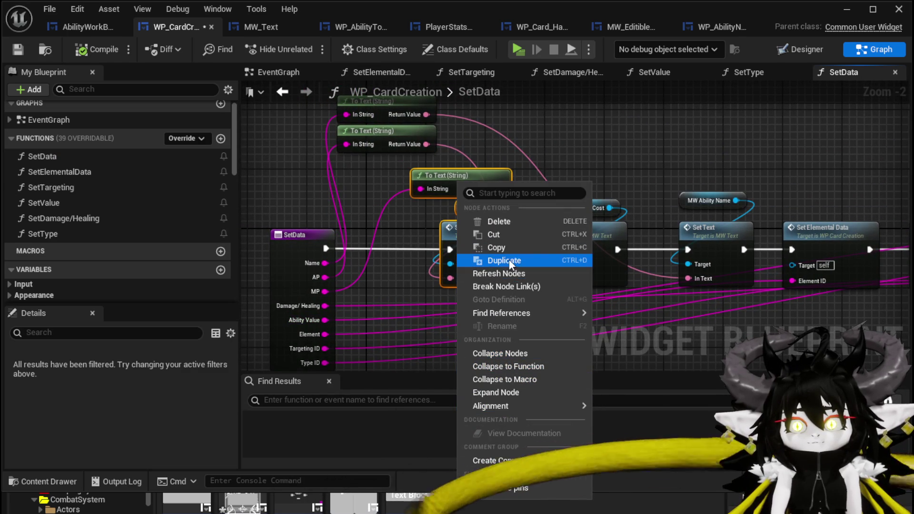
{"action": "left_click", "coordinate": [498, 371]}
{"action": "type", "text": "SetMP"}
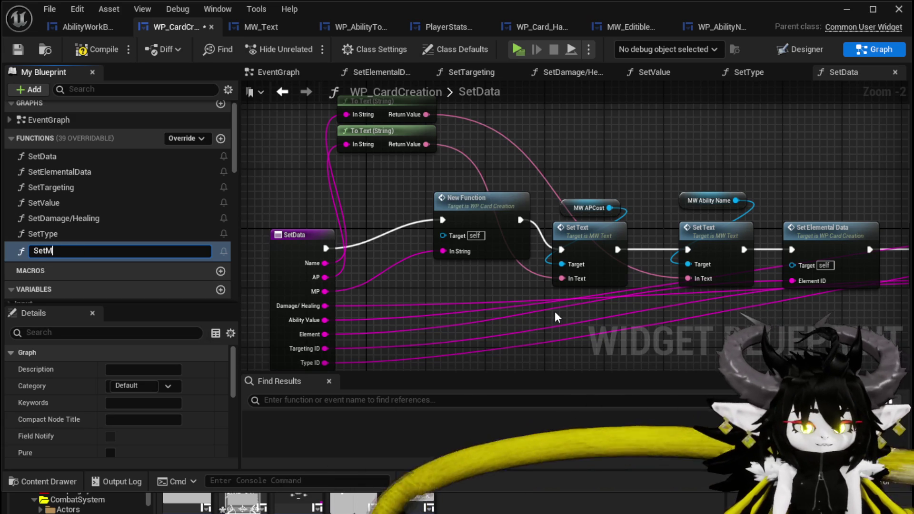
{"action": "key", "text": "Return"}
{"action": "left_click_drag", "start_coordinate": [476, 216], "coordinate": [438, 238]}
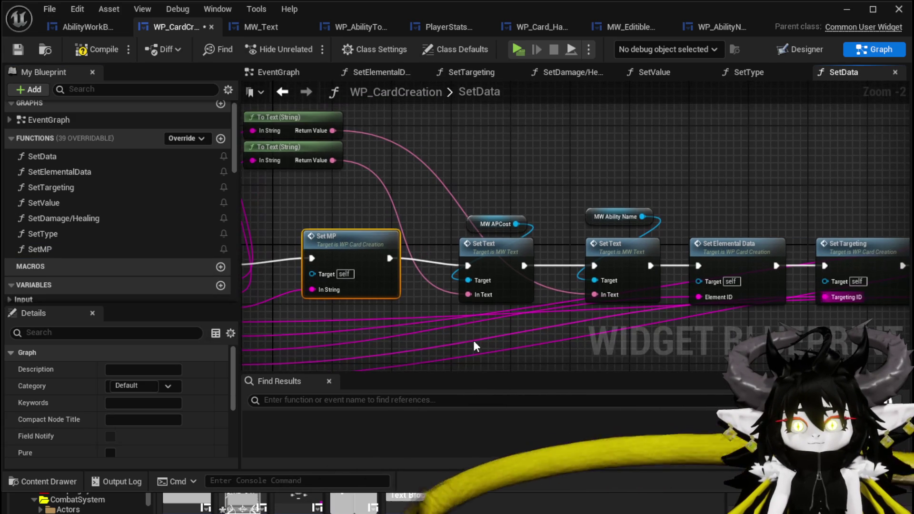
Collapse the AP cost Set Text and MW APCost nodes into a SetAP function and compile.
{"action": "left_click_drag", "start_coordinate": [472, 338], "coordinate": [504, 221]}
{"action": "right_click", "coordinate": [504, 253]}
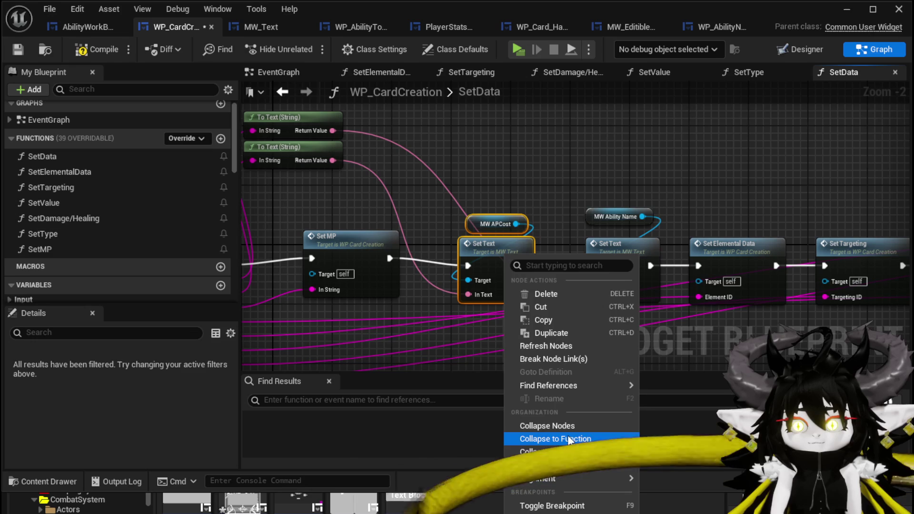
{"action": "left_click", "coordinate": [555, 438]}
{"action": "type", "text": "SetAP"}
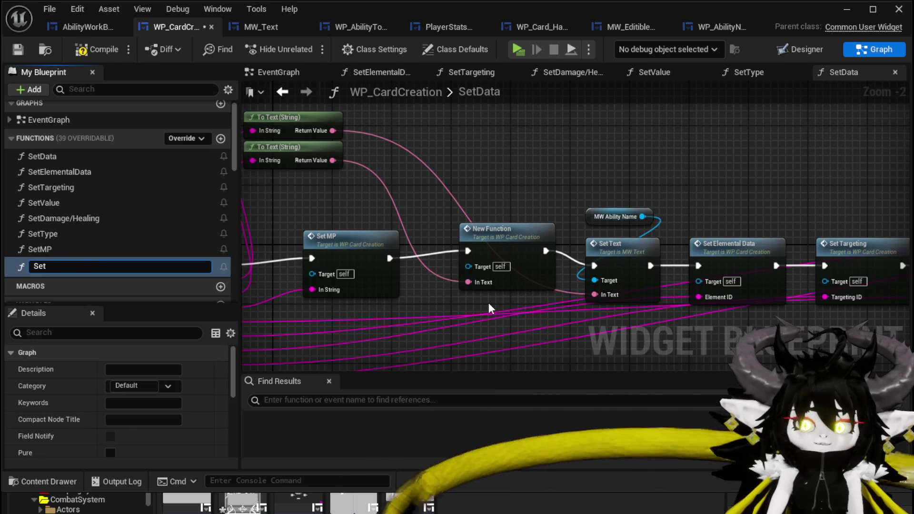
{"action": "key", "text": "Return"}
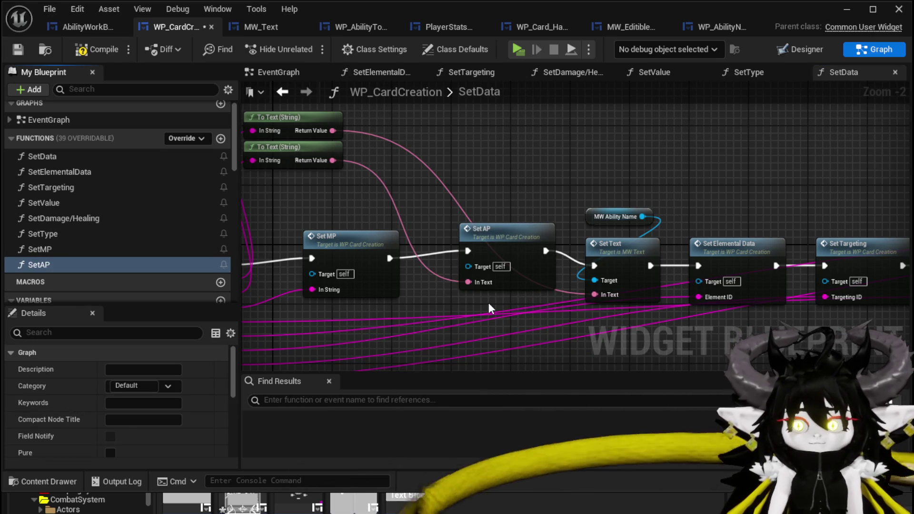
{"action": "left_click_drag", "start_coordinate": [502, 235], "coordinate": [472, 243]}
{"action": "left_click", "coordinate": [487, 176]}
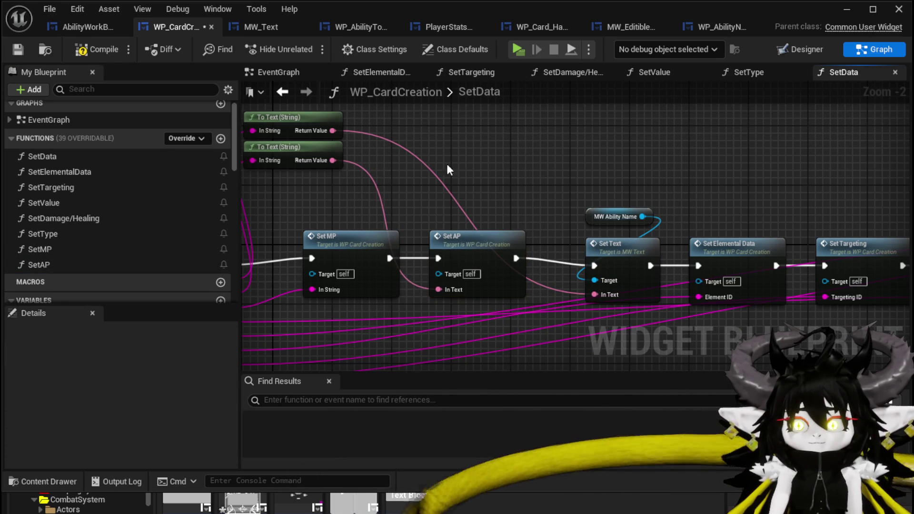
{"action": "left_click", "coordinate": [18, 50]}
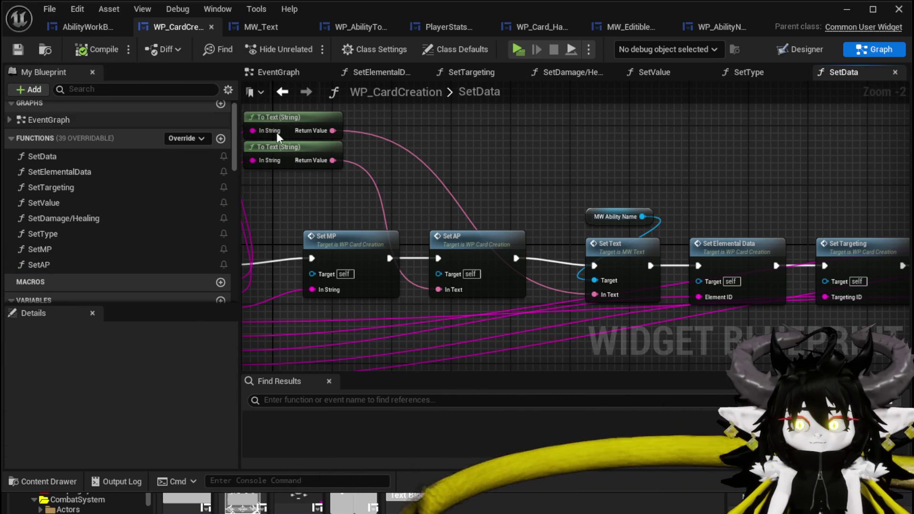
Move the To Text conversion inside SetAP and replace its In Text input with a string input.
{"action": "left_click_drag", "start_coordinate": [325, 127], "coordinate": [658, 170]}
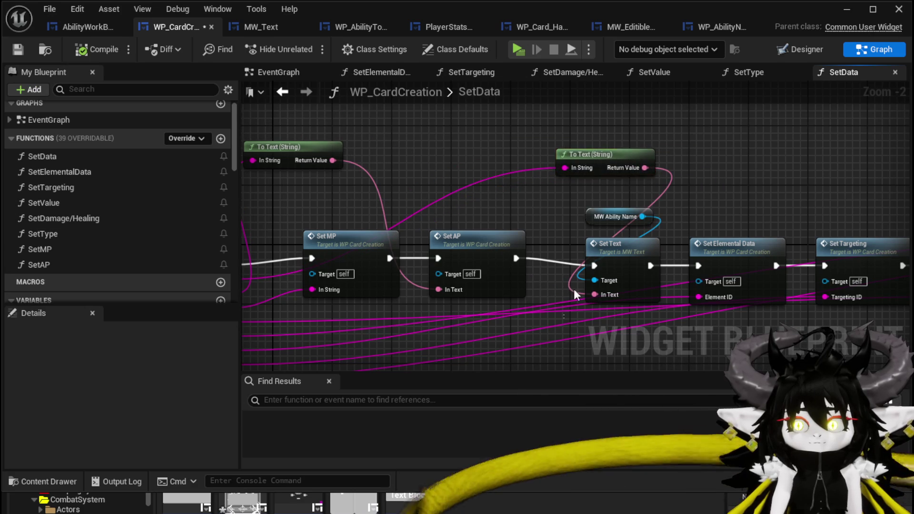
{"action": "left_click_drag", "start_coordinate": [653, 139], "coordinate": [561, 316]}
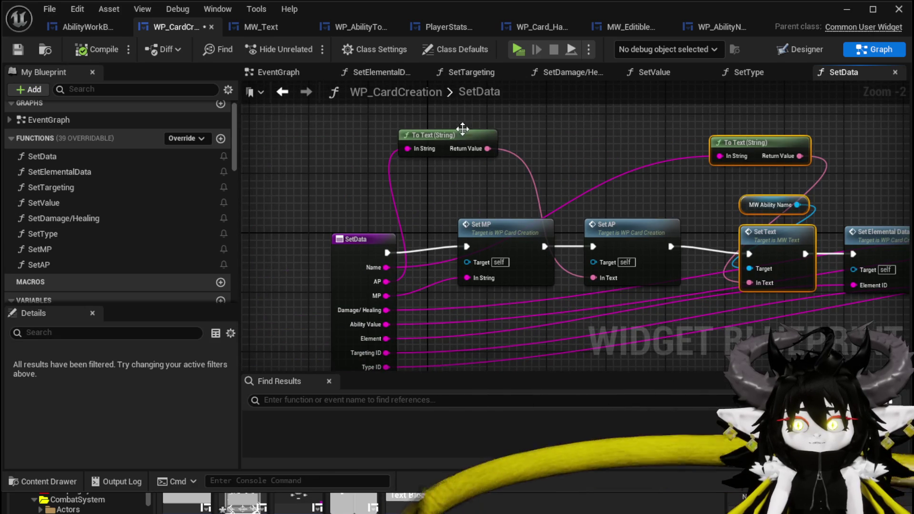
{"action": "left_click_drag", "start_coordinate": [448, 135], "coordinate": [639, 195]}
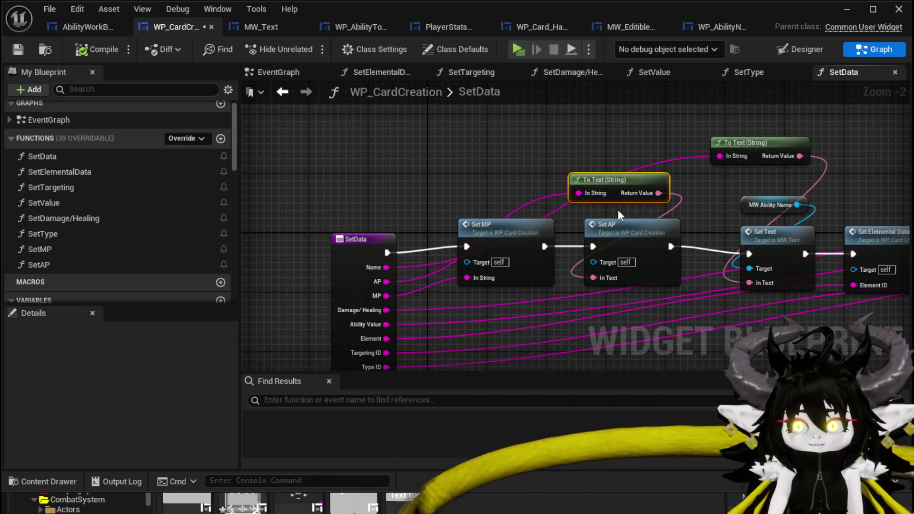
{"action": "double_click", "coordinate": [631, 230]}
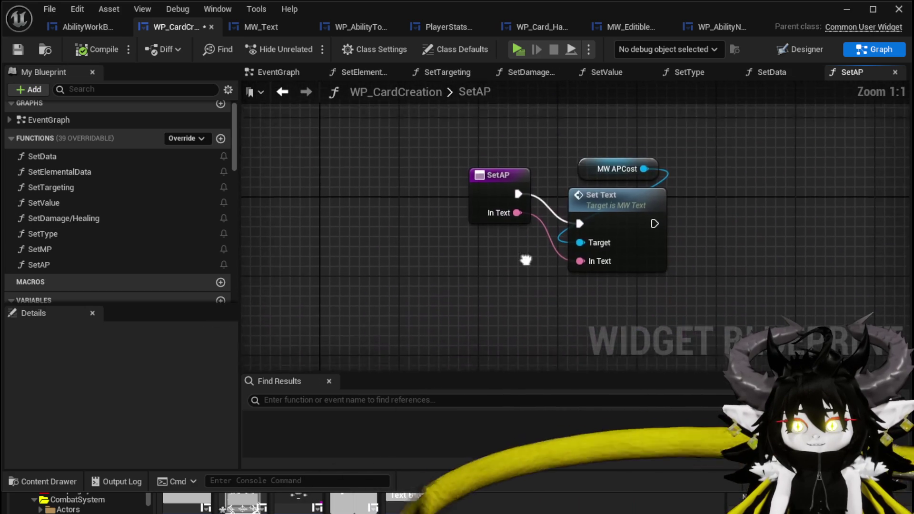
{"action": "key", "text": "ctrl+v"}
{"action": "left_click_drag", "start_coordinate": [579, 254], "coordinate": [584, 304]}
{"action": "mouse_move", "coordinate": [470, 296]}
{"action": "left_mouse_down"}
{"action": "mouse_move", "coordinate": [493, 173]}
{"action": "mouse_move", "coordinate": [375, 178]}
{"action": "left_mouse_up"}
{"action": "scroll", "coordinate": [181, 364], "scroll_direction": "down", "scroll_amount": 5}
{"action": "left_click", "coordinate": [206, 398]}
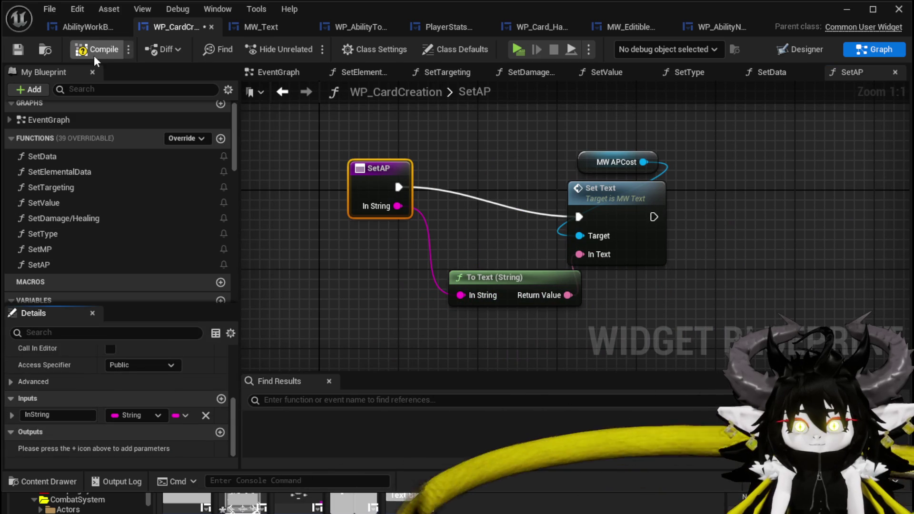
Fix the Set AP call by wiring the AP value into In String and deleting the unused To Text node.
{"action": "left_click", "coordinate": [17, 51]}
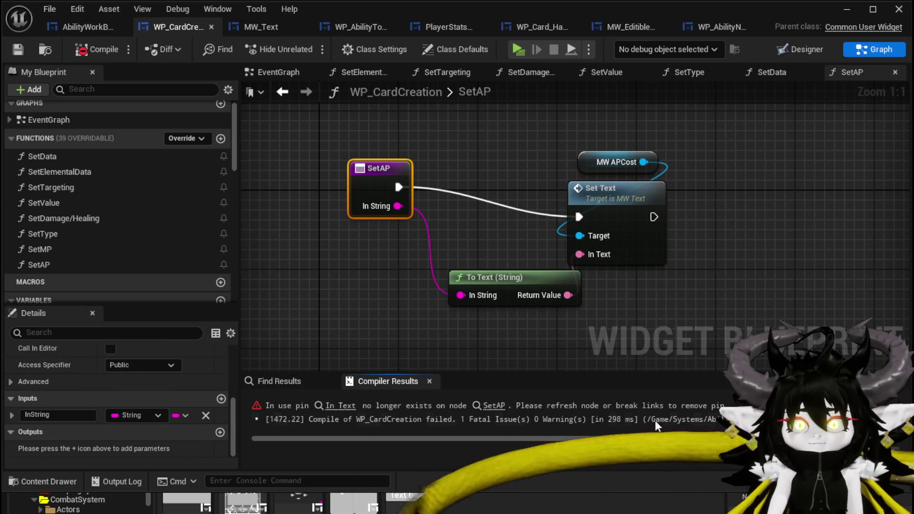
{"action": "left_click", "coordinate": [494, 406]}
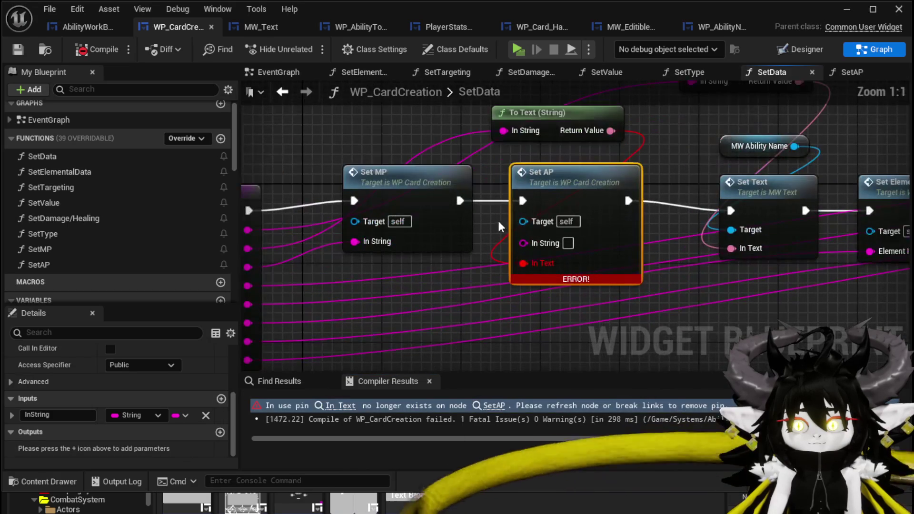
{"action": "left_click", "coordinate": [526, 263], "text": "alt"}
{"action": "mouse_move", "coordinate": [503, 131]}
{"action": "left_mouse_down"}
{"action": "mouse_move", "coordinate": [484, 224]}
{"action": "mouse_move", "coordinate": [530, 243]}
{"action": "left_mouse_up"}
{"action": "left_click", "coordinate": [406, 205]}
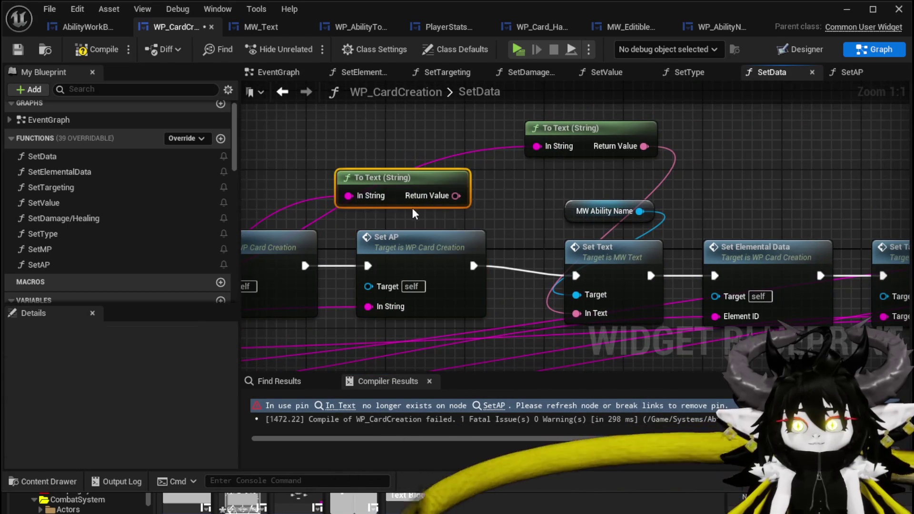
{"action": "key", "text": "Delete"}
Collapse the ability name nodes into a SetName function after Set AP and save.
{"action": "mouse_move", "coordinate": [536, 117]}
{"action": "left_mouse_down"}
{"action": "mouse_move", "coordinate": [590, 181]}
{"action": "mouse_move", "coordinate": [617, 276]}
{"action": "left_mouse_up"}
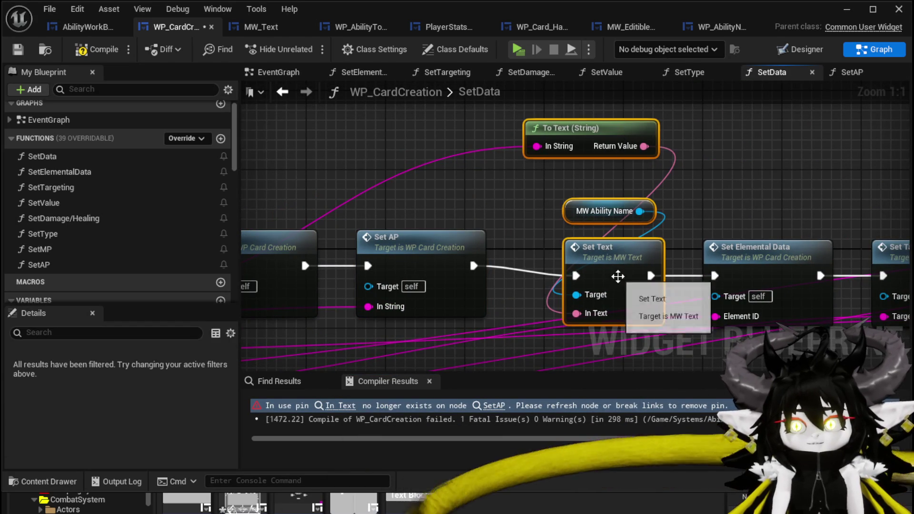
{"action": "right_click", "coordinate": [618, 276]}
{"action": "left_click", "coordinate": [666, 462]}
{"action": "type", "text": "SetName"}
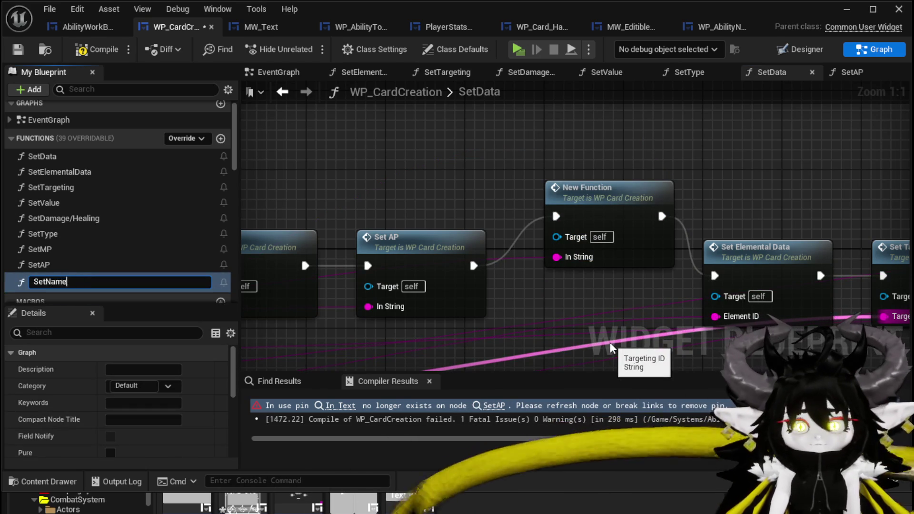
{"action": "key", "text": "Return"}
{"action": "left_click_drag", "start_coordinate": [624, 201], "coordinate": [604, 221]}
{"action": "left_click", "coordinate": [537, 151]}
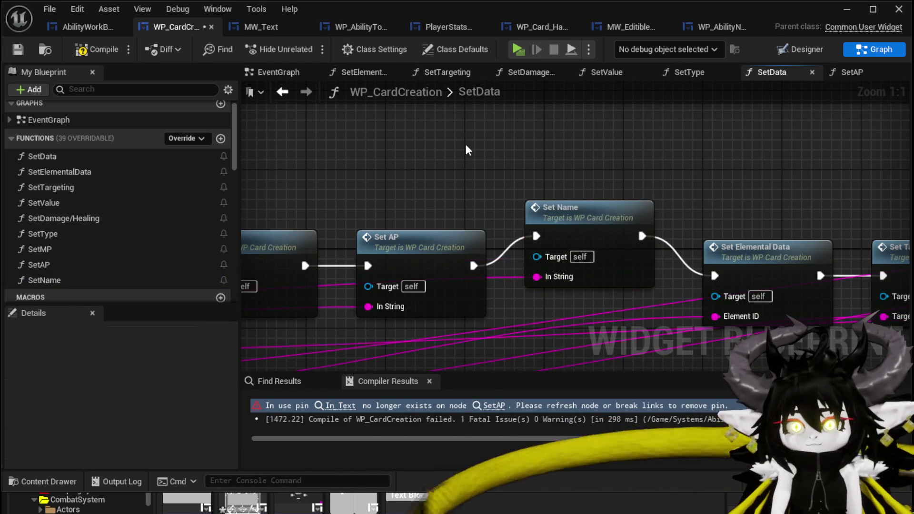
{"action": "left_click", "coordinate": [18, 48]}
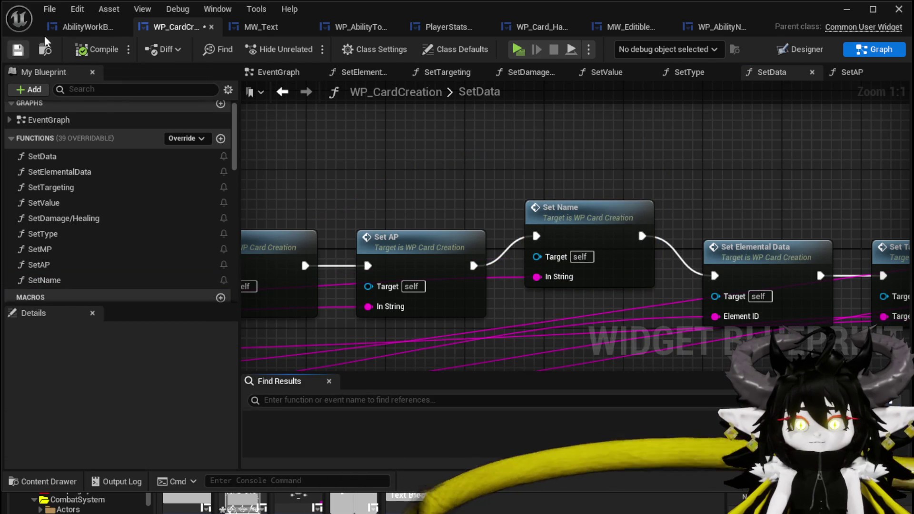
{"action": "left_click", "coordinate": [76, 28]}
From the WP Card Creation reference, call Set MP after NumberChangeBus with Number as In String, then save.
{"action": "mouse_move", "coordinate": [514, 178]}
{"action": "left_mouse_down"}
{"action": "mouse_move", "coordinate": [532, 201]}
{"action": "mouse_move", "coordinate": [649, 231]}
{"action": "left_mouse_up"}
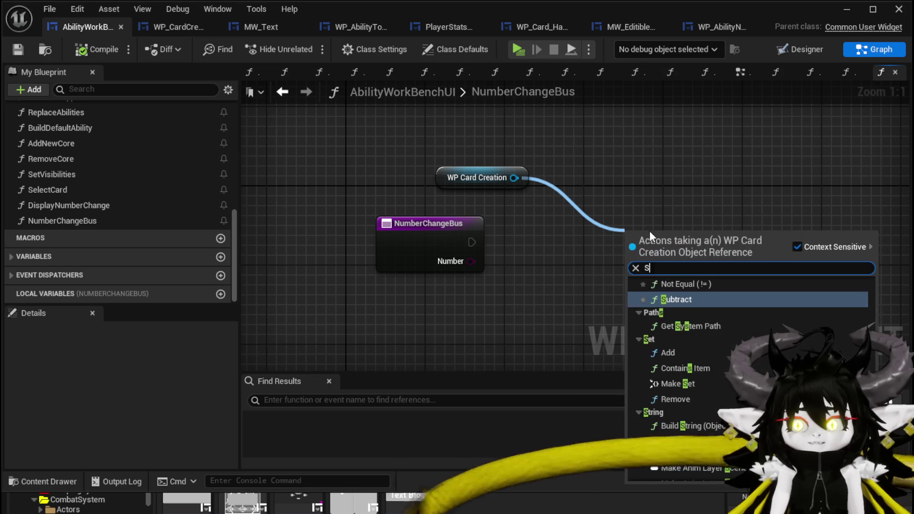
{"action": "type", "text": "Set MP"}
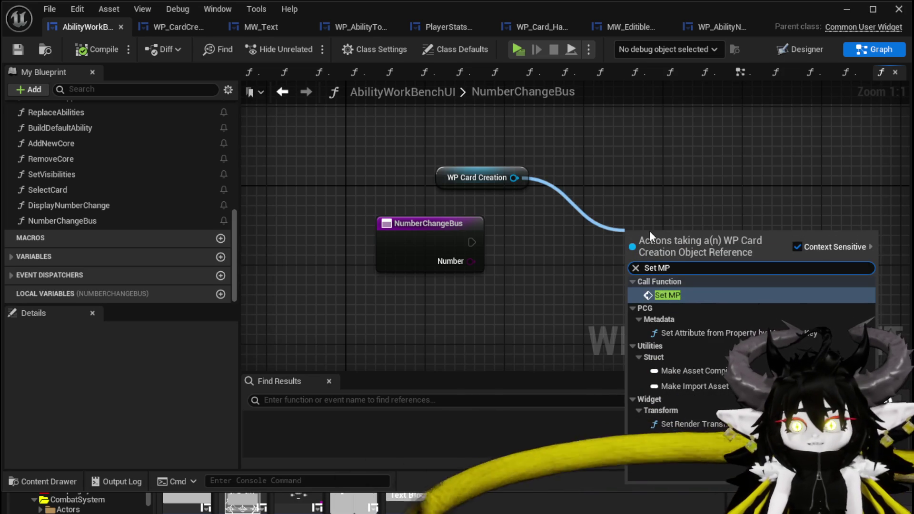
{"action": "key", "text": "Return"}
{"action": "left_click_drag", "start_coordinate": [472, 242], "coordinate": [635, 262]}
{"action": "left_click_drag", "start_coordinate": [683, 241], "coordinate": [694, 222]}
{"action": "left_click_drag", "start_coordinate": [670, 292], "coordinate": [671, 290]}
{"action": "left_click", "coordinate": [574, 323]}
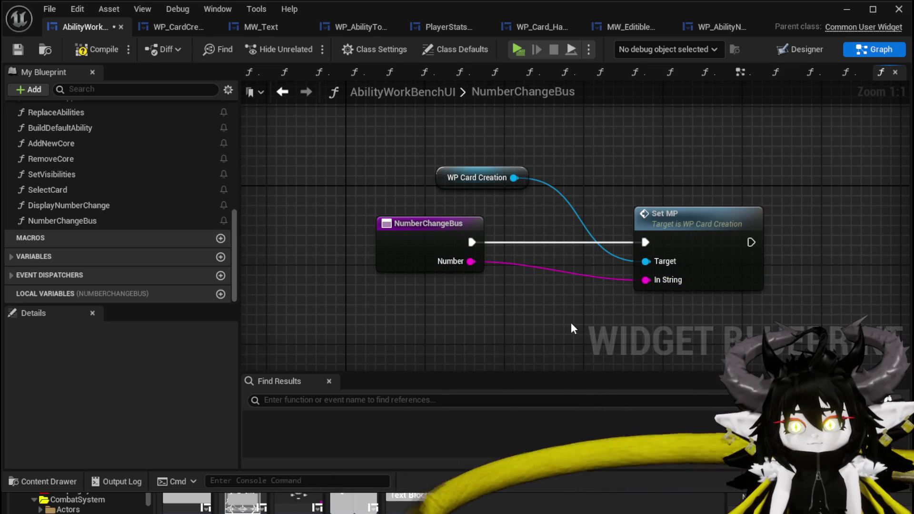
{"action": "left_click", "coordinate": [17, 50]}
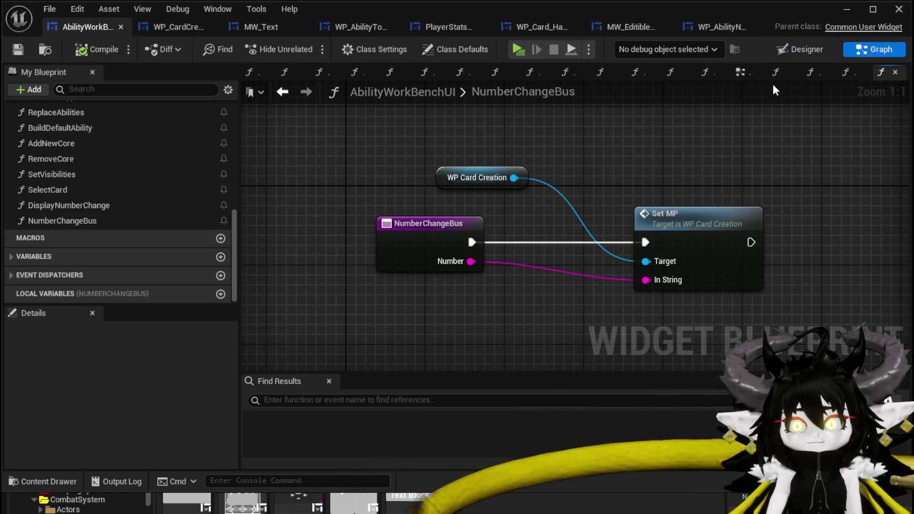
Add a Switch on String node to the NumberChangeBus graph.
{"action": "left_click_drag", "start_coordinate": [460, 292], "coordinate": [461, 247]}
{"action": "right_click", "coordinate": [460, 295]}
{"action": "type", "text": "Switch"}
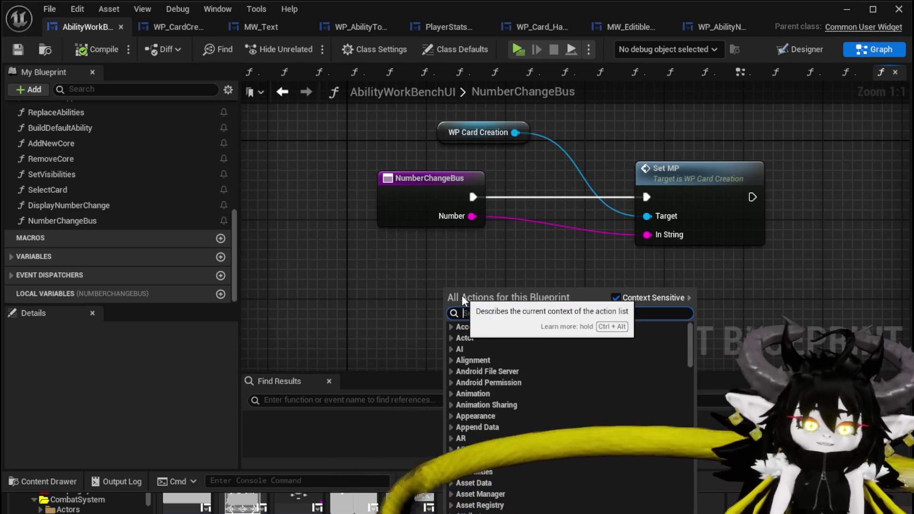
{"action": "type", "text": "h on String"}
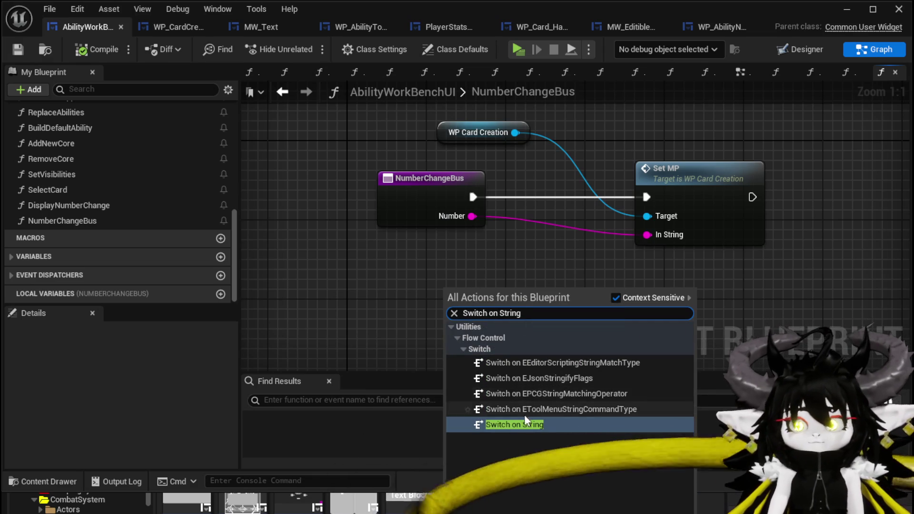
{"action": "left_click", "coordinate": [519, 424]}
{"action": "mouse_move", "coordinate": [502, 335]}
{"action": "left_mouse_down"}
{"action": "mouse_move", "coordinate": [473, 222]}
{"action": "mouse_move", "coordinate": [488, 252]}
{"action": "left_mouse_up"}
Create a NumberChangeBus input named Type feeding the switch's Selection, moved above Number.
{"action": "mouse_move", "coordinate": [450, 292]}
{"action": "left_mouse_down"}
{"action": "mouse_move", "coordinate": [428, 171]}
{"action": "mouse_move", "coordinate": [408, 179]}
{"action": "left_mouse_up"}
{"action": "left_click", "coordinate": [405, 191]}
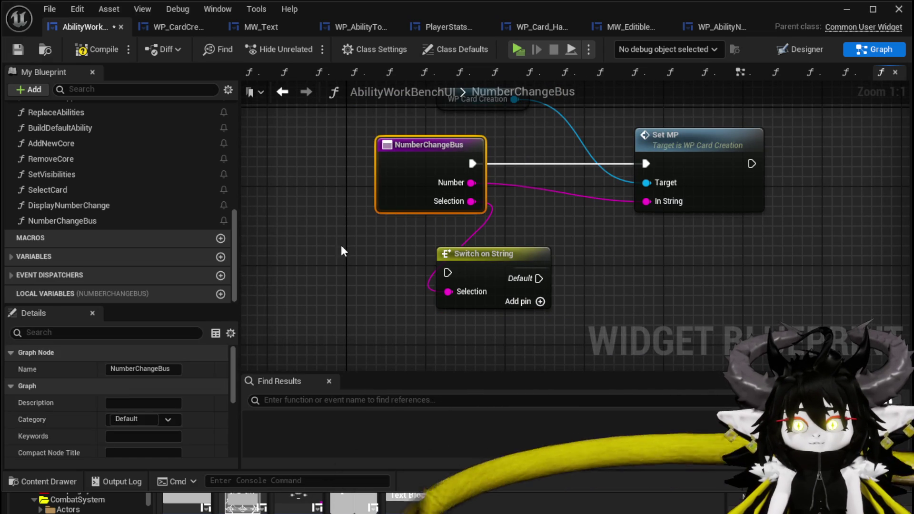
{"action": "scroll", "coordinate": [108, 381], "scroll_direction": "down", "scroll_amount": 5}
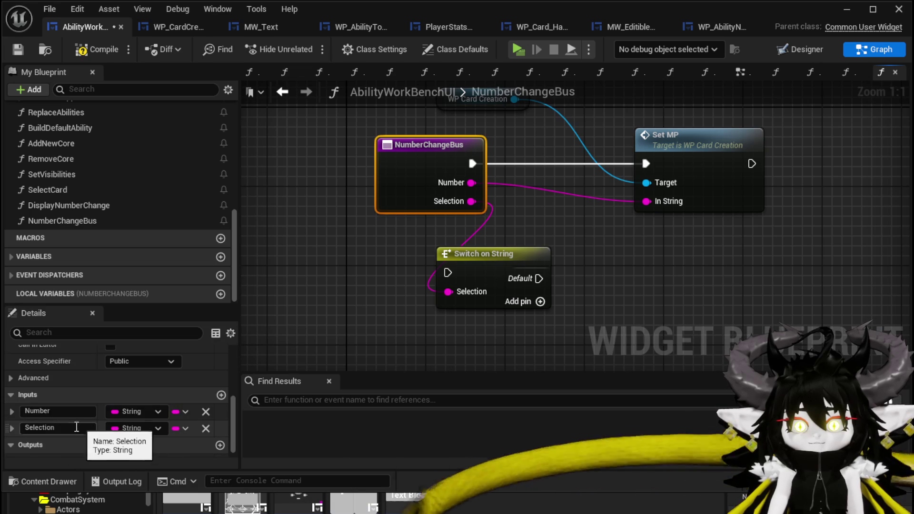
{"action": "left_click", "coordinate": [28, 427]}
{"action": "type", "text": "ype"}
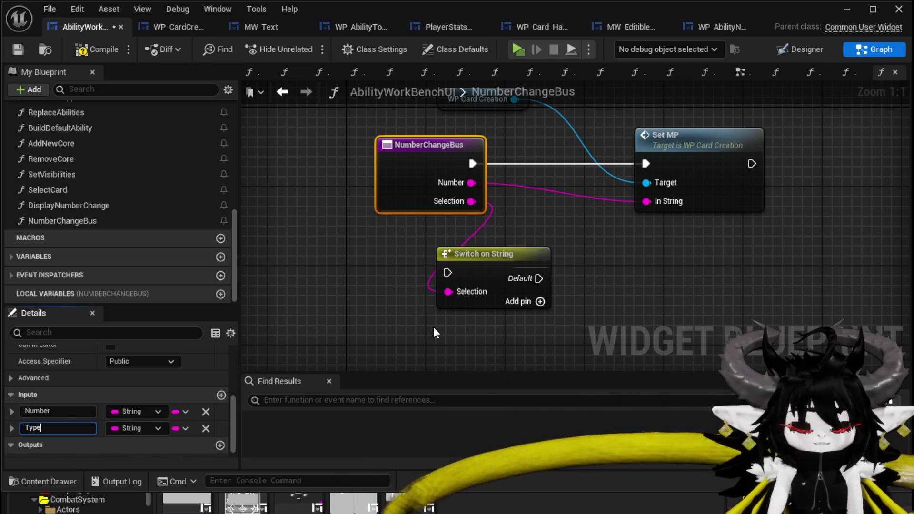
{"action": "key", "text": "Return"}
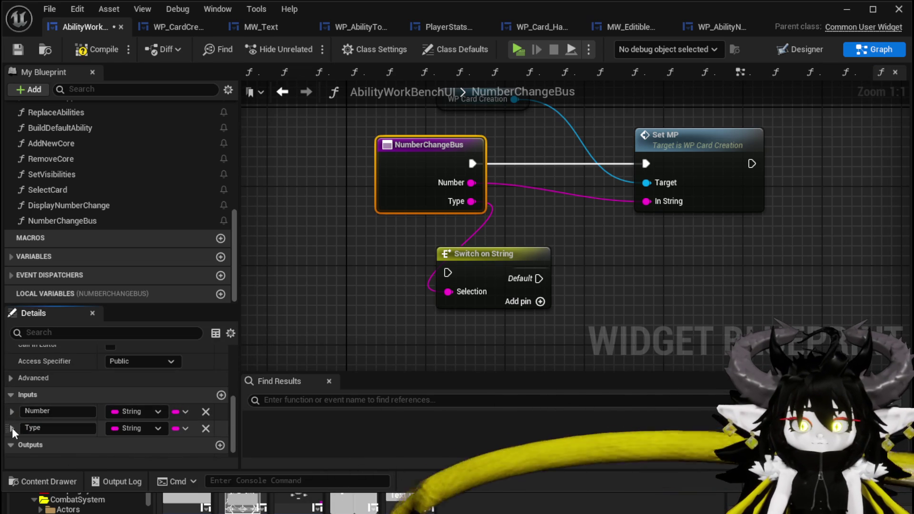
{"action": "left_click_drag", "start_coordinate": [11, 428], "coordinate": [7, 412]}
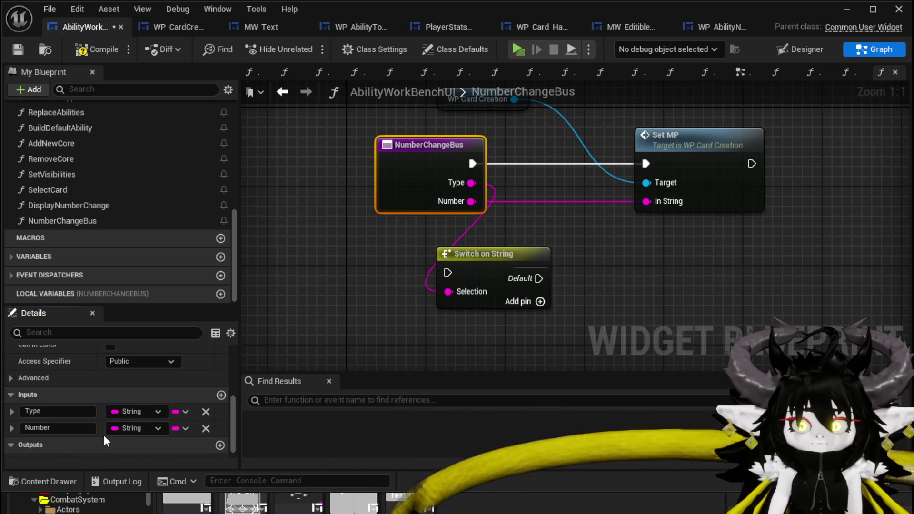
{"action": "left_click", "coordinate": [483, 269]}
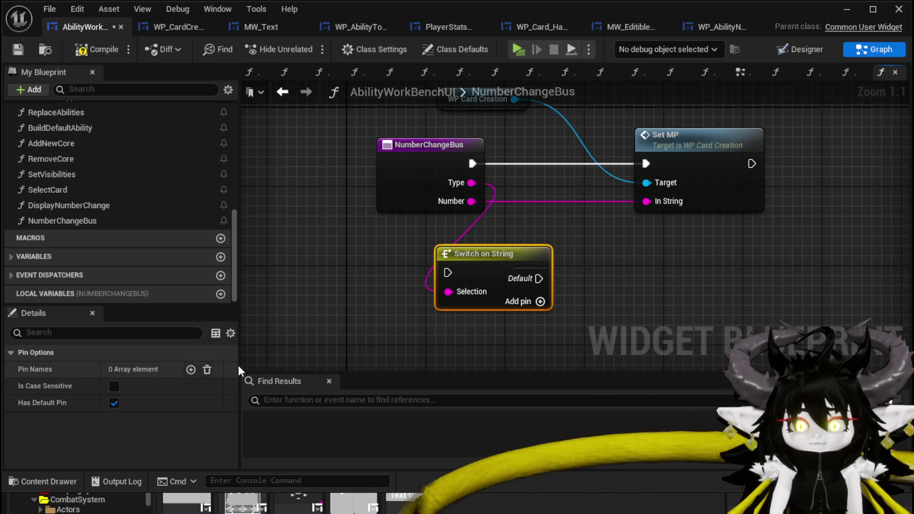
Add switch cases Value, MP and AP to the Switch on String node.
{"action": "left_click", "coordinate": [191, 370]}
{"action": "left_click", "coordinate": [129, 386]}
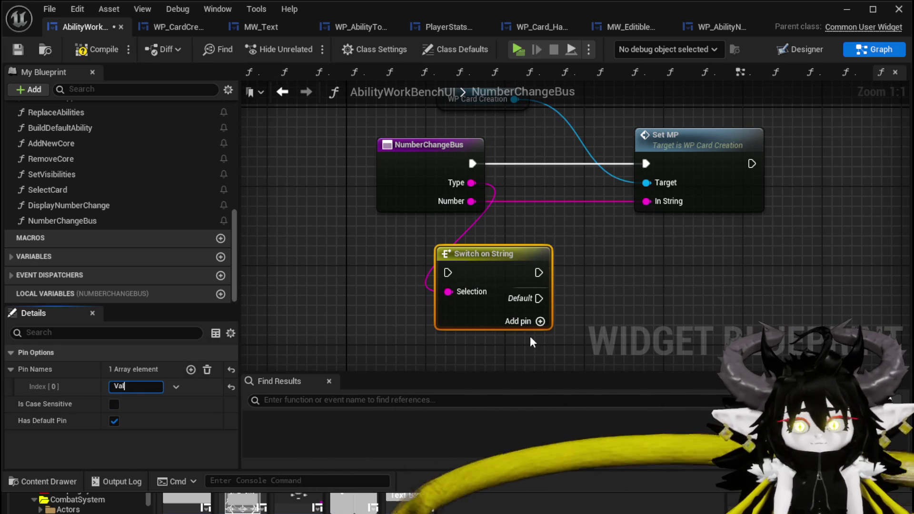
{"action": "type", "text": "ue"}
{"action": "key", "text": "Return"}
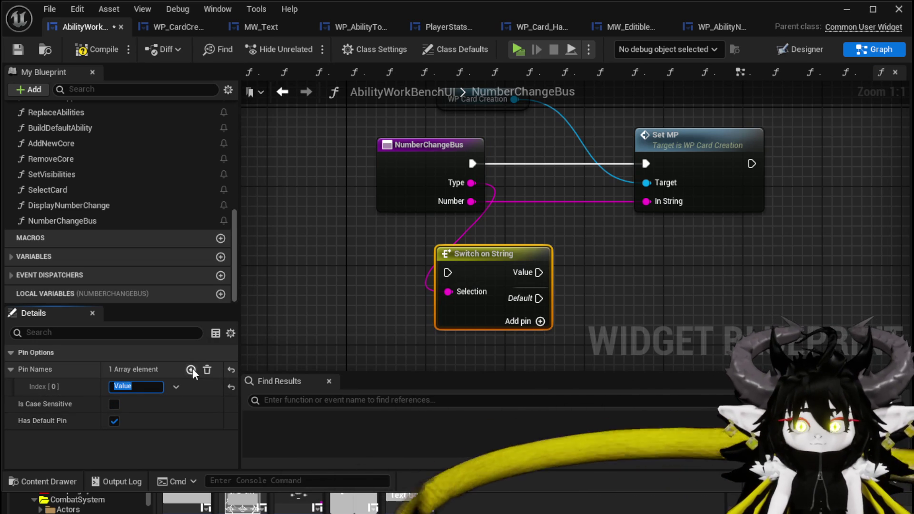
{"action": "left_click", "coordinate": [191, 370]}
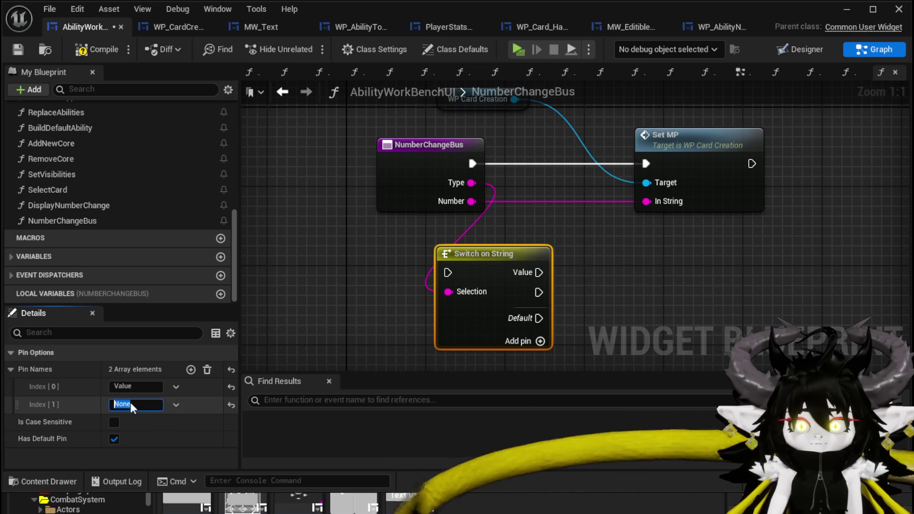
{"action": "type", "text": "MP"}
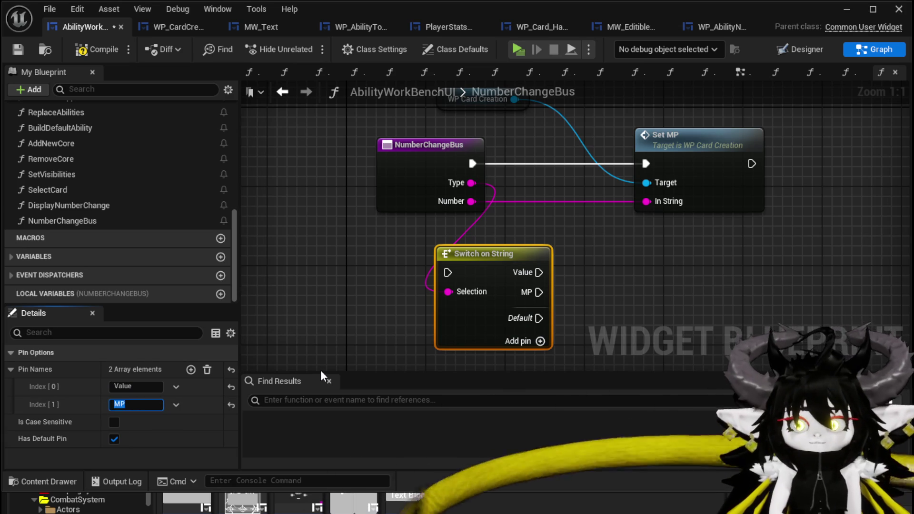
{"action": "key", "text": "Return"}
{"action": "left_click", "coordinate": [190, 370]}
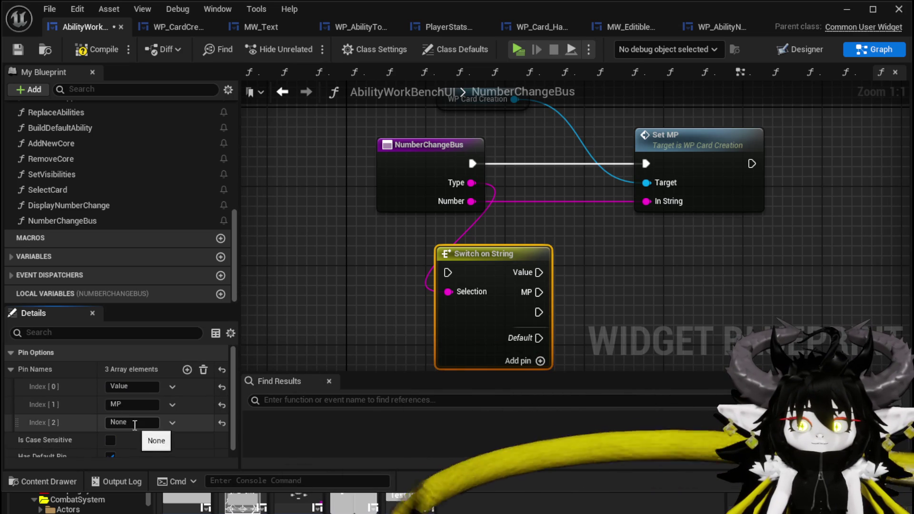
{"action": "left_click", "coordinate": [121, 422]}
{"action": "type", "text": "AP"}
{"action": "key", "text": "Return"}
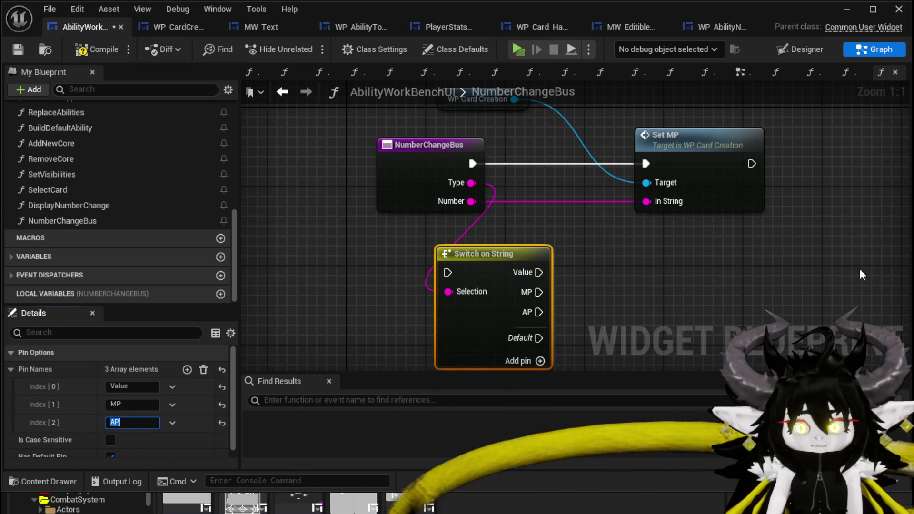
Add the TargetingIndex and StatusIndex cases, then compile AbilityWorkBenchUI.
{"action": "left_click", "coordinate": [187, 370]}
{"action": "type", "text": "Targ"}
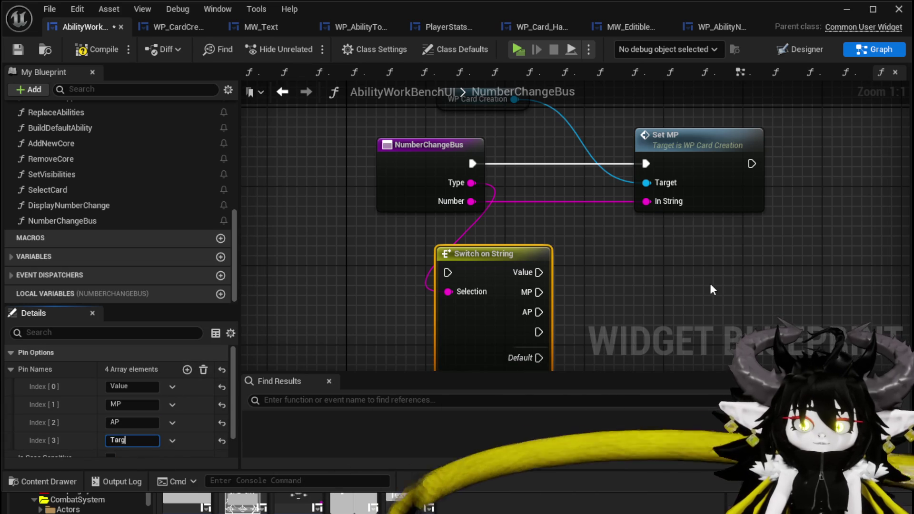
{"action": "type", "text": "etingIndex"}
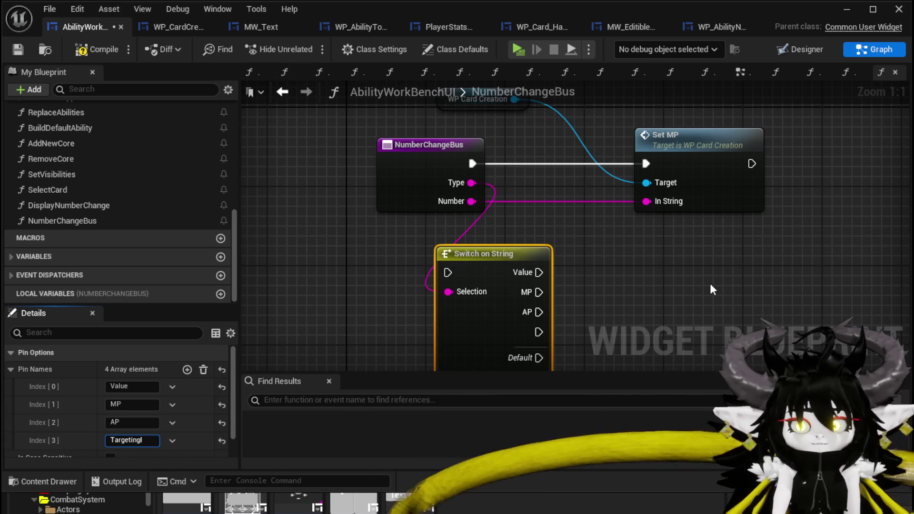
{"action": "key", "text": "Return"}
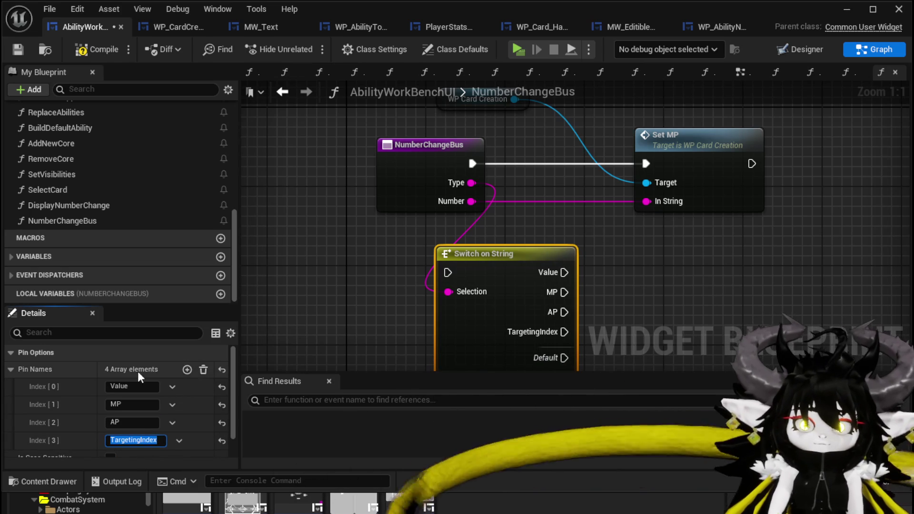
{"action": "left_click", "coordinate": [187, 370]}
{"action": "scroll", "coordinate": [132, 429], "scroll_direction": "down", "scroll_amount": 2}
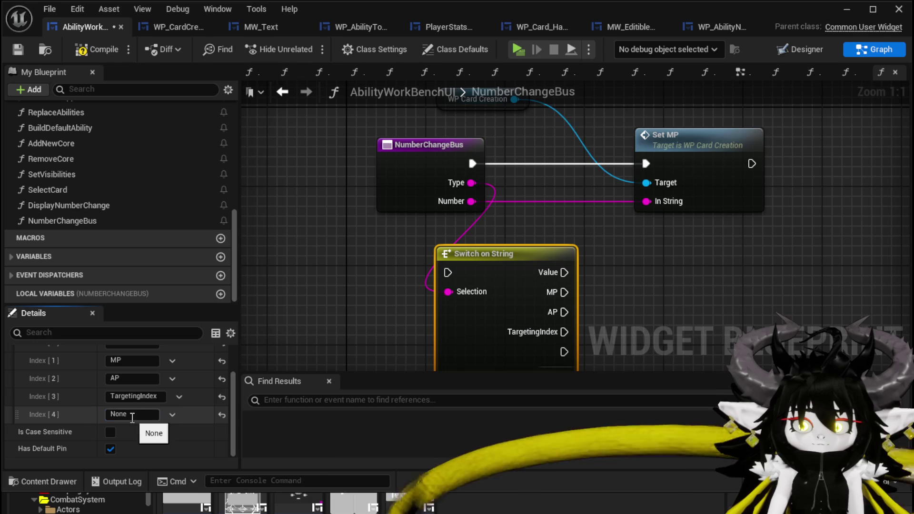
{"action": "left_click", "coordinate": [133, 415]}
{"action": "type", "text": "Status"}
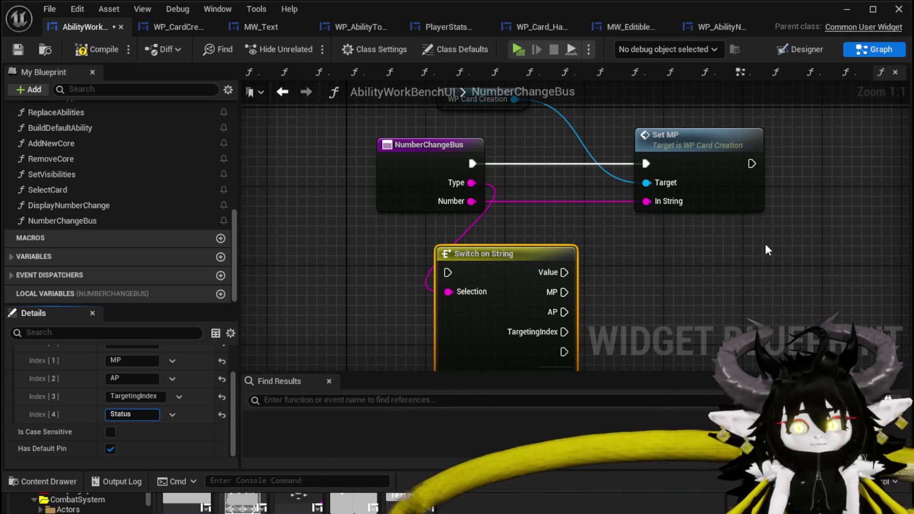
{"action": "type", "text": "Index"}
{"action": "key", "text": "Return"}
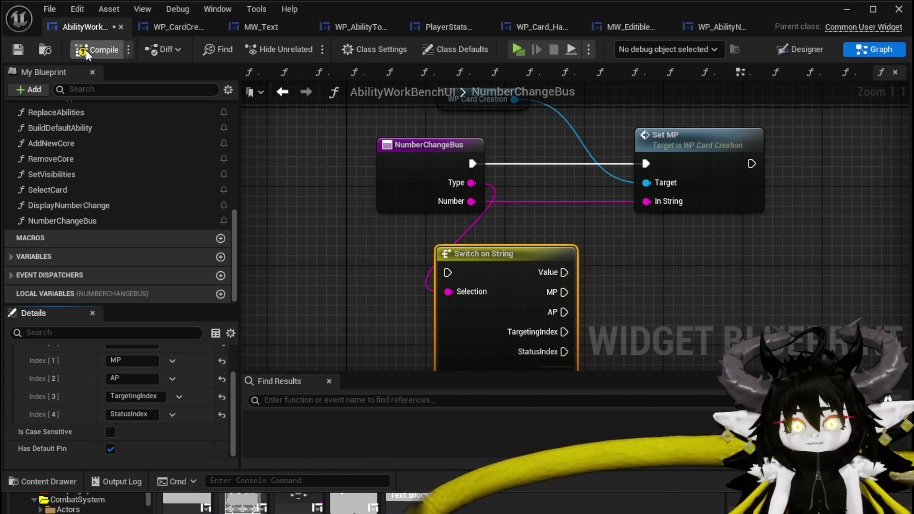
{"action": "left_click", "coordinate": [16, 50]}
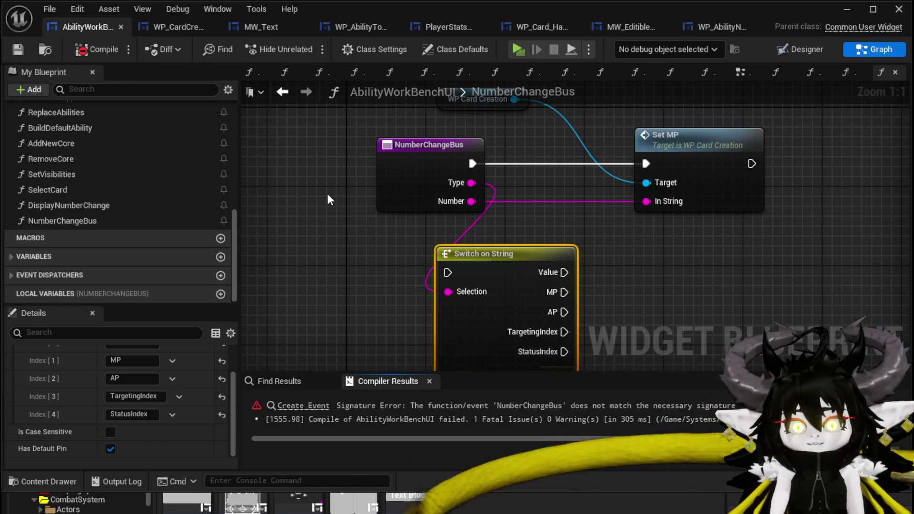
Locate the failing Create Event node in BindEvent, then bring up WP_CardCreation's SetData graph.
{"action": "right_click", "coordinate": [327, 193]}
{"action": "left_click_drag", "start_coordinate": [322, 181], "coordinate": [269, 136]}
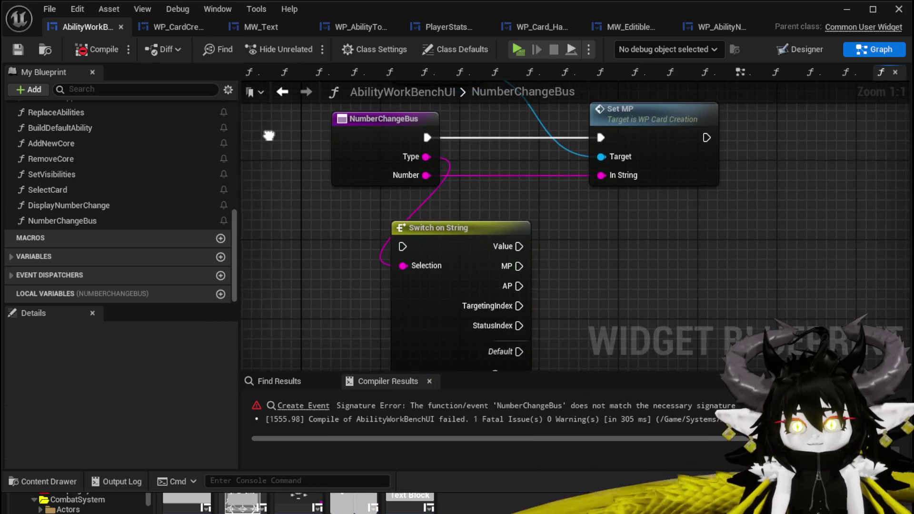
{"action": "left_click", "coordinate": [298, 410]}
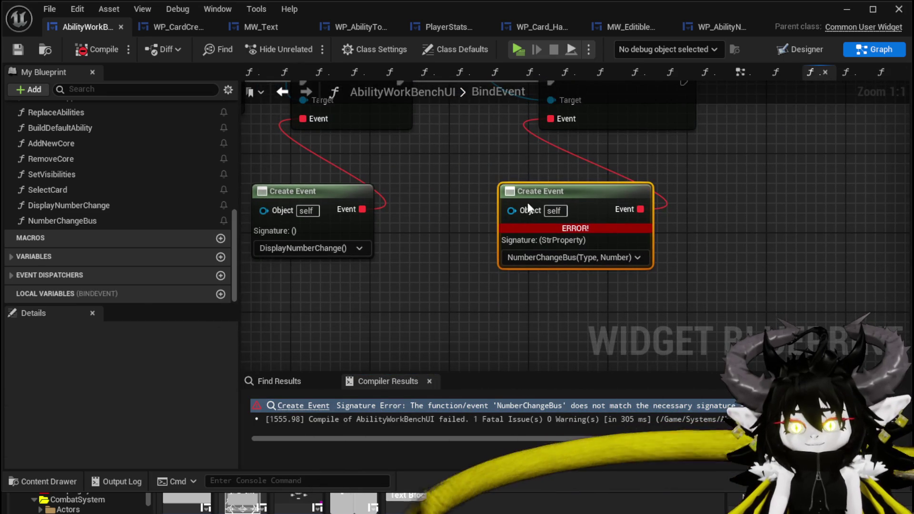
{"action": "left_click", "coordinate": [180, 27]}
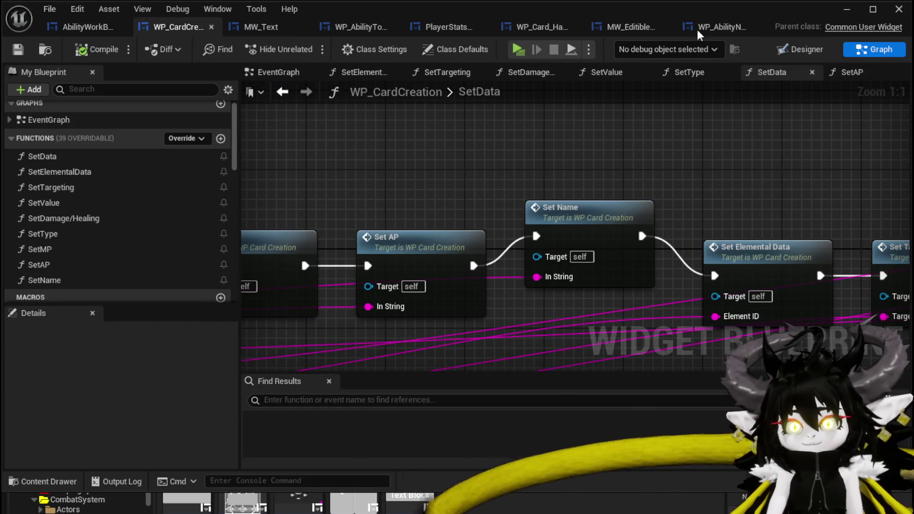
Add a String variable named Type to MW_EditibleNumber.
{"action": "left_click", "coordinate": [635, 29]}
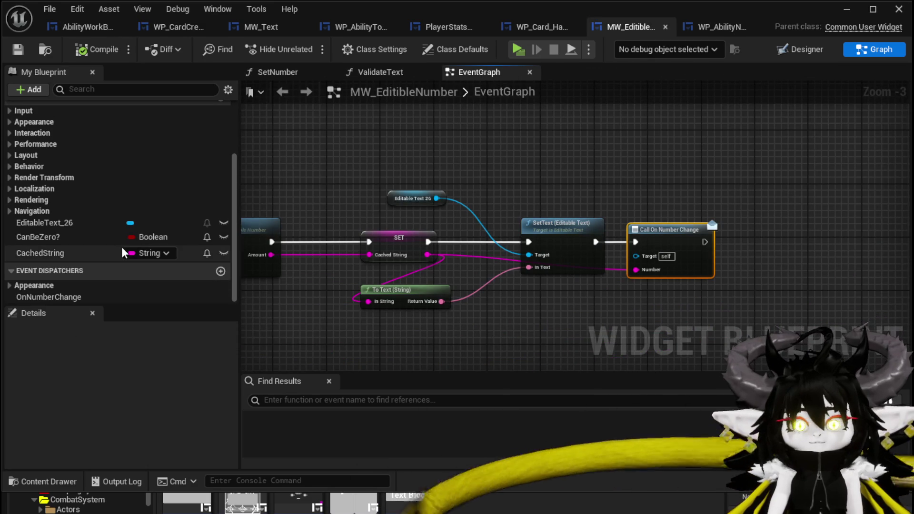
{"action": "scroll", "coordinate": [151, 238], "scroll_direction": "up", "scroll_amount": 3}
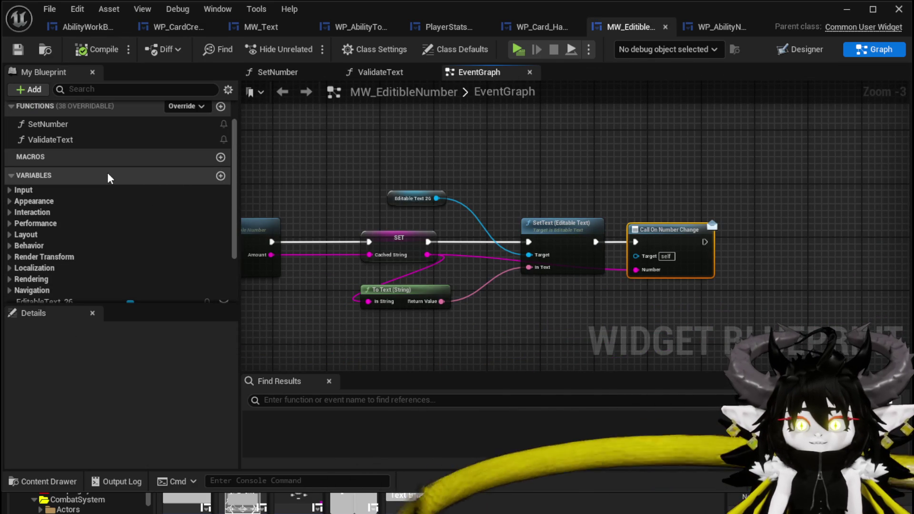
{"action": "left_click", "coordinate": [220, 176]}
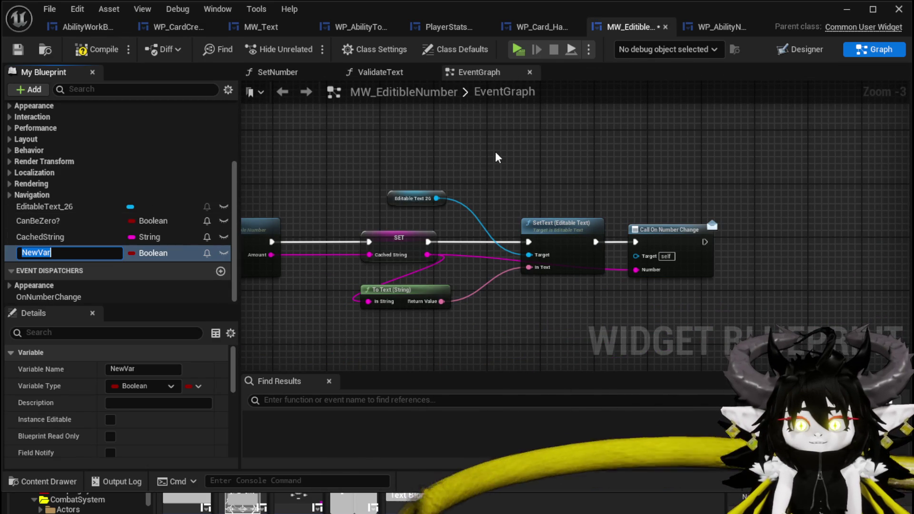
{"action": "type", "text": "Type"}
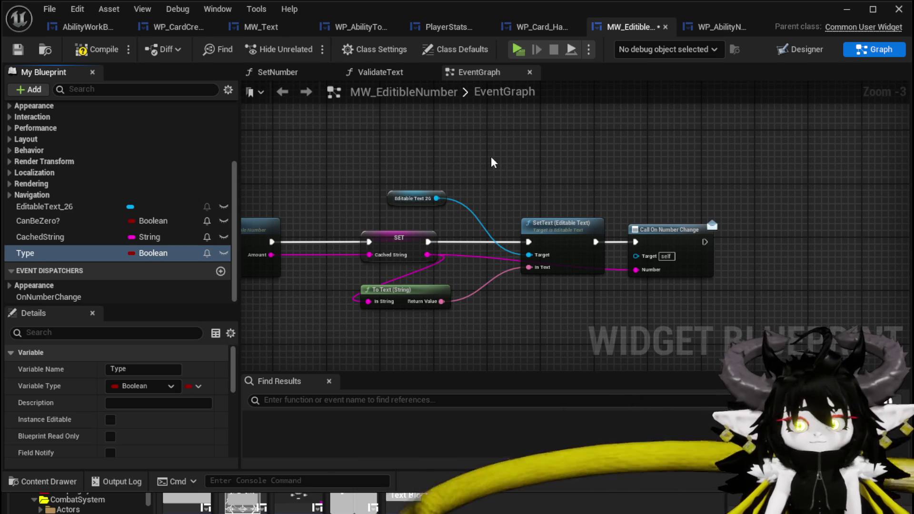
{"action": "left_click", "coordinate": [150, 385]}
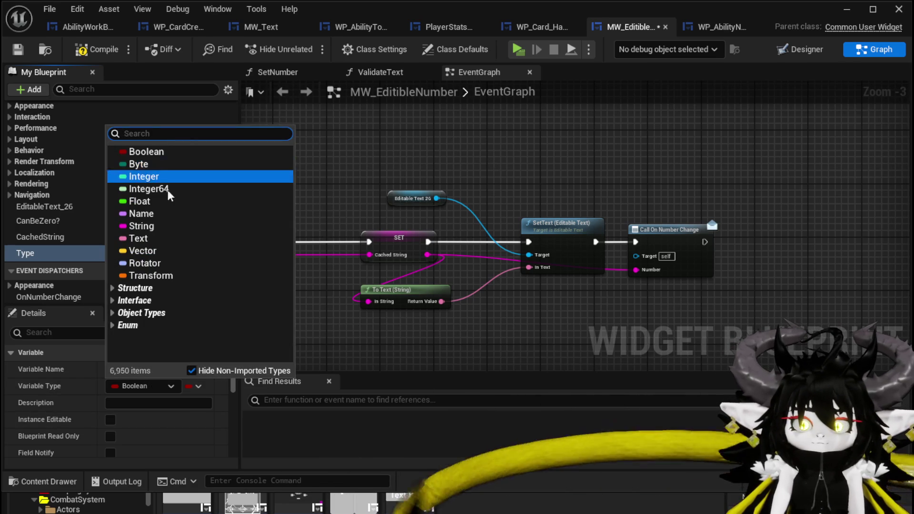
{"action": "left_click", "coordinate": [147, 225]}
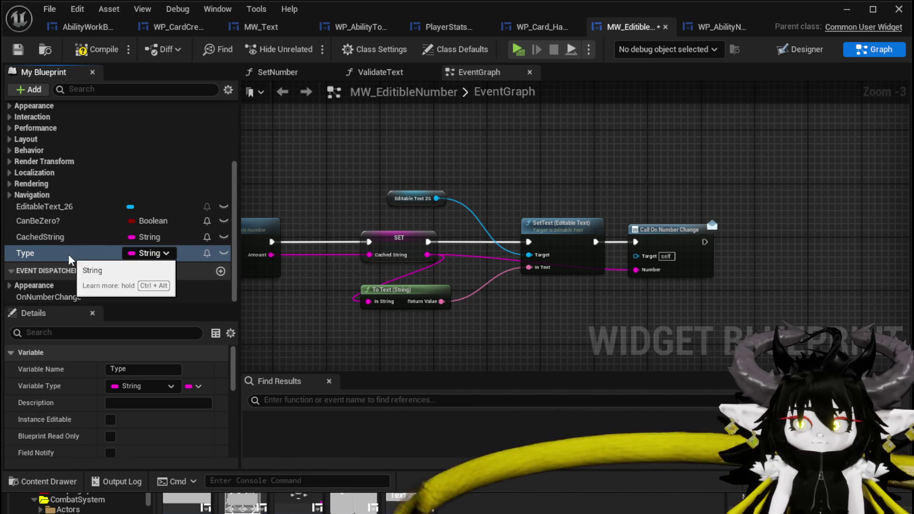
Add a Type input to OnNumberChange and wire the Type getter into its call.
{"action": "left_click", "coordinate": [638, 238]}
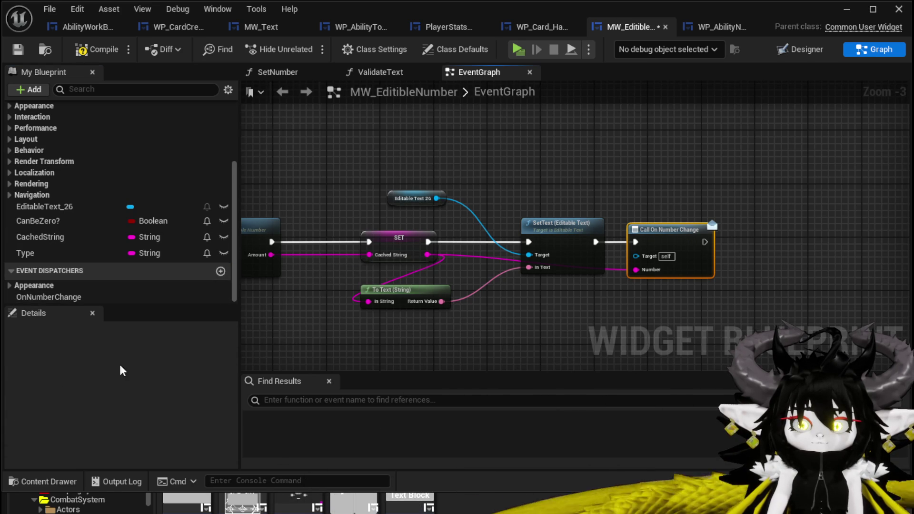
{"action": "left_click", "coordinate": [74, 298]}
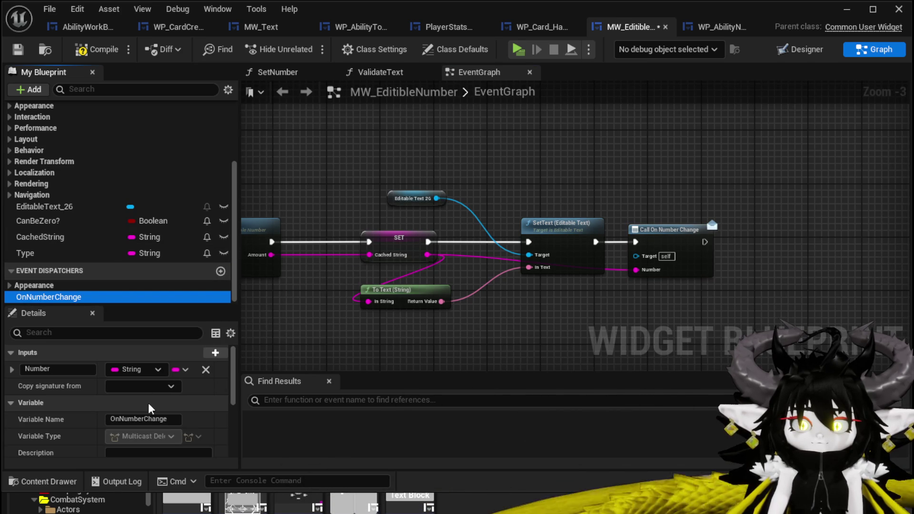
{"action": "left_click", "coordinate": [207, 353]}
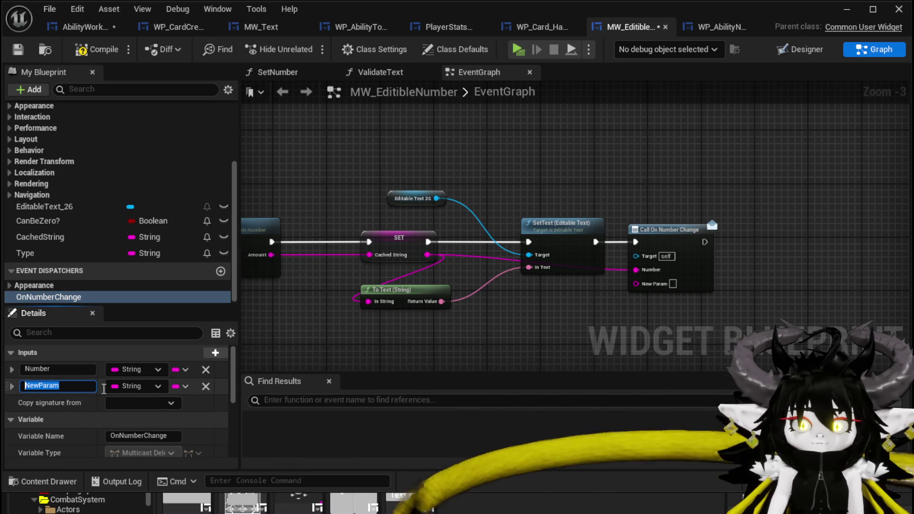
{"action": "type", "text": "Type"}
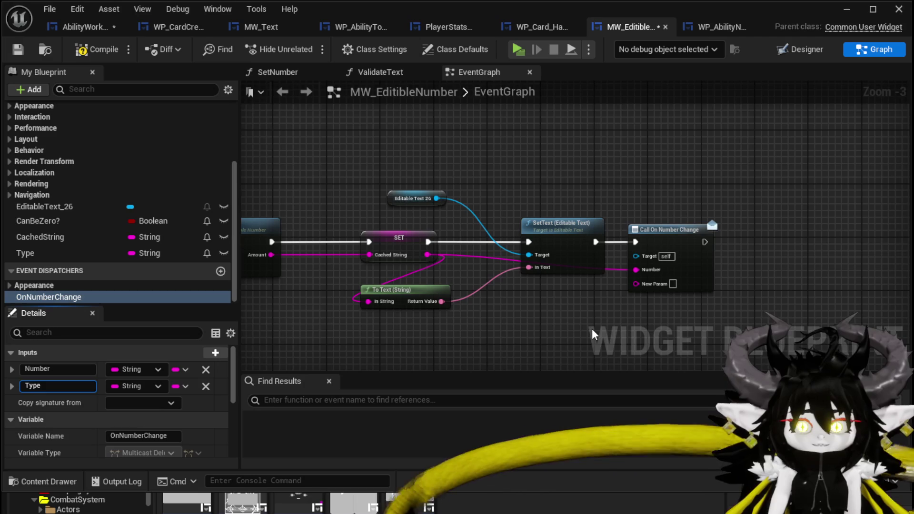
{"action": "key", "text": "Return"}
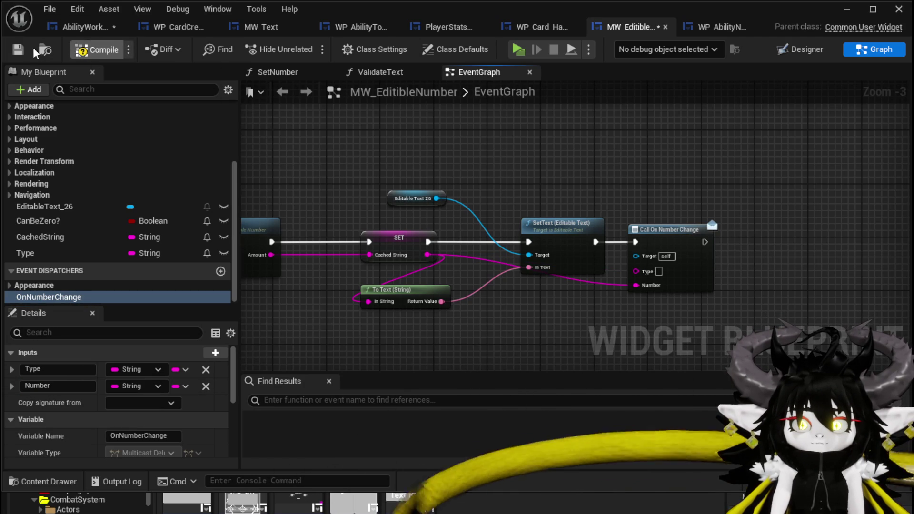
{"action": "mouse_move", "coordinate": [29, 254]}
{"action": "left_mouse_down"}
{"action": "mouse_move", "coordinate": [673, 276]}
{"action": "mouse_move", "coordinate": [659, 271]}
{"action": "left_mouse_up"}
{"action": "mouse_move", "coordinate": [529, 273]}
{"action": "left_mouse_down"}
{"action": "mouse_move", "coordinate": [561, 190]}
{"action": "mouse_move", "coordinate": [549, 203]}
{"action": "left_mouse_up"}
{"action": "left_click", "coordinate": [642, 186]}
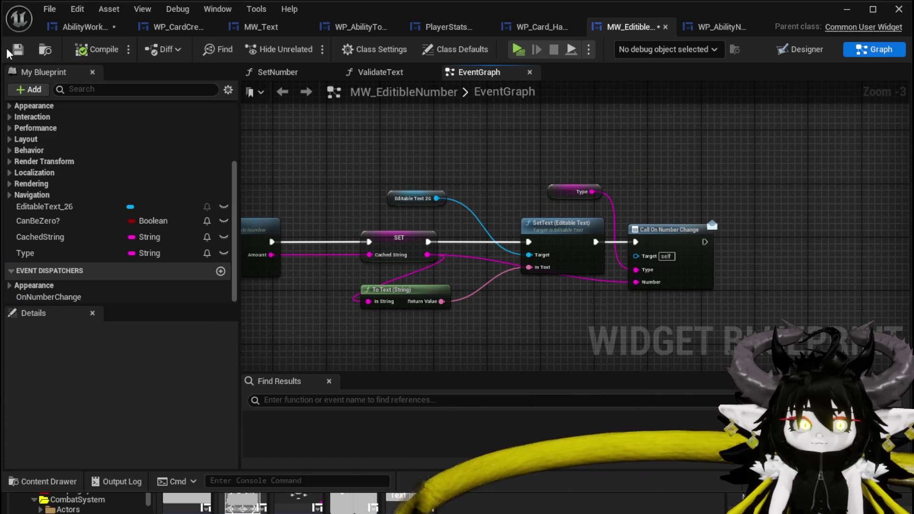
Refresh the Bind Event to On Number Change node in BindEvent and recompile AbilityWorkBenchUI.
{"action": "left_click", "coordinate": [82, 28]}
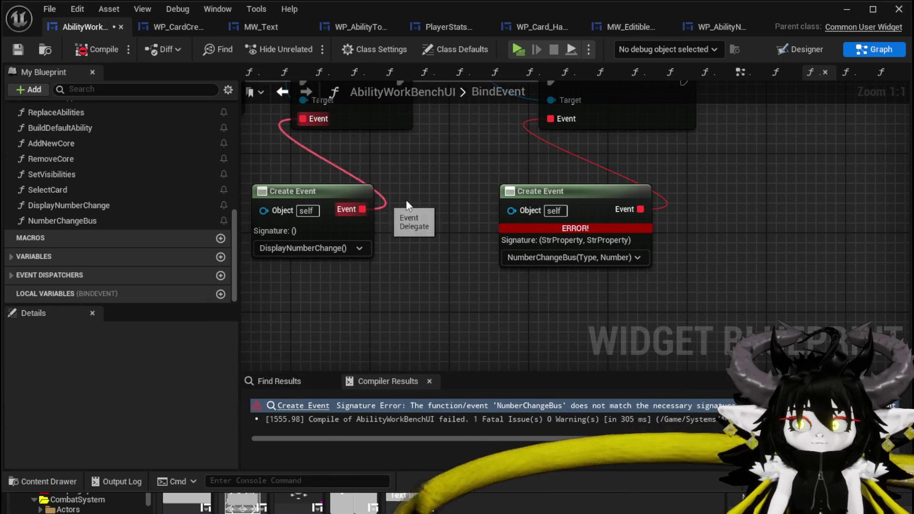
{"action": "right_click", "coordinate": [625, 134]}
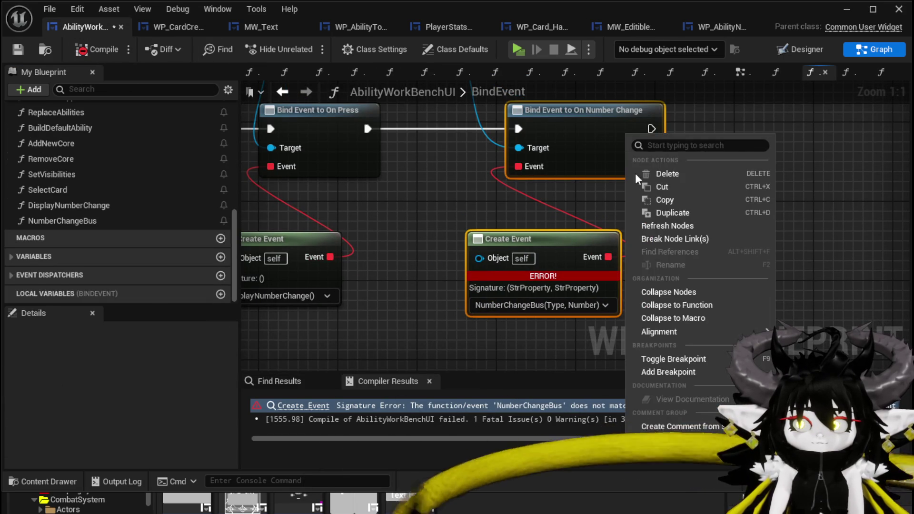
{"action": "left_click", "coordinate": [676, 225]}
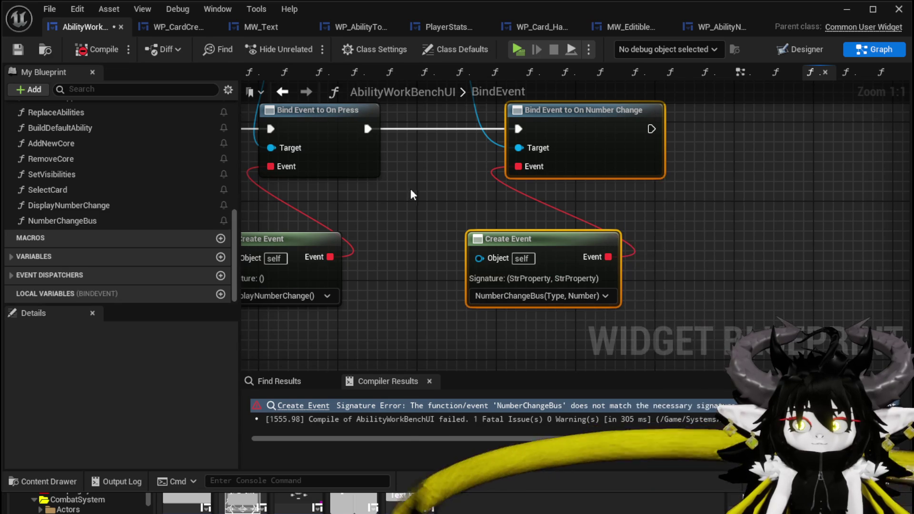
{"action": "left_click", "coordinate": [18, 48]}
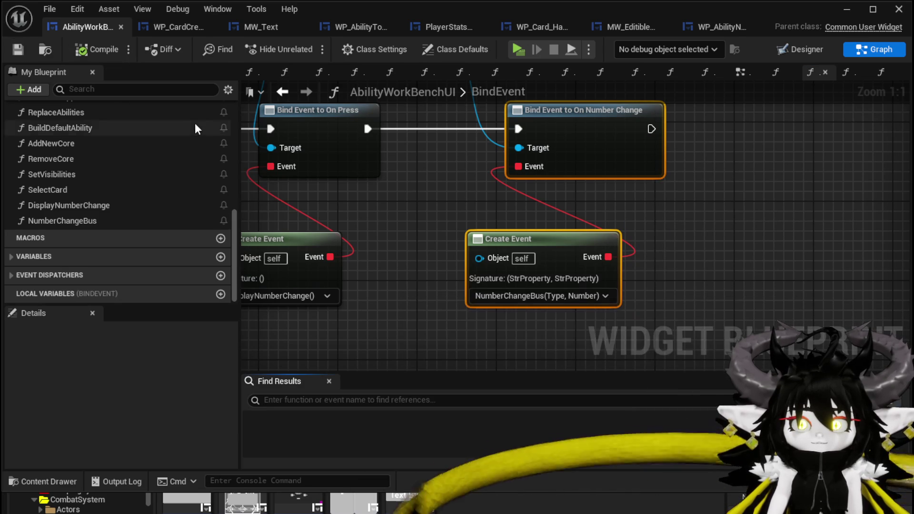
{"action": "double_click", "coordinate": [102, 189]}
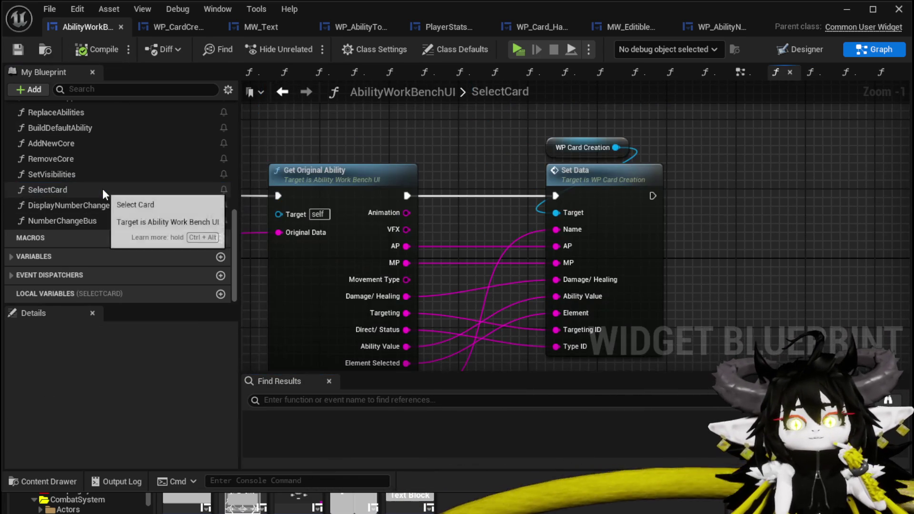
In DisplayNumberChange, insert a SET Type node on MW Editible Number before Set Visibility, then save.
{"action": "double_click", "coordinate": [103, 204]}
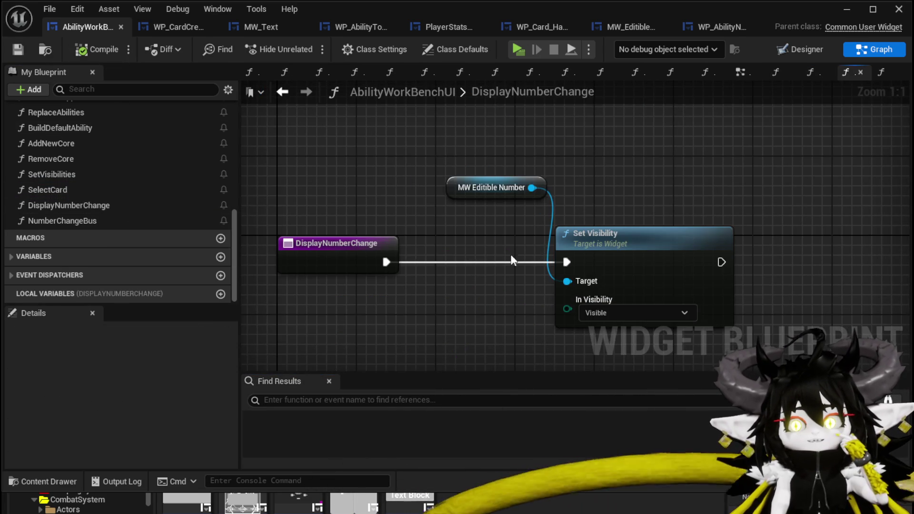
{"action": "scroll", "coordinate": [533, 247], "scroll_direction": "up", "scroll_amount": 1}
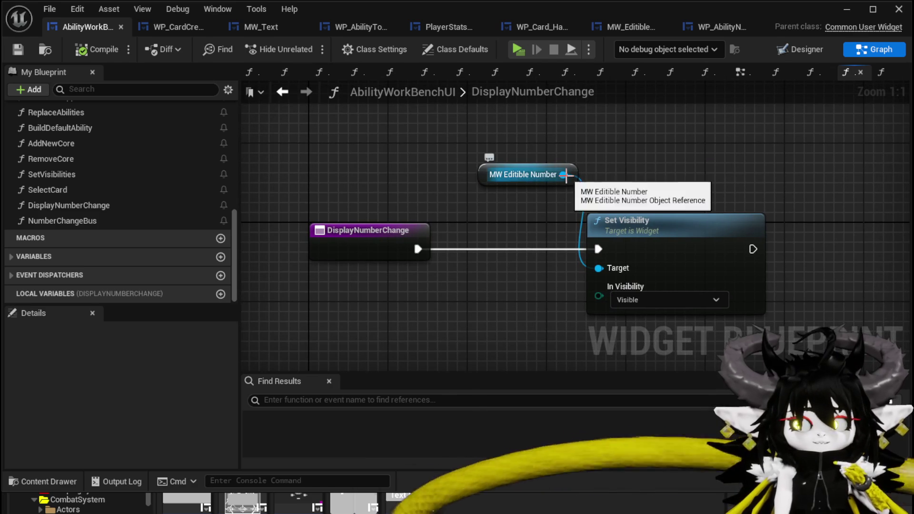
{"action": "left_click_drag", "start_coordinate": [566, 176], "coordinate": [701, 167]}
{"action": "type", "text": "Se"}
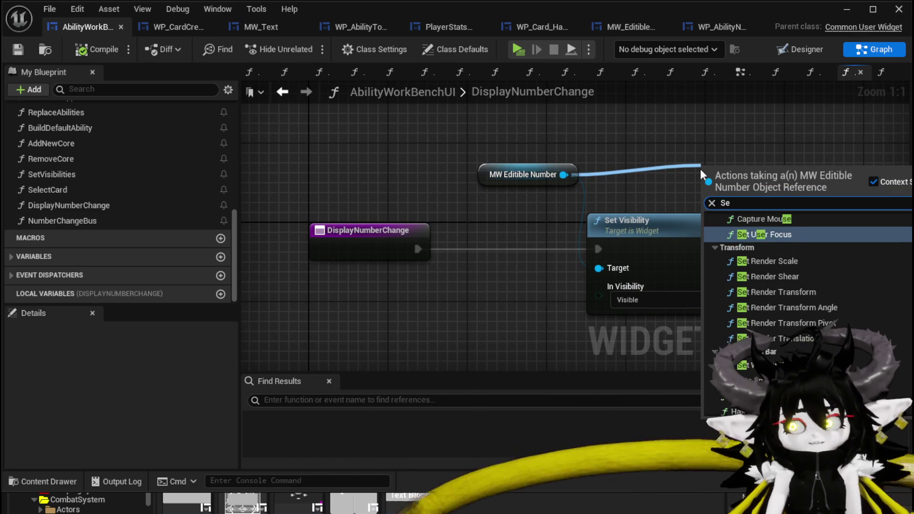
{"action": "type", "text": "t Type"}
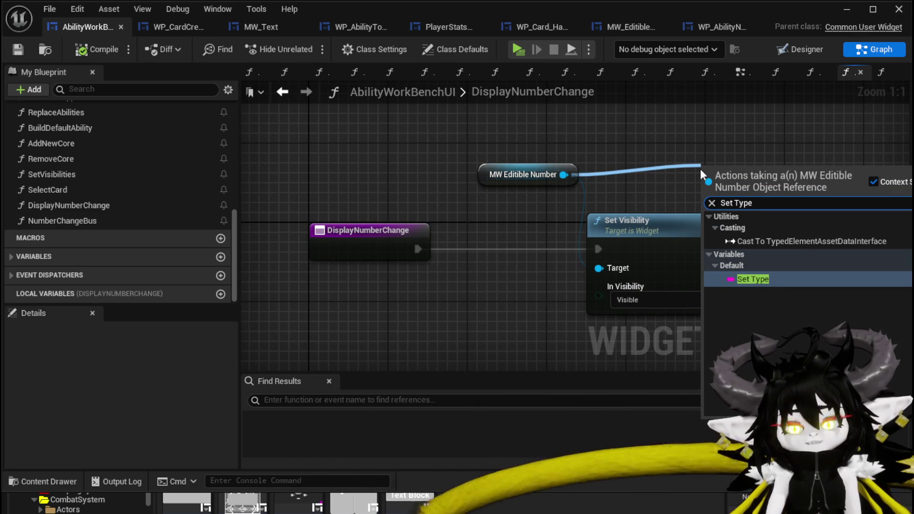
{"action": "left_click", "coordinate": [756, 279]}
{"action": "mouse_move", "coordinate": [738, 181]}
{"action": "left_mouse_down"}
{"action": "mouse_move", "coordinate": [445, 263]}
{"action": "mouse_move", "coordinate": [452, 245]}
{"action": "mouse_move", "coordinate": [501, 247]}
{"action": "left_mouse_up"}
{"action": "left_click_drag", "start_coordinate": [495, 174], "coordinate": [406, 164]}
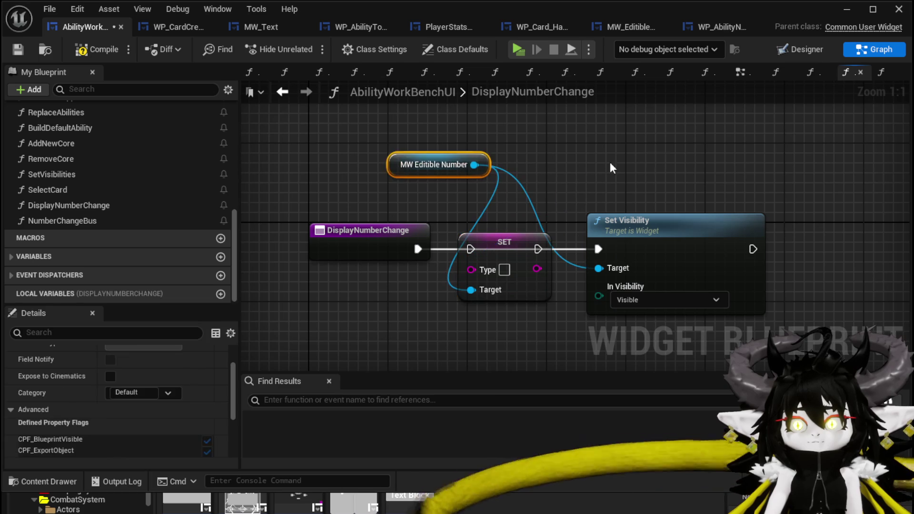
{"action": "left_click", "coordinate": [14, 50]}
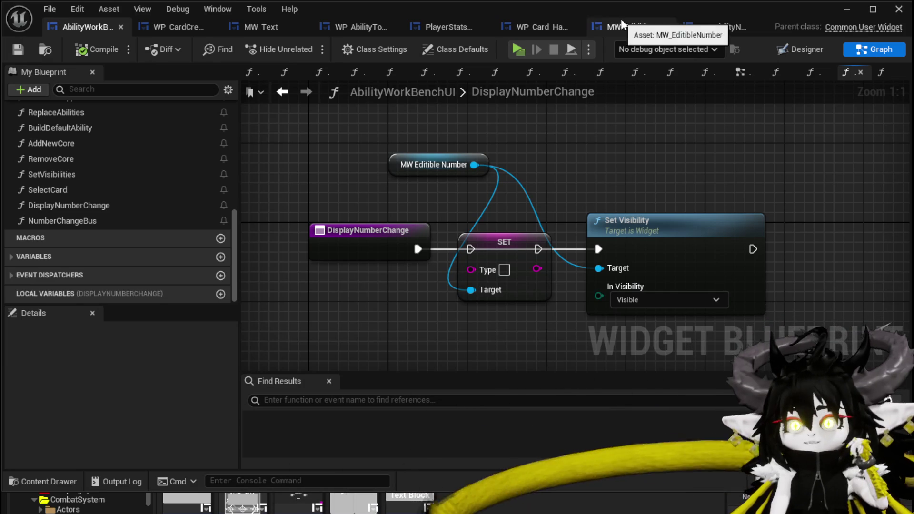
{"action": "left_click", "coordinate": [168, 27]}
Return to WP_CardCreation's EventGraph and move the On Pressed (Button_MP) event left.
{"action": "left_click", "coordinate": [789, 50]}
{"action": "scroll", "coordinate": [805, 206], "scroll_direction": "down", "scroll_amount": 6}
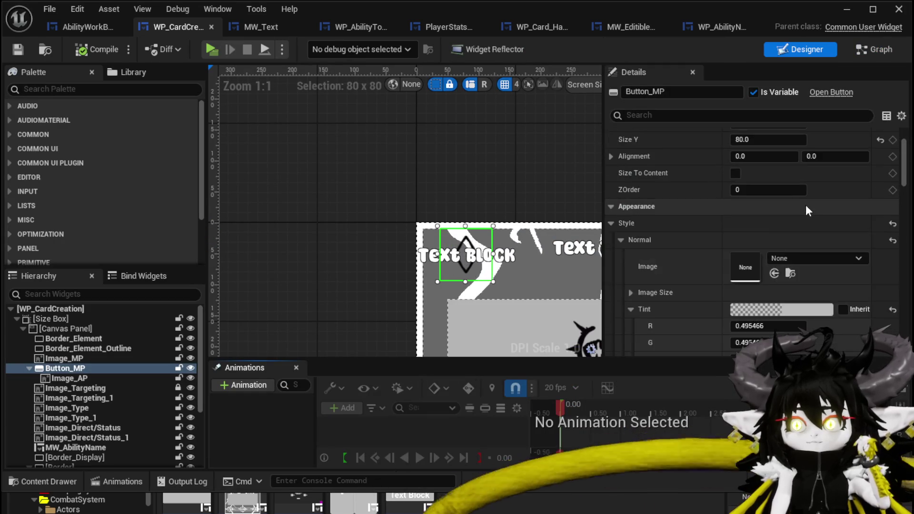
{"action": "left_click", "coordinate": [869, 52]}
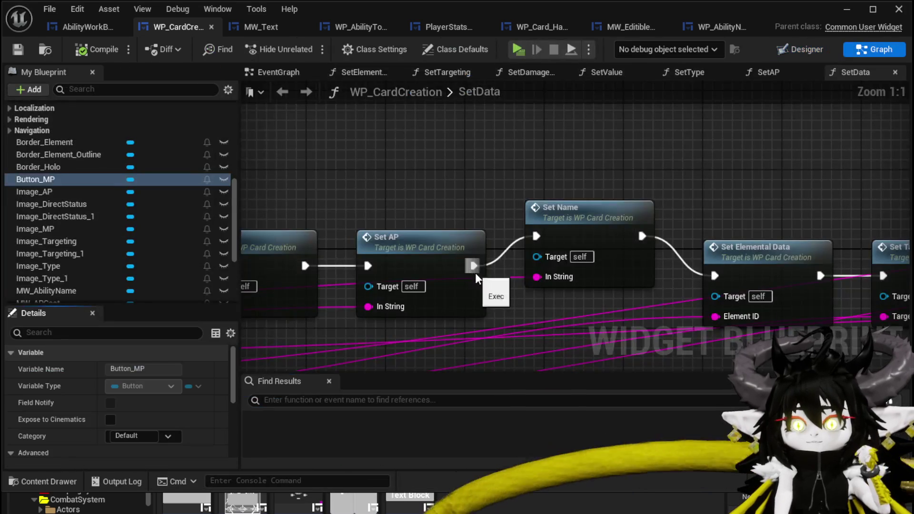
{"action": "scroll", "coordinate": [713, 193], "scroll_direction": "down", "scroll_amount": 3}
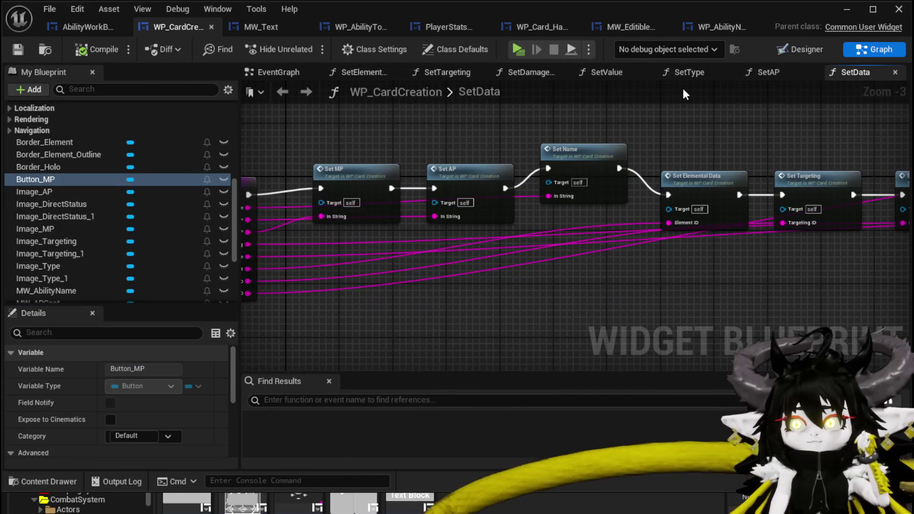
{"action": "left_click", "coordinate": [278, 71]}
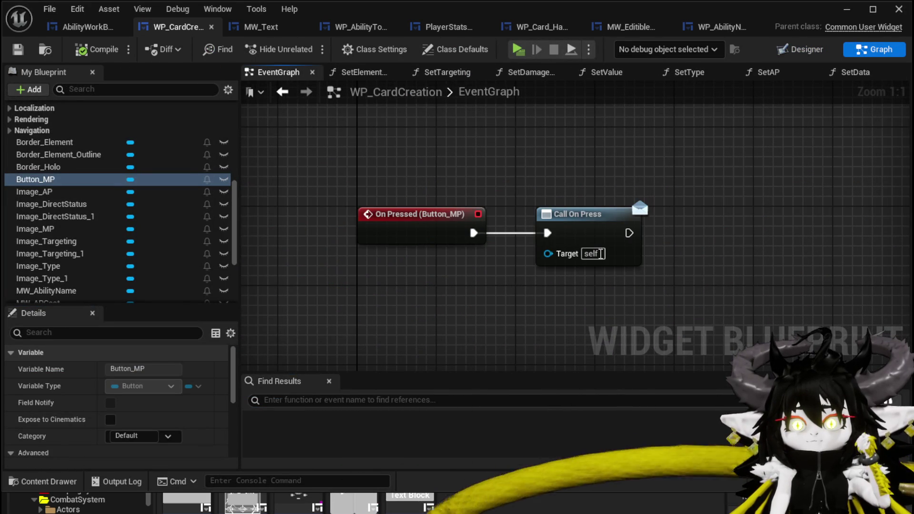
{"action": "scroll", "coordinate": [197, 246], "scroll_direction": "down", "scroll_amount": 5}
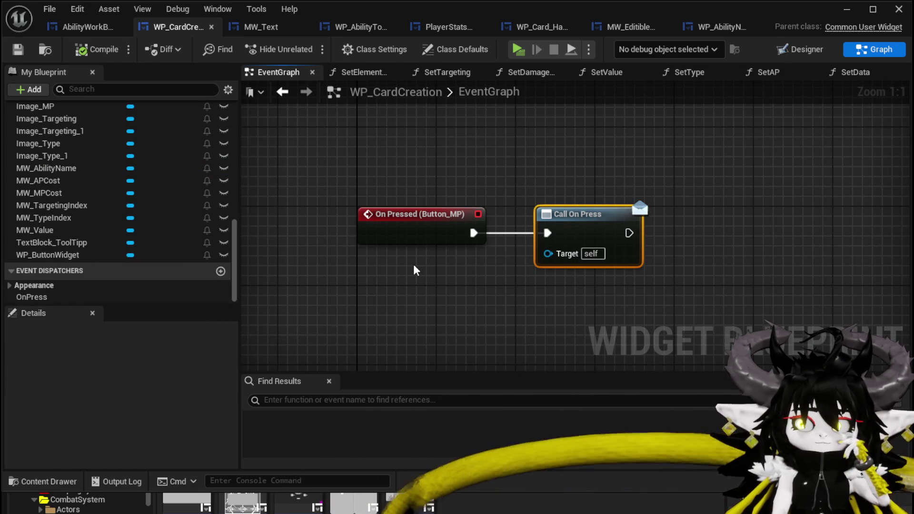
{"action": "left_click", "coordinate": [416, 271]}
{"action": "left_click_drag", "start_coordinate": [406, 241], "coordinate": [314, 241]}
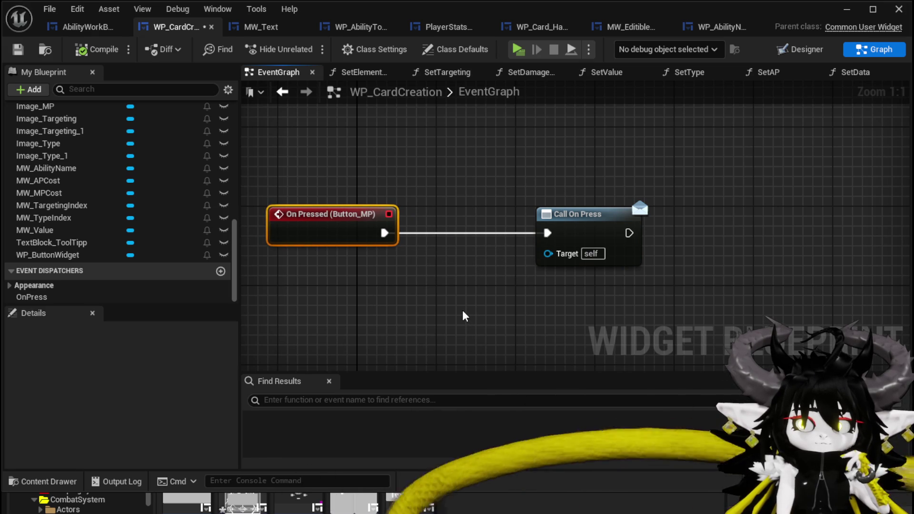
Add a String input named Data to the OnPress event dispatcher.
{"action": "left_click", "coordinate": [28, 297]}
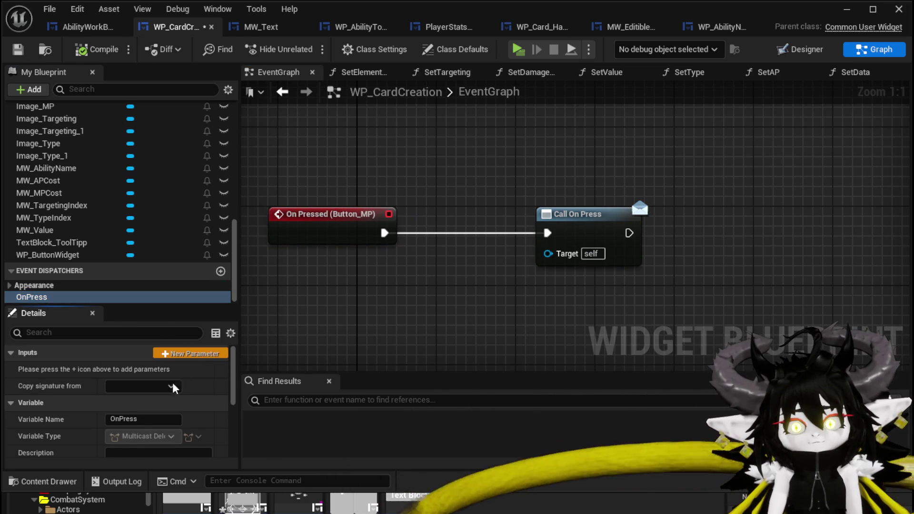
{"action": "left_click", "coordinate": [215, 352]}
{"action": "left_click", "coordinate": [63, 369]}
{"action": "type", "text": "Data"}
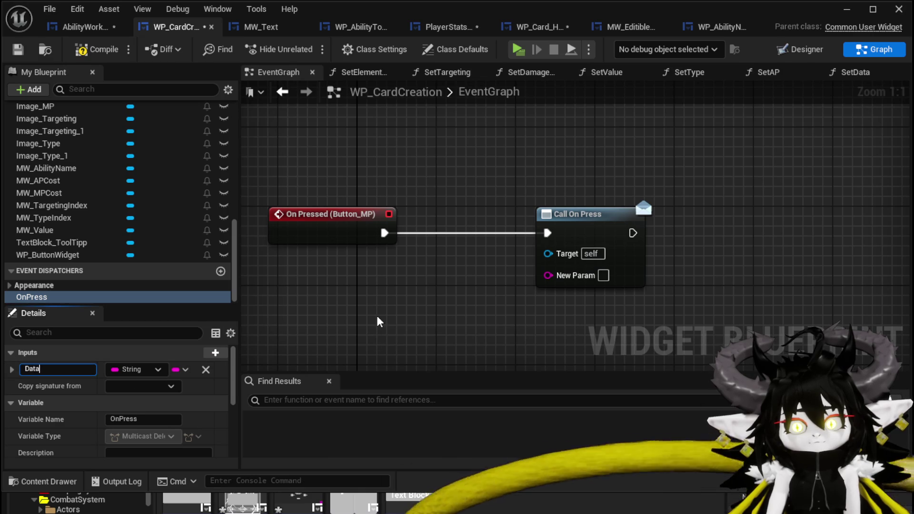
{"action": "key", "text": "Return"}
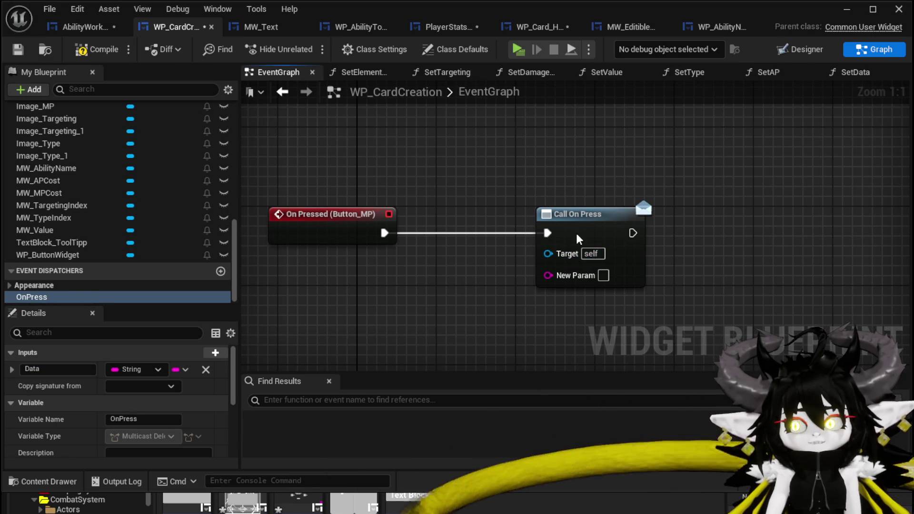
Refresh Call On Press, set its Data to MP, and compile and save WP_CardCreation.
{"action": "right_click", "coordinate": [577, 234]}
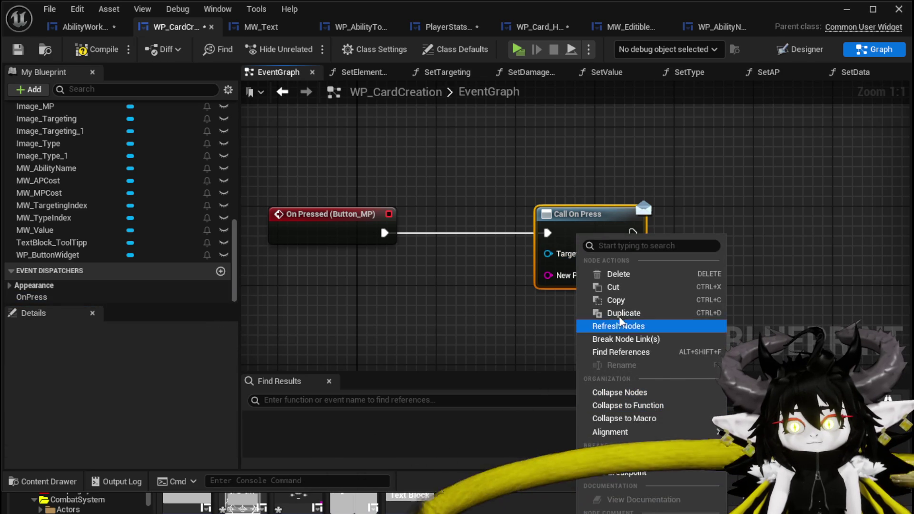
{"action": "left_click", "coordinate": [614, 325]}
{"action": "left_click_drag", "start_coordinate": [602, 232], "coordinate": [492, 231]}
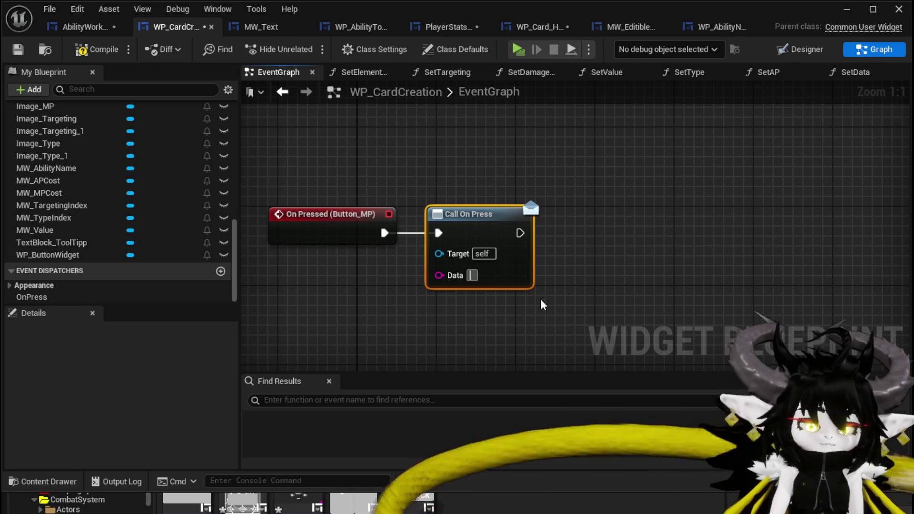
{"action": "type", "text": "MP"}
{"action": "key", "text": "Return"}
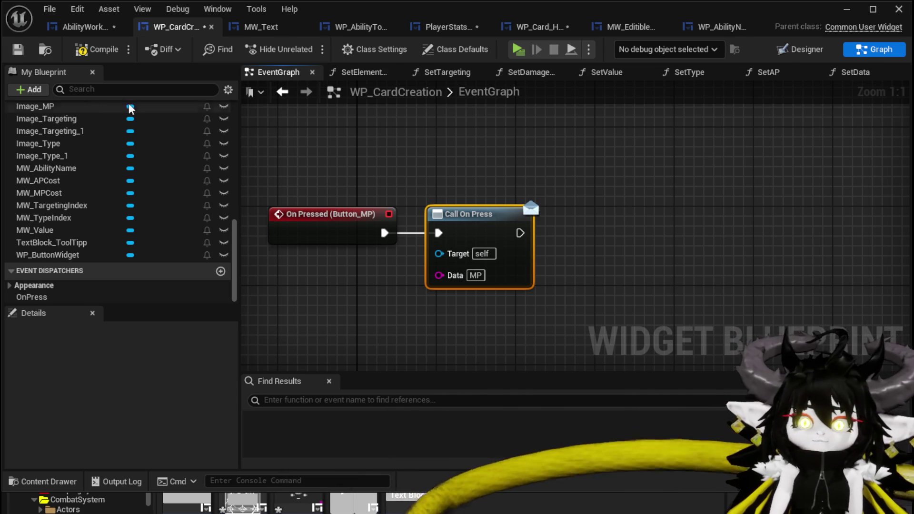
{"action": "left_click", "coordinate": [17, 49]}
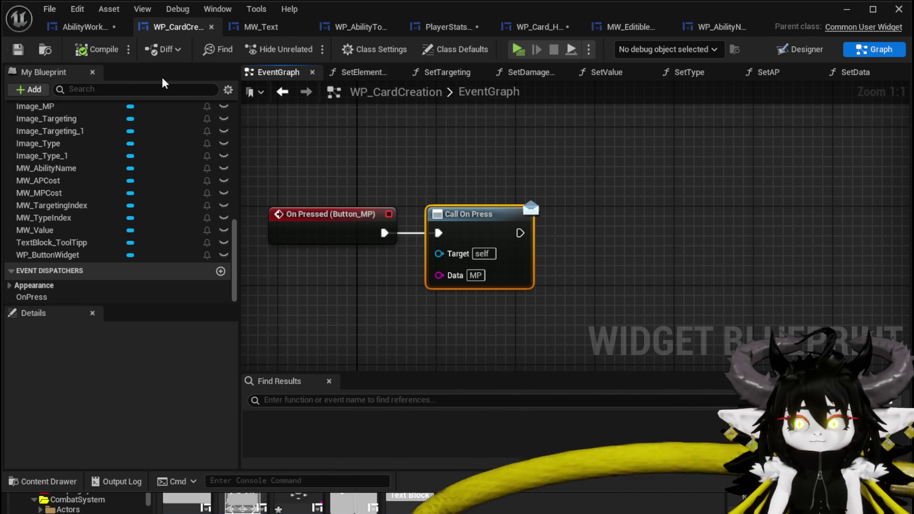
{"action": "left_click", "coordinate": [533, 27]}
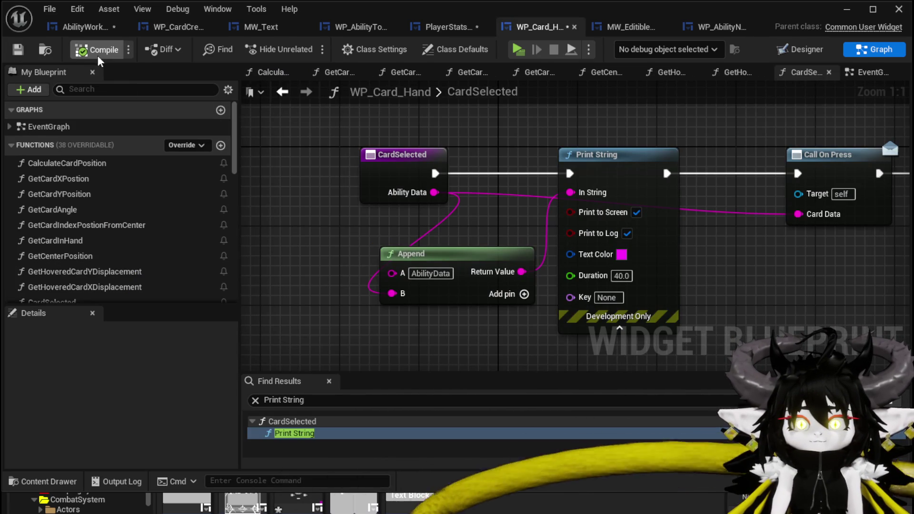
Save WP_Card_Hand and compile PlayerStats.
{"action": "left_click", "coordinate": [18, 49]}
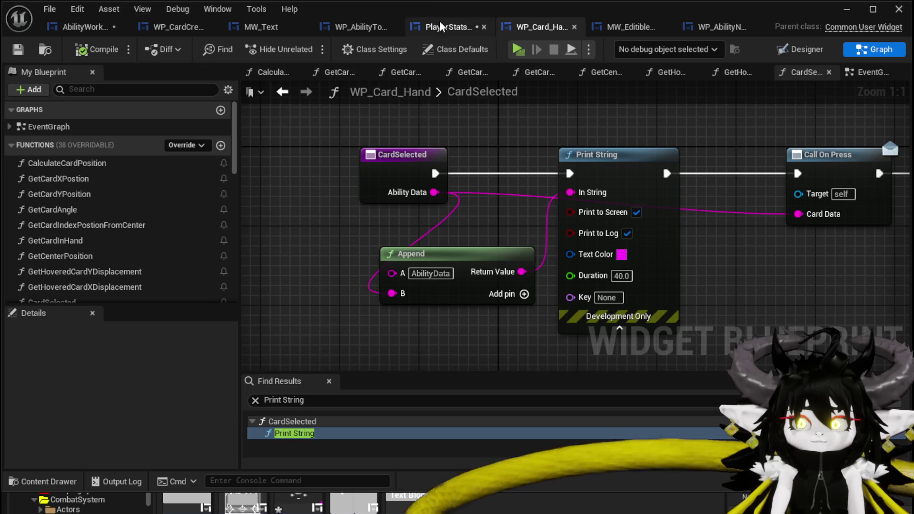
{"action": "left_click", "coordinate": [447, 27]}
{"action": "left_click", "coordinate": [82, 50]}
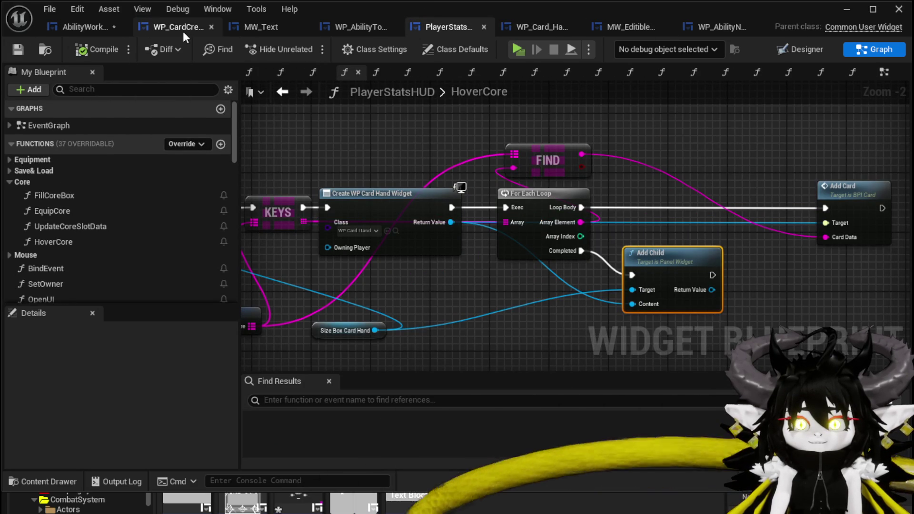
{"action": "left_click", "coordinate": [94, 26]}
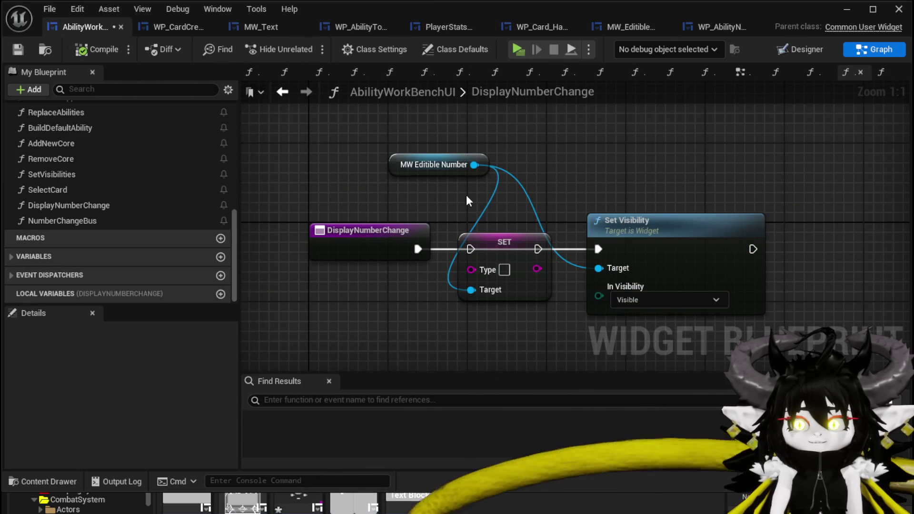
Give DisplayNumberChange a String input Type wired to SET Type, chain exec to Set Visibility, save.
{"action": "left_click_drag", "start_coordinate": [456, 194], "coordinate": [518, 167]}
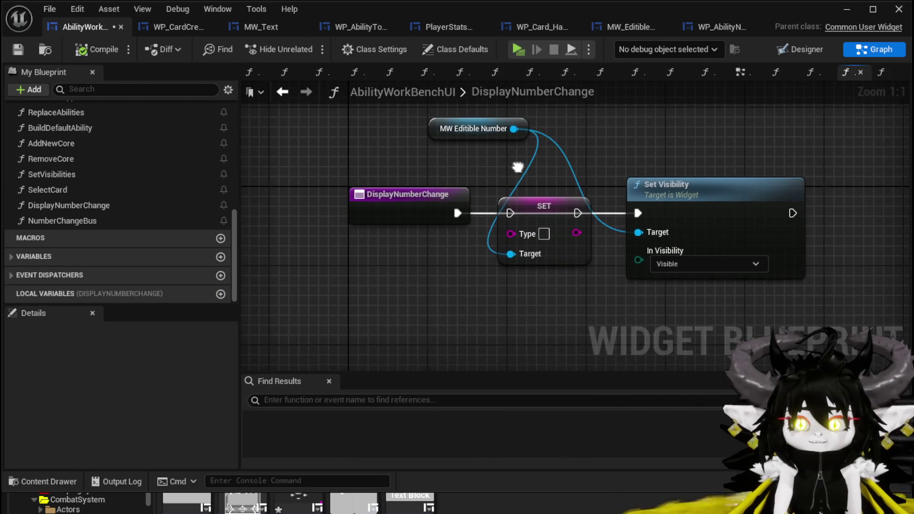
{"action": "left_click", "coordinate": [429, 220]}
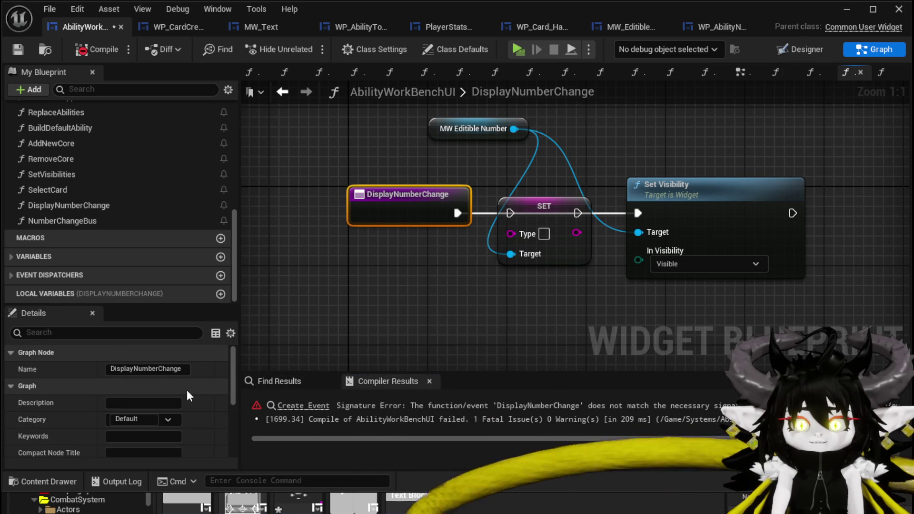
{"action": "scroll", "coordinate": [115, 384], "scroll_direction": "down", "scroll_amount": 5}
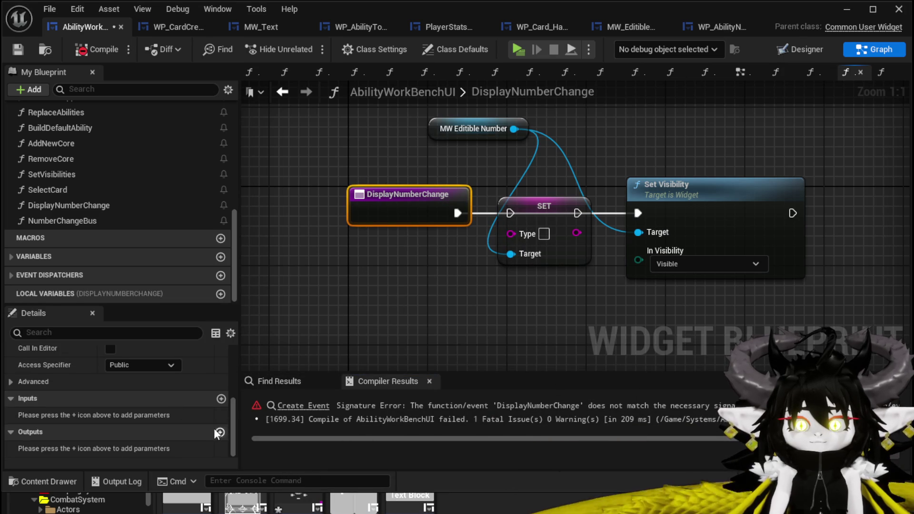
{"action": "left_click", "coordinate": [221, 400]}
{"action": "left_click", "coordinate": [144, 415]}
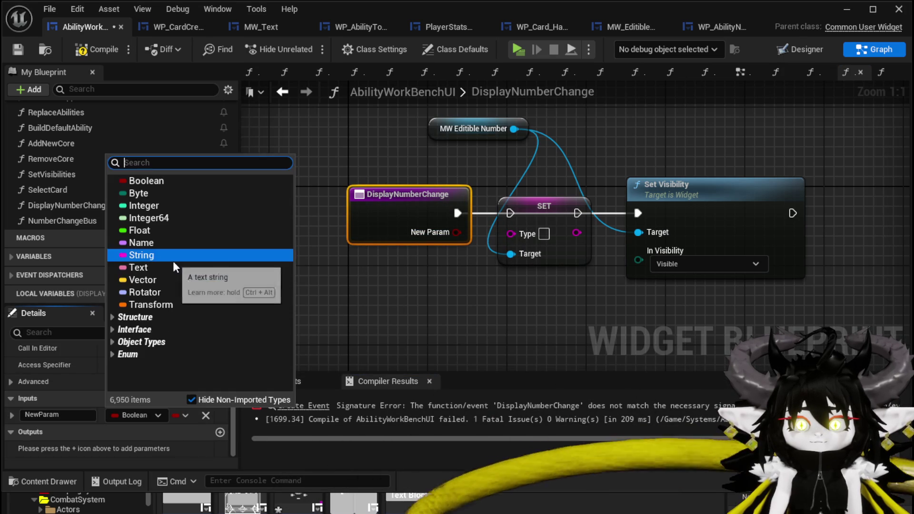
{"action": "left_click", "coordinate": [173, 257]}
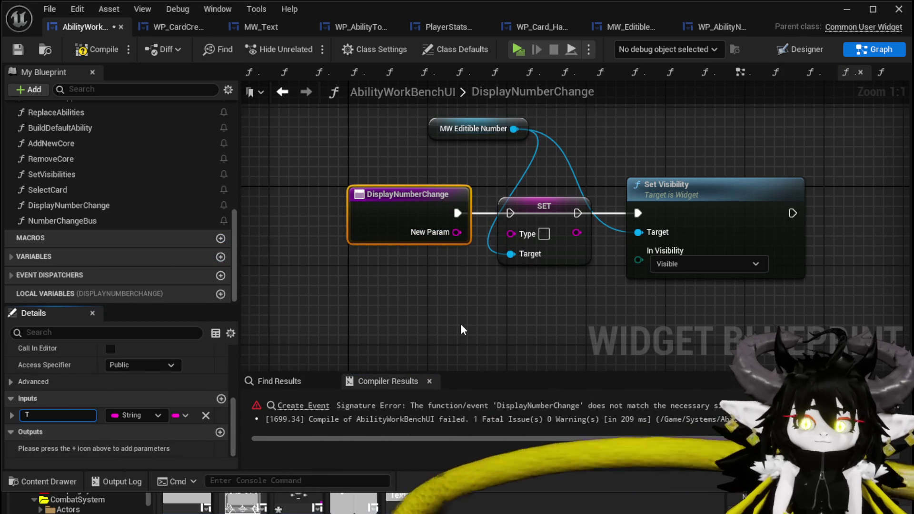
{"action": "type", "text": "ype"}
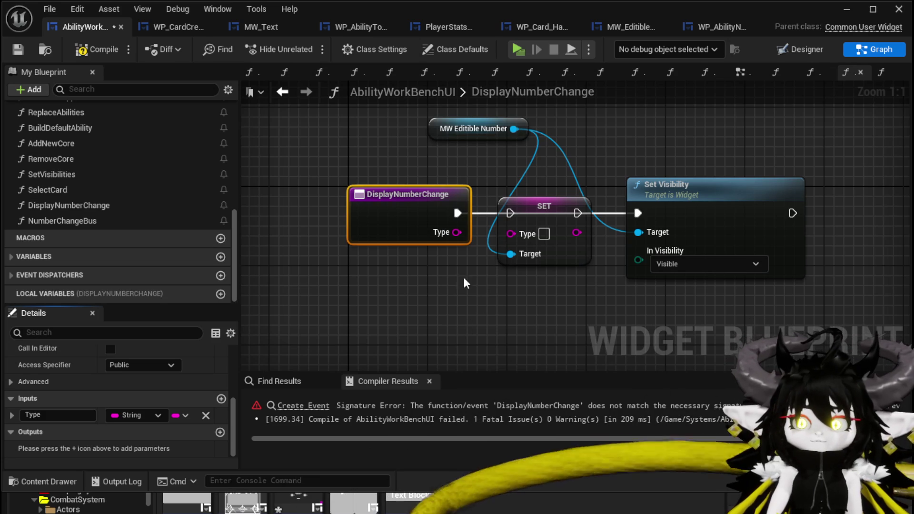
{"action": "mouse_move", "coordinate": [447, 234]}
{"action": "left_mouse_down"}
{"action": "mouse_move", "coordinate": [521, 235]}
{"action": "mouse_move", "coordinate": [511, 233]}
{"action": "left_mouse_up"}
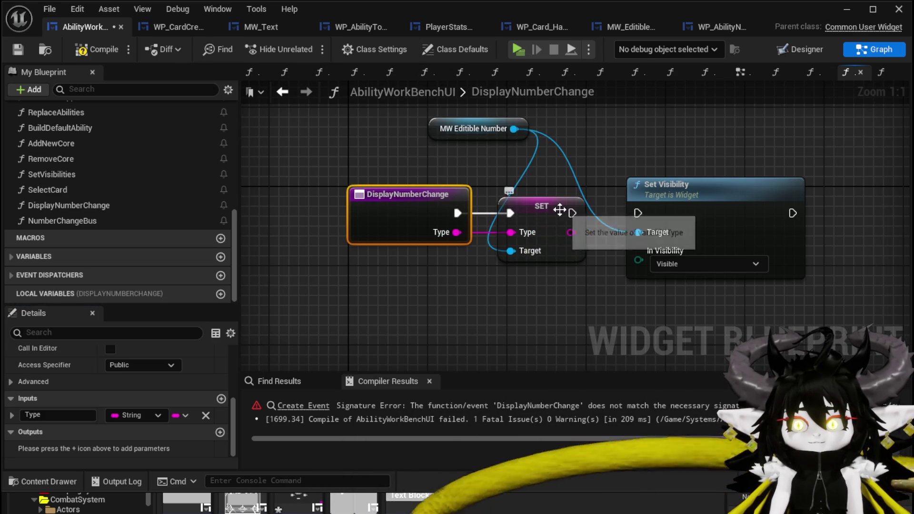
{"action": "left_click_drag", "start_coordinate": [640, 216], "coordinate": [639, 214]}
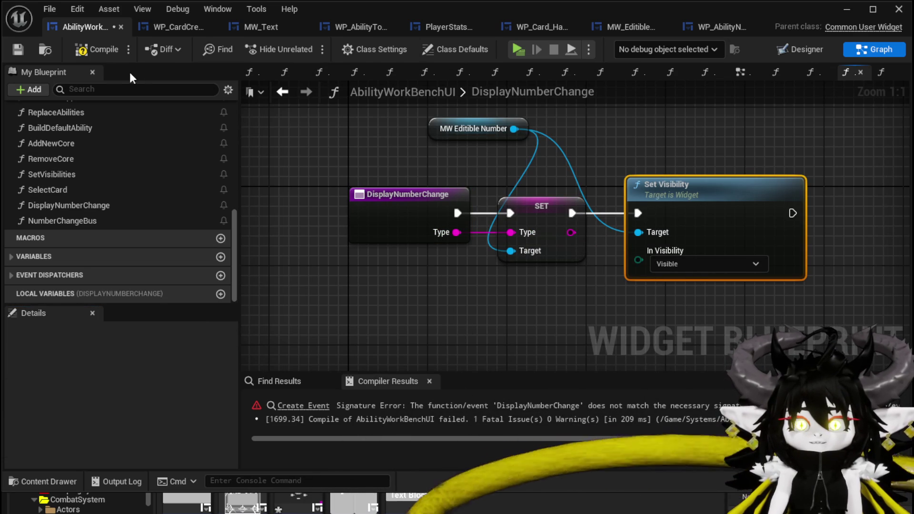
{"action": "left_click", "coordinate": [19, 48]}
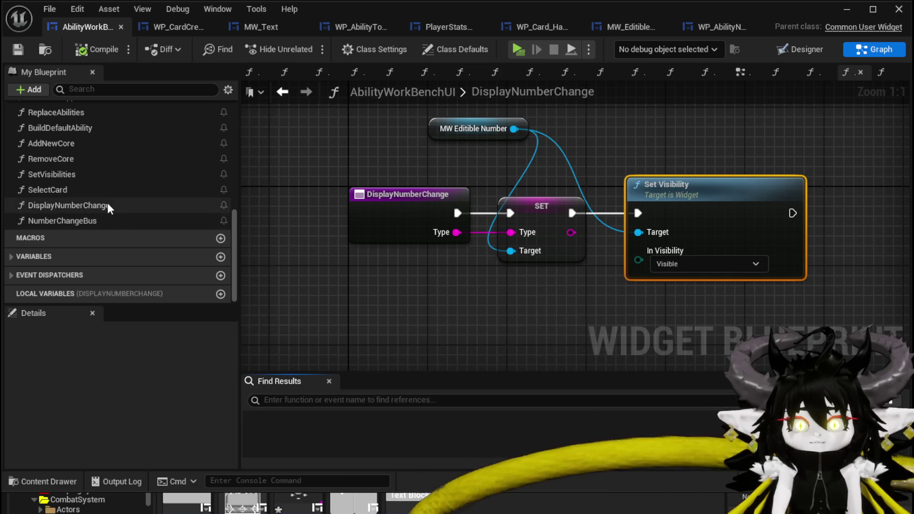
{"action": "left_click", "coordinate": [109, 205]}
Wire NumberChangeBus's entry into Switch on String and its MP case into Set MP, then compile and save.
{"action": "double_click", "coordinate": [105, 220]}
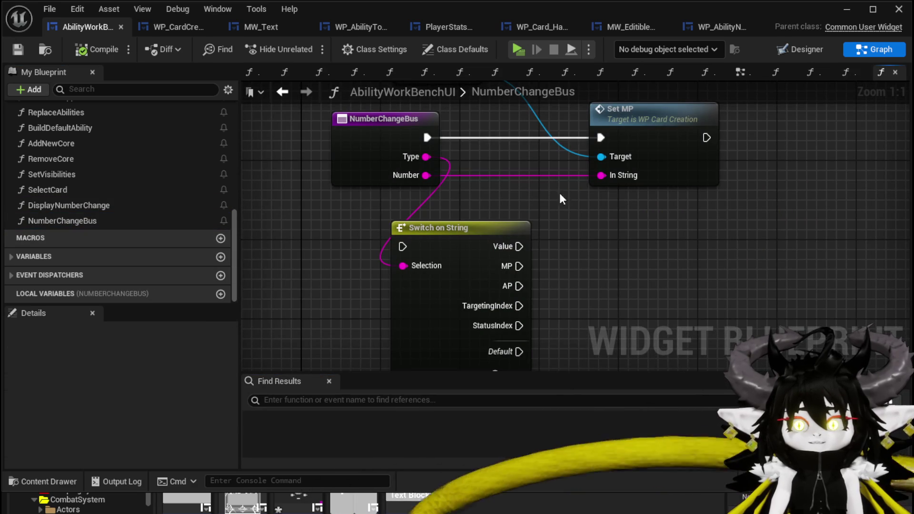
{"action": "mouse_move", "coordinate": [483, 236]}
{"action": "left_mouse_down"}
{"action": "mouse_move", "coordinate": [512, 135]}
{"action": "mouse_move", "coordinate": [532, 136]}
{"action": "left_mouse_up"}
{"action": "left_click_drag", "start_coordinate": [648, 115], "coordinate": [735, 114]}
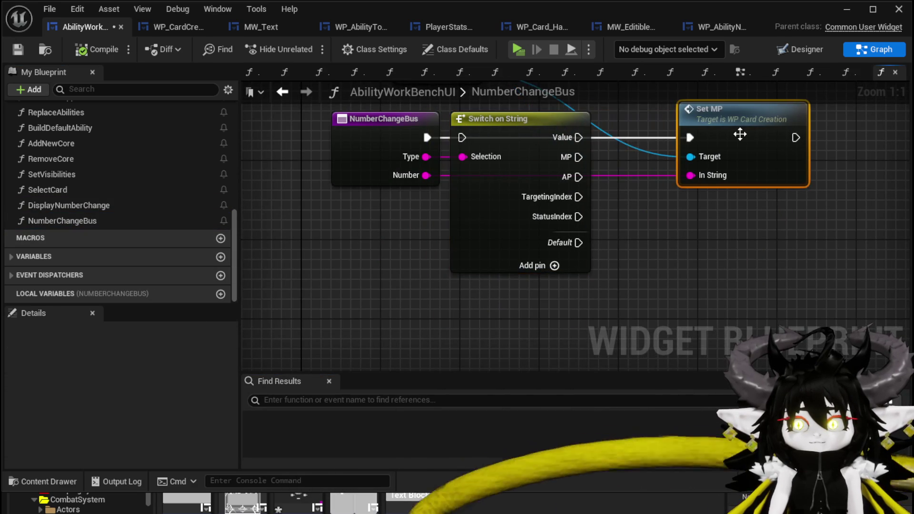
{"action": "left_click_drag", "start_coordinate": [419, 138], "coordinate": [463, 136]}
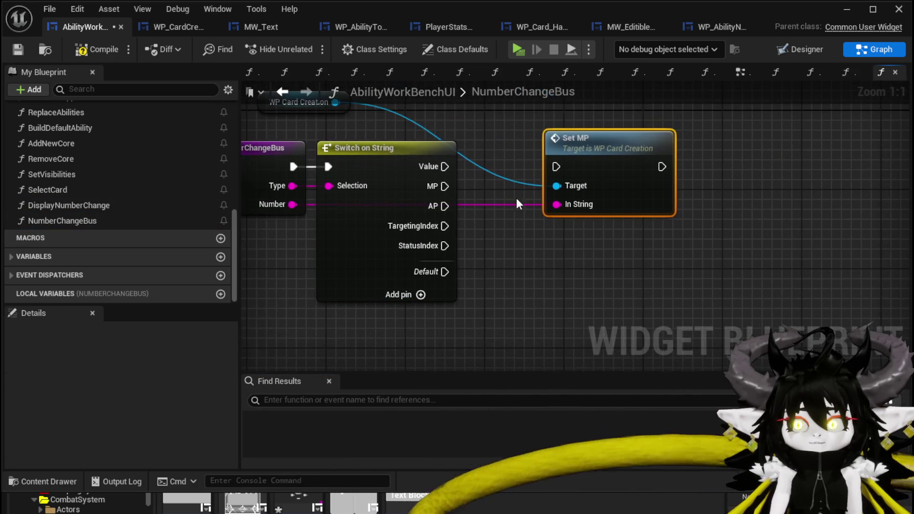
{"action": "mouse_move", "coordinate": [444, 186]}
{"action": "left_mouse_down"}
{"action": "mouse_move", "coordinate": [555, 168]}
{"action": "mouse_move", "coordinate": [606, 171]}
{"action": "left_mouse_up"}
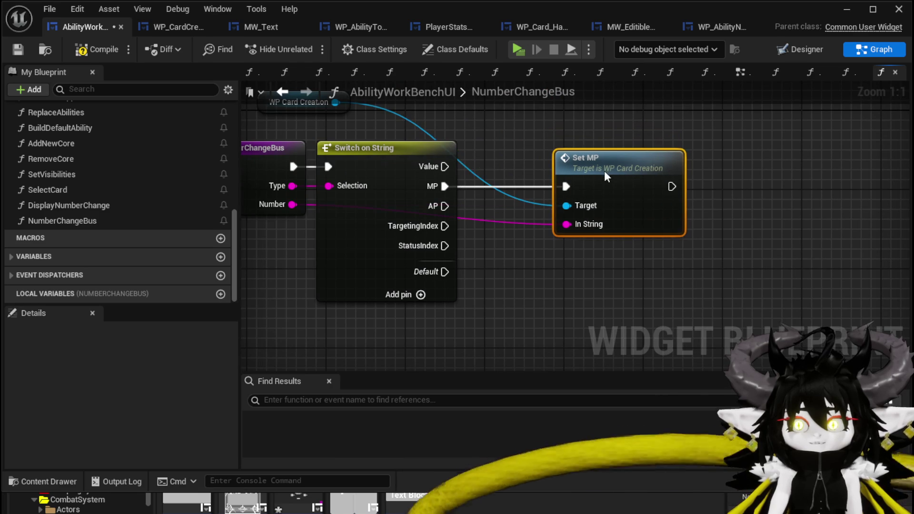
{"action": "left_click", "coordinate": [90, 49]}
{"action": "left_click", "coordinate": [18, 50]}
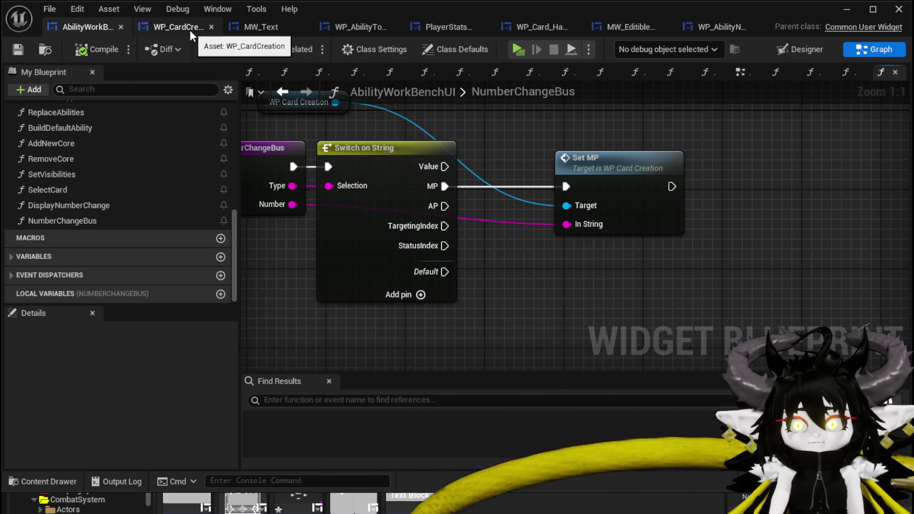
{"action": "left_click", "coordinate": [190, 30]}
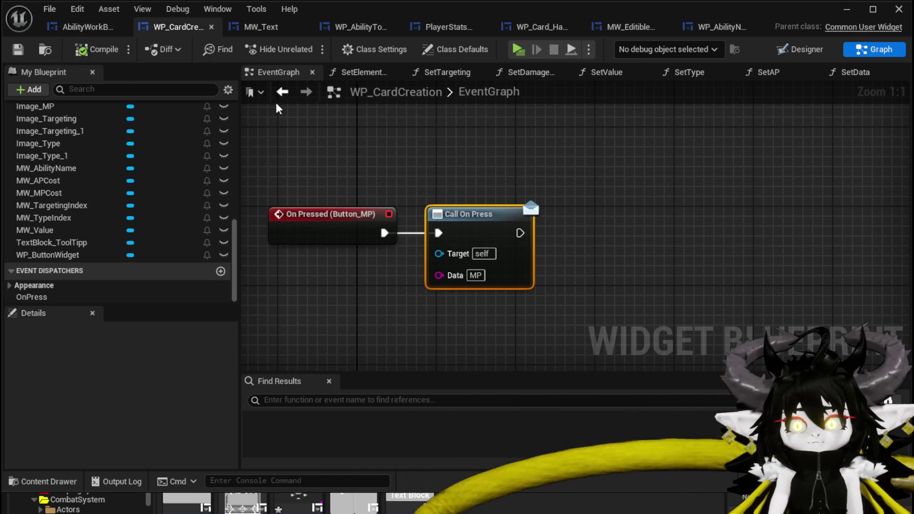
{"action": "left_click", "coordinate": [786, 48]}
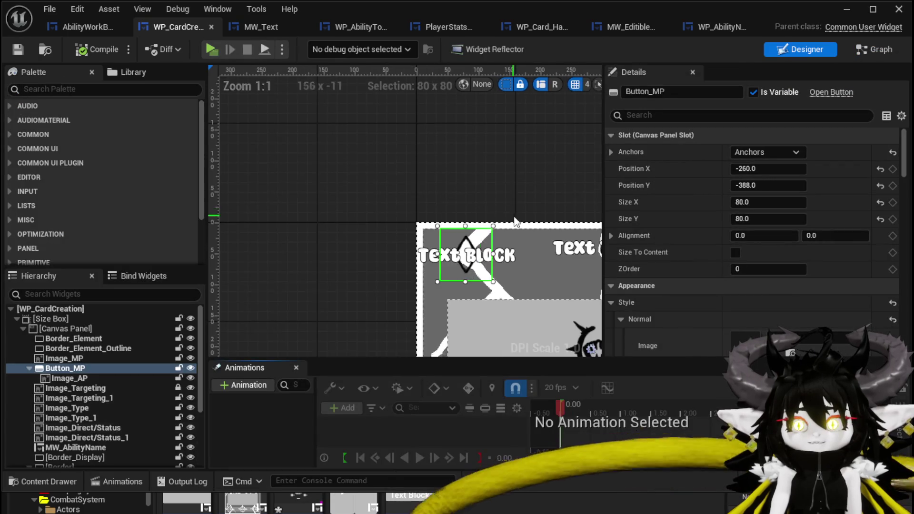
Wrap the Image_MP widget in a new button.
{"action": "scroll", "coordinate": [303, 164], "scroll_direction": "up", "scroll_amount": 1}
{"action": "left_click_drag", "start_coordinate": [302, 164], "coordinate": [220, 156]}
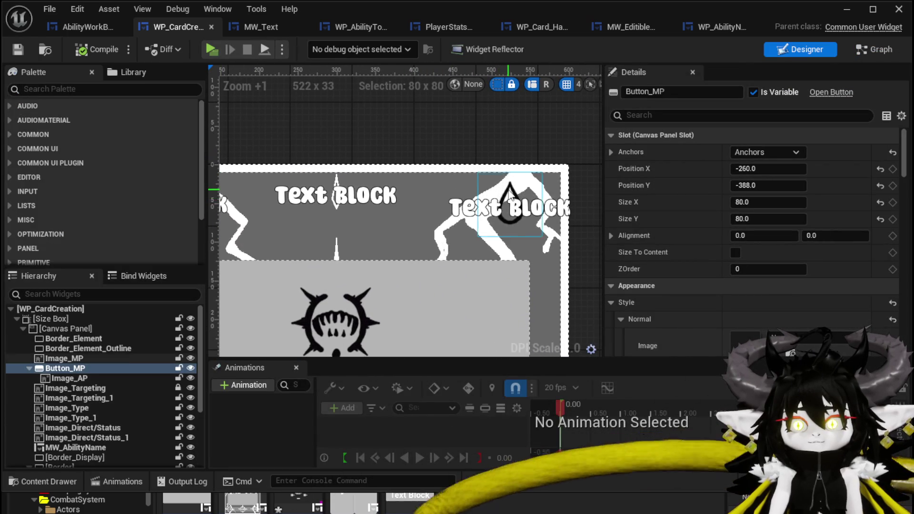
{"action": "left_click", "coordinate": [509, 202]}
{"action": "right_click", "coordinate": [510, 194]}
{"action": "mouse_move", "coordinate": [559, 321]}
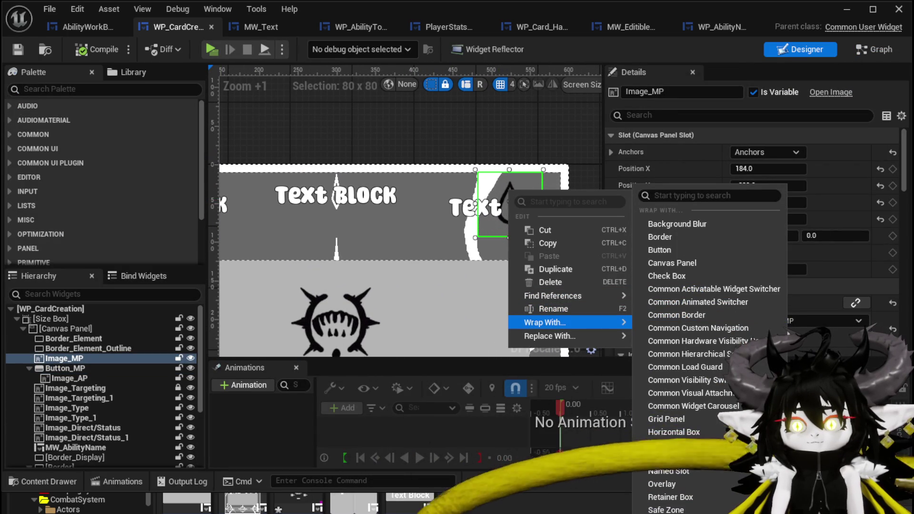
{"action": "left_click", "coordinate": [675, 250]}
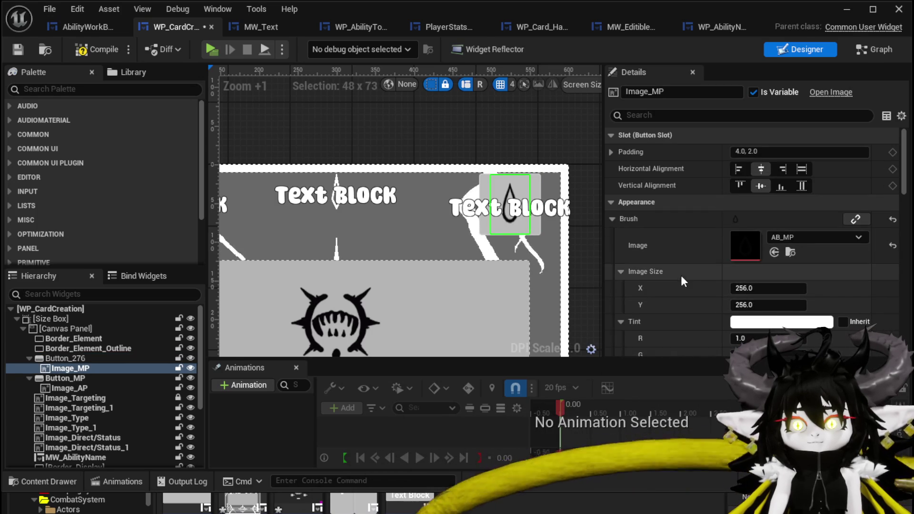
Set Button_276's normal padding to 0.
{"action": "scroll", "coordinate": [745, 233], "scroll_direction": "down", "scroll_amount": 10}
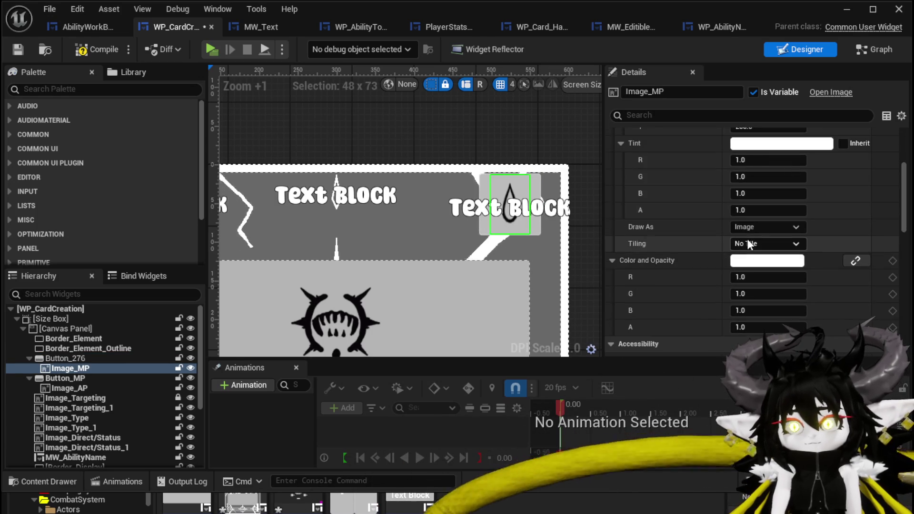
{"action": "scroll", "coordinate": [746, 239], "scroll_direction": "down", "scroll_amount": 10}
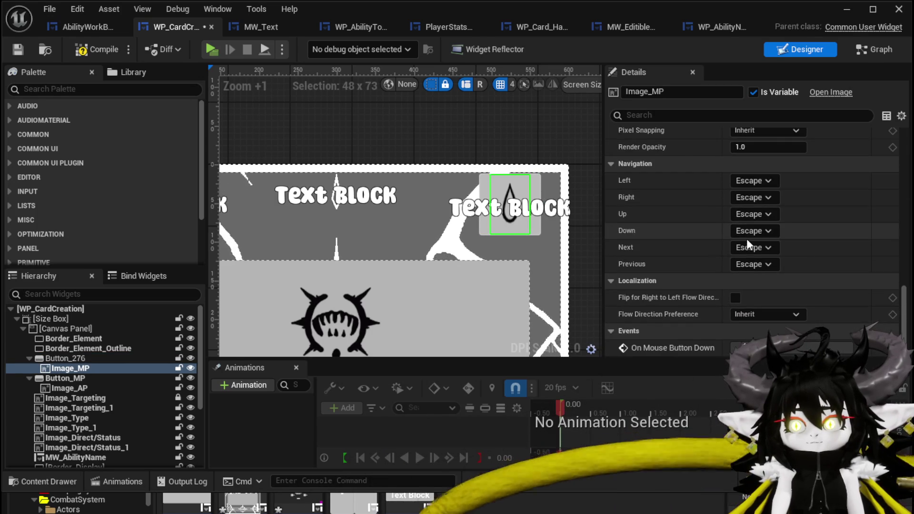
{"action": "scroll", "coordinate": [757, 271], "scroll_direction": "up", "scroll_amount": 6}
{"action": "scroll", "coordinate": [758, 274], "scroll_direction": "up", "scroll_amount": 6}
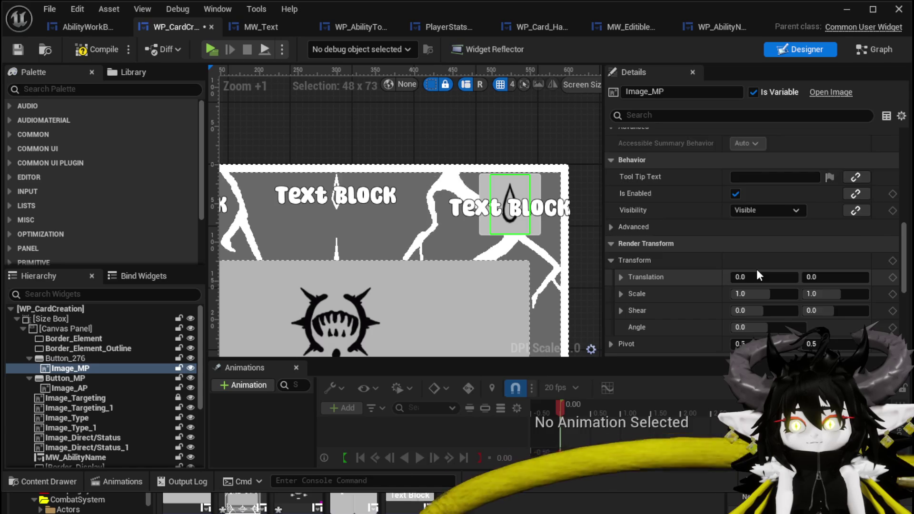
{"action": "scroll", "coordinate": [757, 273], "scroll_direction": "up", "scroll_amount": 6}
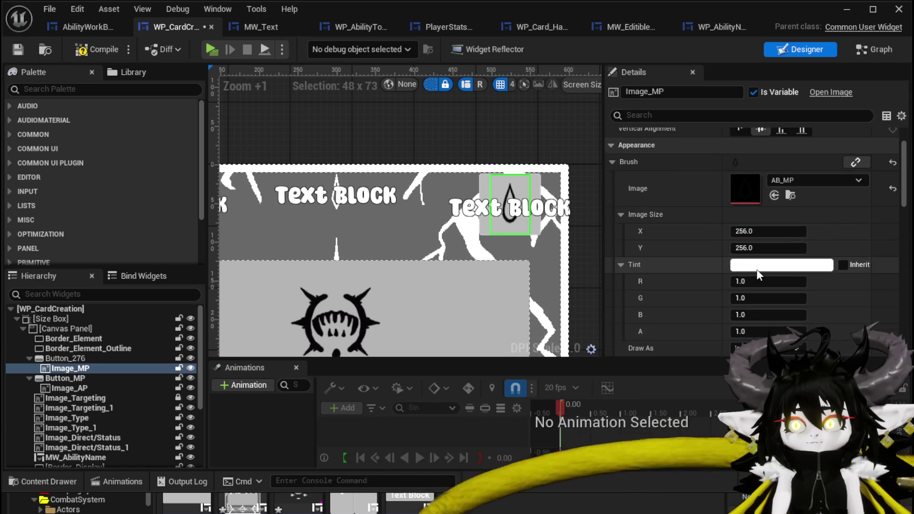
{"action": "scroll", "coordinate": [757, 271], "scroll_direction": "down", "scroll_amount": 5}
{"action": "scroll", "coordinate": [757, 271], "scroll_direction": "up", "scroll_amount": 4}
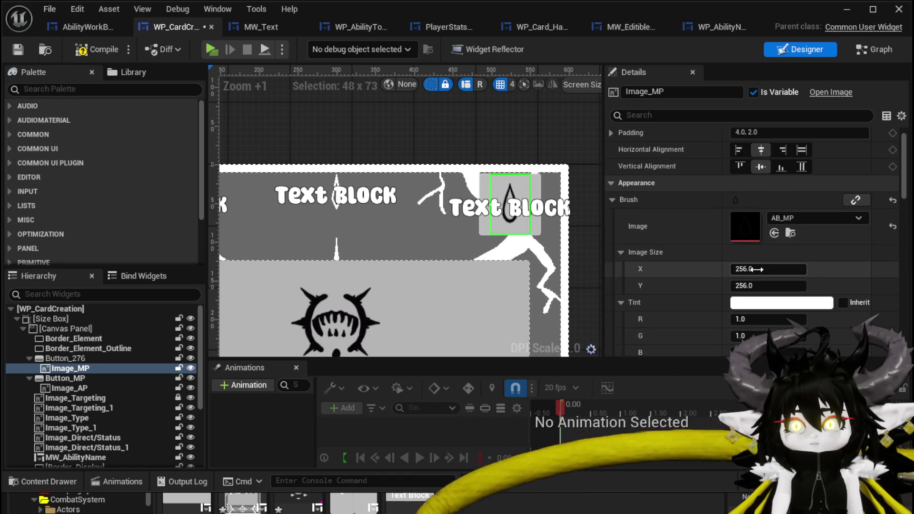
{"action": "scroll", "coordinate": [757, 270], "scroll_direction": "down", "scroll_amount": 5}
{"action": "scroll", "coordinate": [757, 270], "scroll_direction": "down", "scroll_amount": 8}
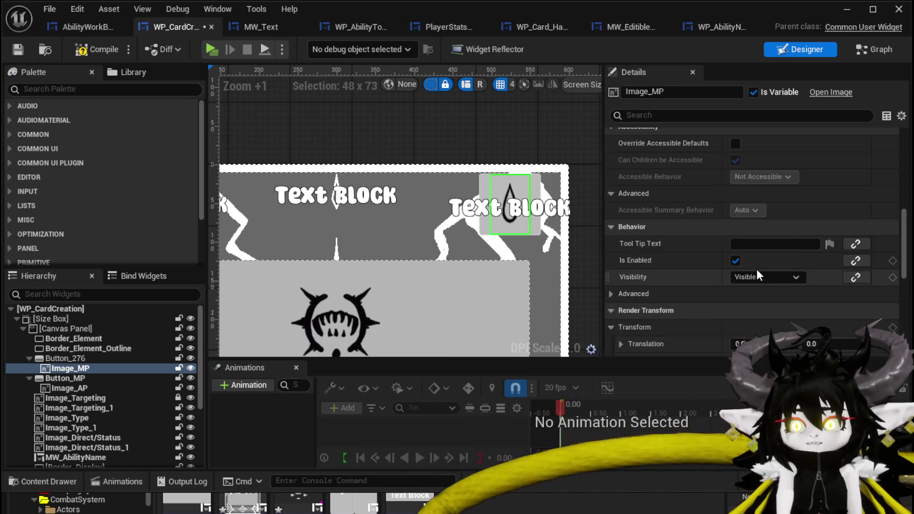
{"action": "scroll", "coordinate": [757, 271], "scroll_direction": "down", "scroll_amount": 5}
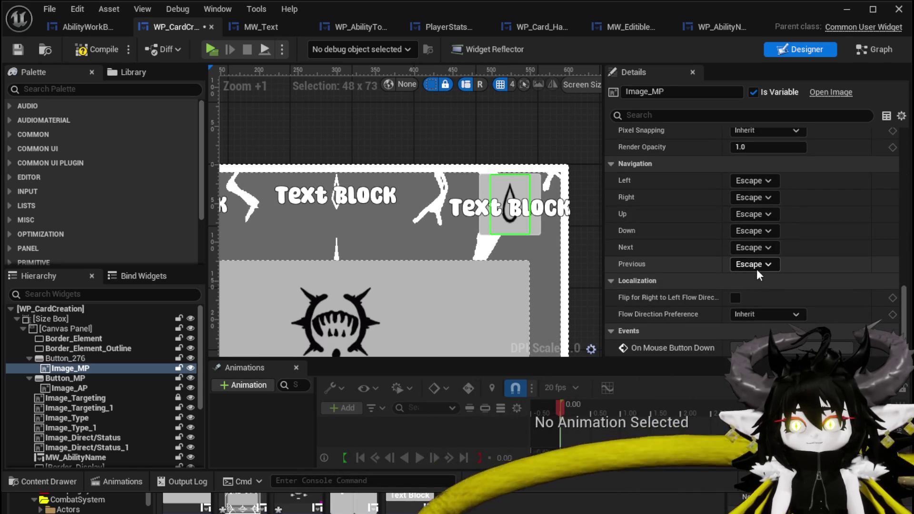
{"action": "left_click", "coordinate": [65, 358]}
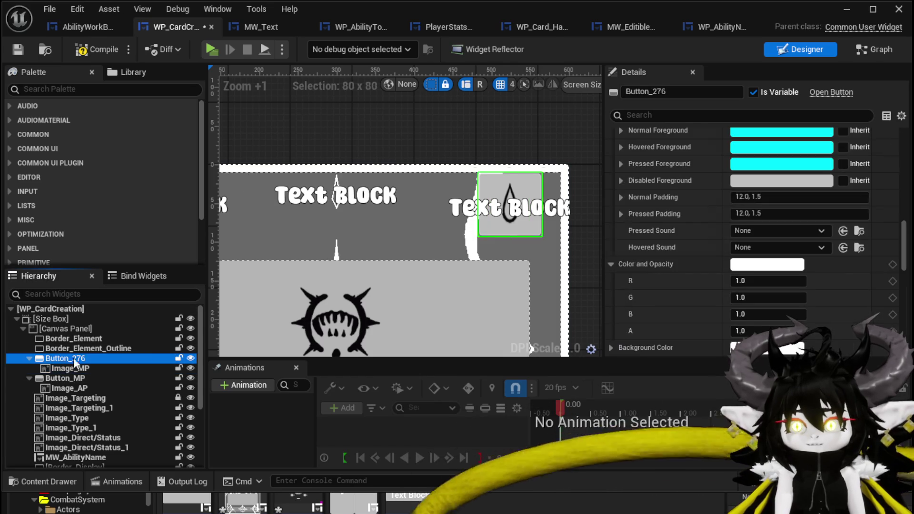
{"action": "left_click", "coordinate": [762, 197]}
{"action": "type", "text": "0"}
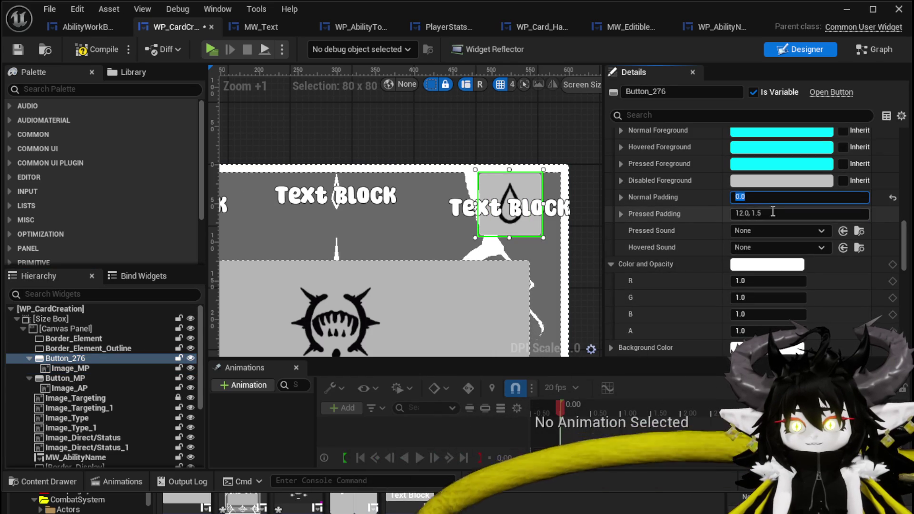
{"action": "left_click", "coordinate": [772, 213]}
Make Button_276's normal tint fully transparent and save the widget.
{"action": "scroll", "coordinate": [643, 210], "scroll_direction": "up", "scroll_amount": 10}
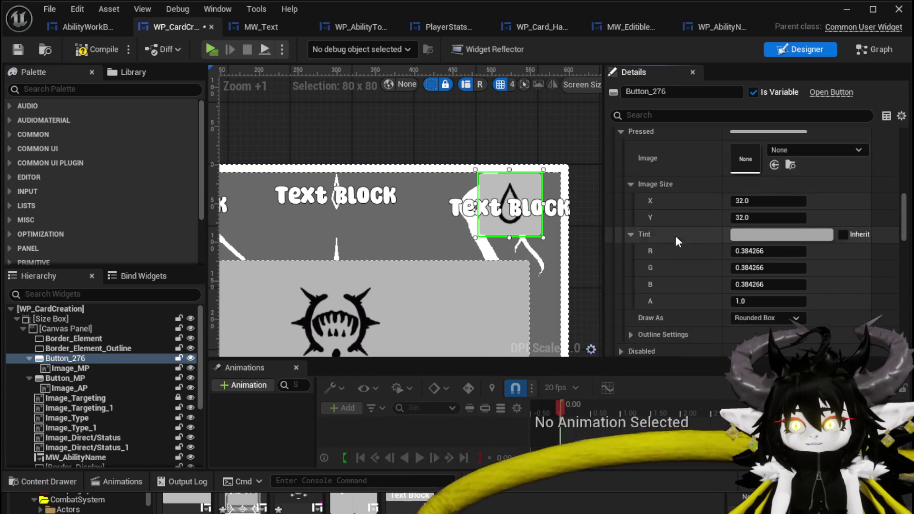
{"action": "scroll", "coordinate": [725, 268], "scroll_direction": "up", "scroll_amount": 5}
{"action": "scroll", "coordinate": [724, 267], "scroll_direction": "down", "scroll_amount": 5}
{"action": "scroll", "coordinate": [697, 266], "scroll_direction": "up", "scroll_amount": 4}
{"action": "left_click", "coordinate": [751, 238]}
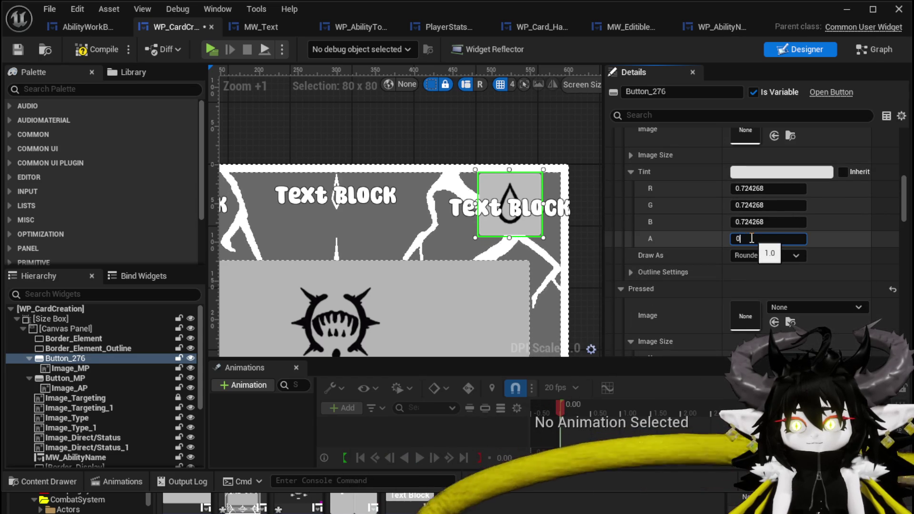
{"action": "type", "text": "0.1"}
{"action": "scroll", "coordinate": [691, 233], "scroll_direction": "up", "scroll_amount": 6}
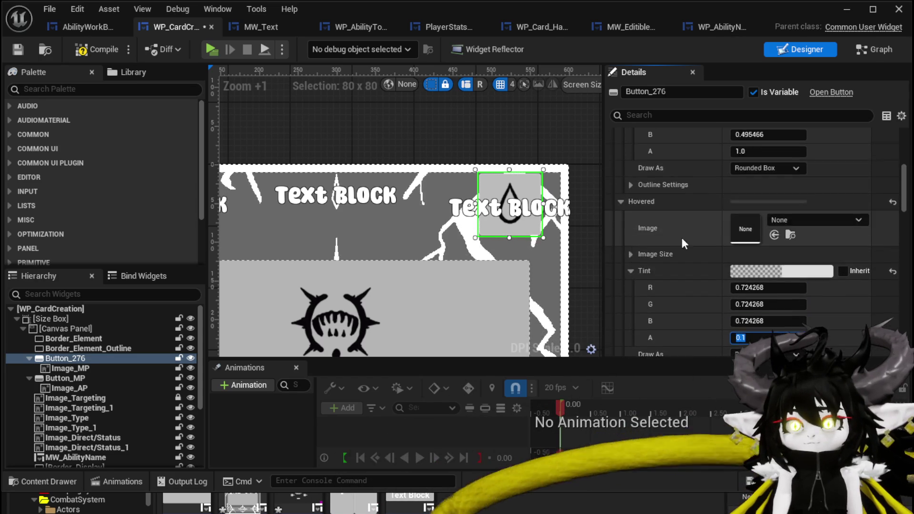
{"action": "type", "text": "0"}
{"action": "key", "text": "Return"}
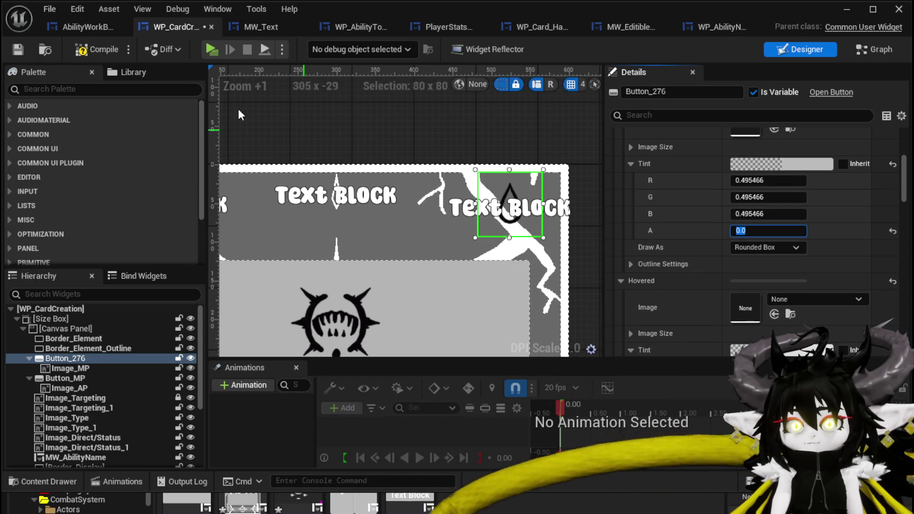
{"action": "left_click", "coordinate": [14, 52]}
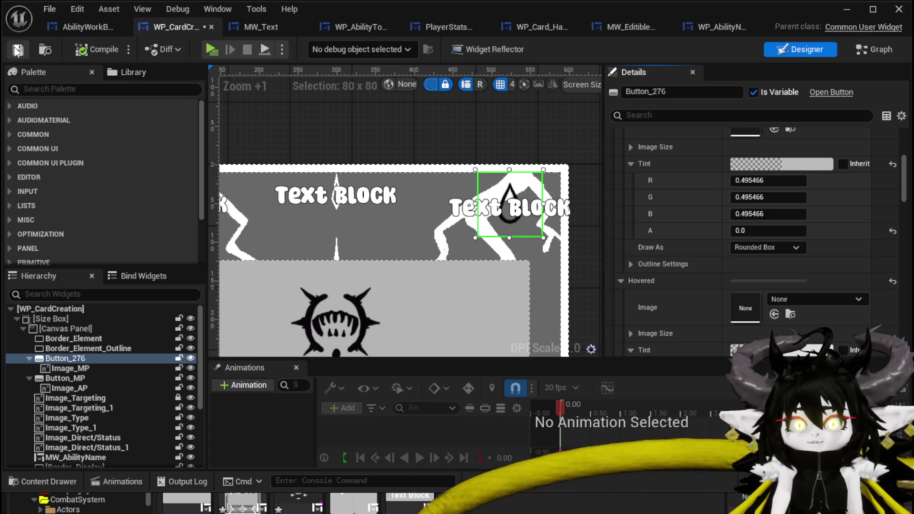
Add an On Pressed (Button_276) event and wire it to a pasted Call On Press node.
{"action": "left_click_drag", "start_coordinate": [907, 189], "coordinate": [906, 328]}
{"action": "left_click", "coordinate": [764, 298]}
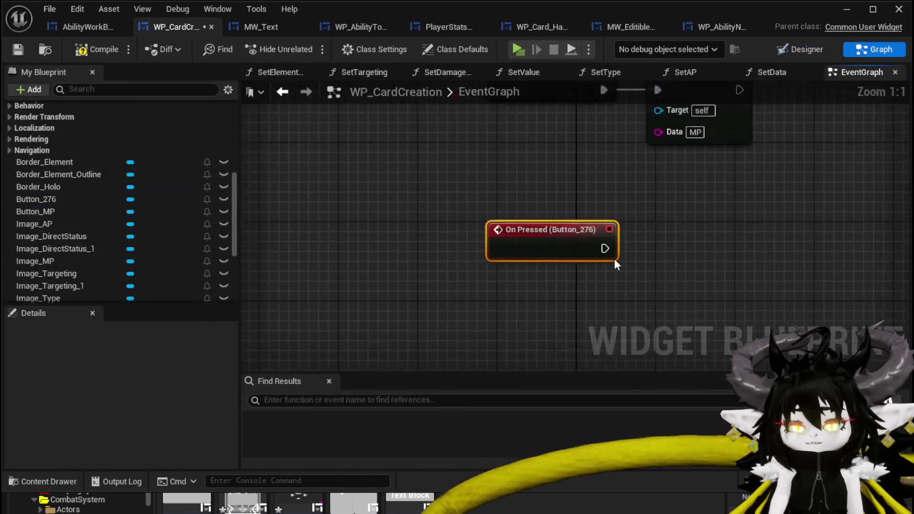
{"action": "key", "text": "ctrl+v"}
{"action": "mouse_move", "coordinate": [414, 292]}
{"action": "left_mouse_down"}
{"action": "mouse_move", "coordinate": [480, 277]}
{"action": "mouse_move", "coordinate": [423, 279]}
{"action": "left_mouse_up"}
{"action": "left_click_drag", "start_coordinate": [479, 301], "coordinate": [544, 305]}
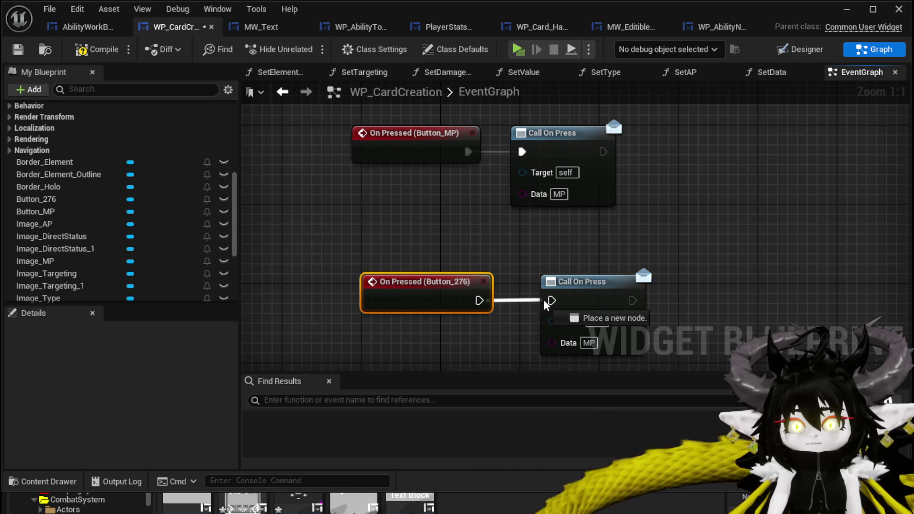
Set the call's Data to AP and compile WP_CardCreation.
{"action": "left_click", "coordinate": [589, 343]}
{"action": "type", "text": "A"}
{"action": "key", "text": "Return"}
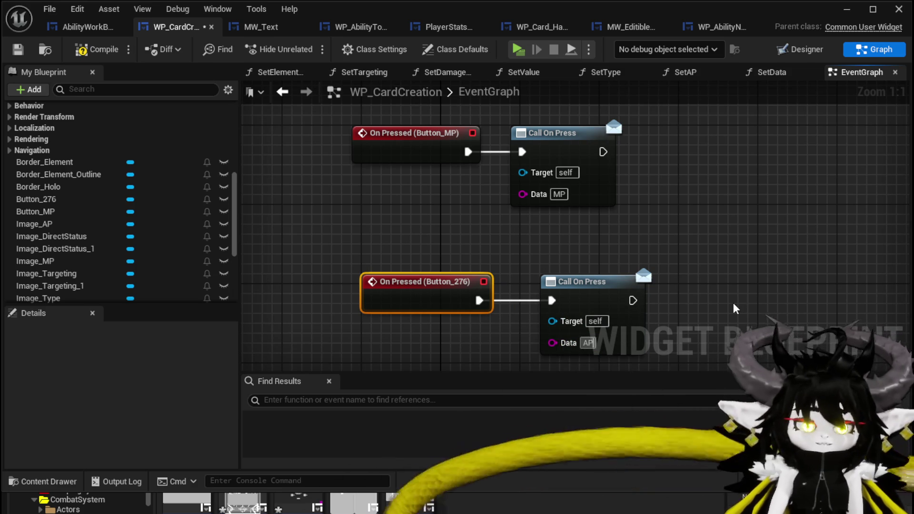
{"action": "type", "text": "P"}
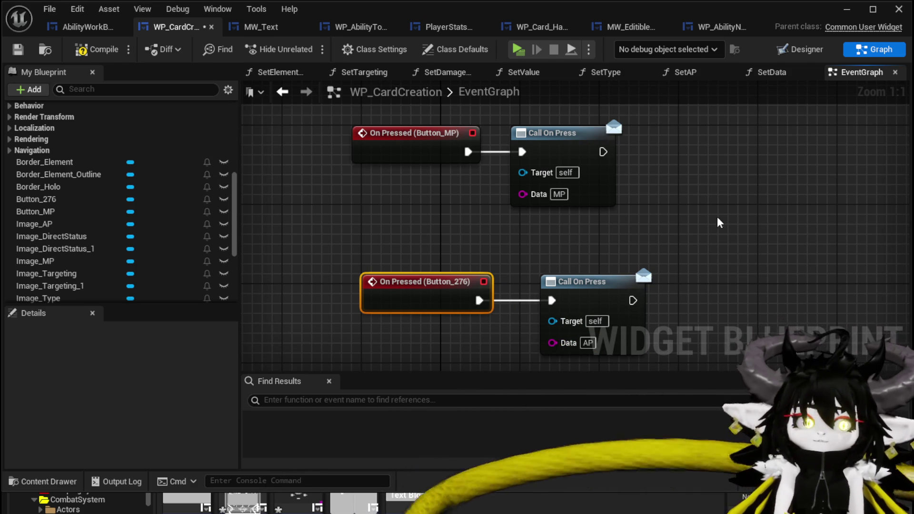
{"action": "left_click_drag", "start_coordinate": [726, 230], "coordinate": [638, 189]}
{"action": "left_click", "coordinate": [76, 51]}
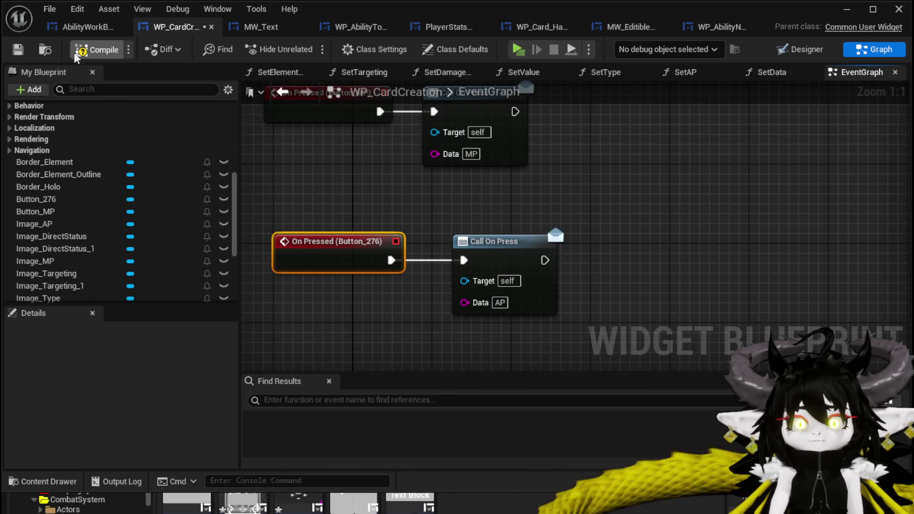
Save the card widget, then add a Set AP call from NumberChangeBus's WP Card Creation reference.
{"action": "left_click", "coordinate": [17, 50]}
{"action": "left_click", "coordinate": [79, 27]}
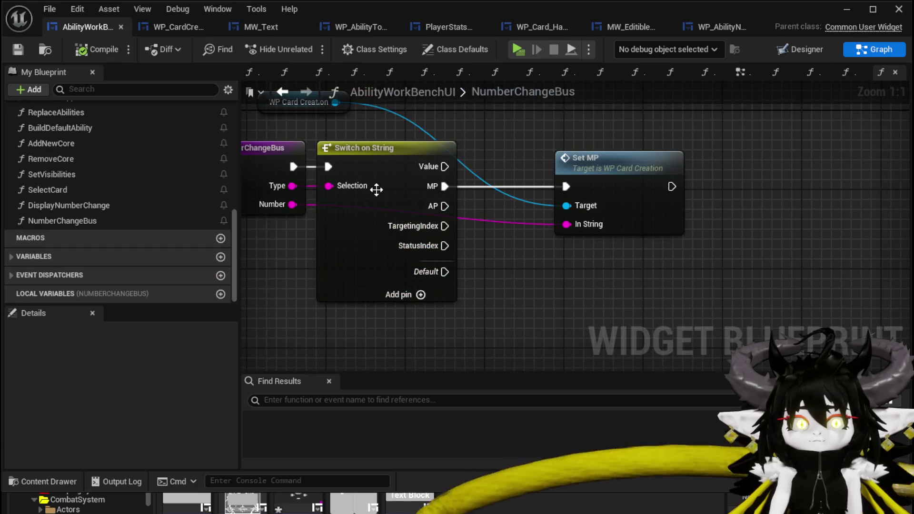
{"action": "left_click_drag", "start_coordinate": [397, 121], "coordinate": [473, 201]}
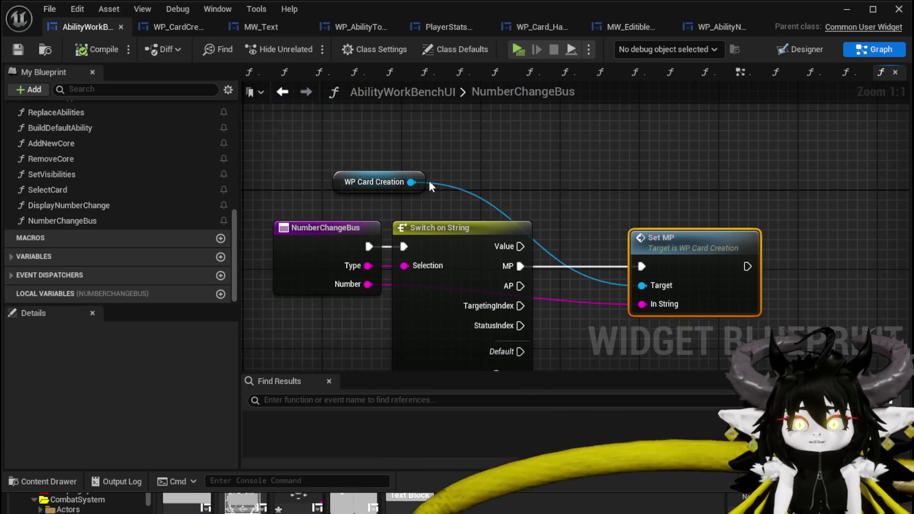
{"action": "left_click_drag", "start_coordinate": [411, 182], "coordinate": [627, 143]}
{"action": "type", "text": "Set"}
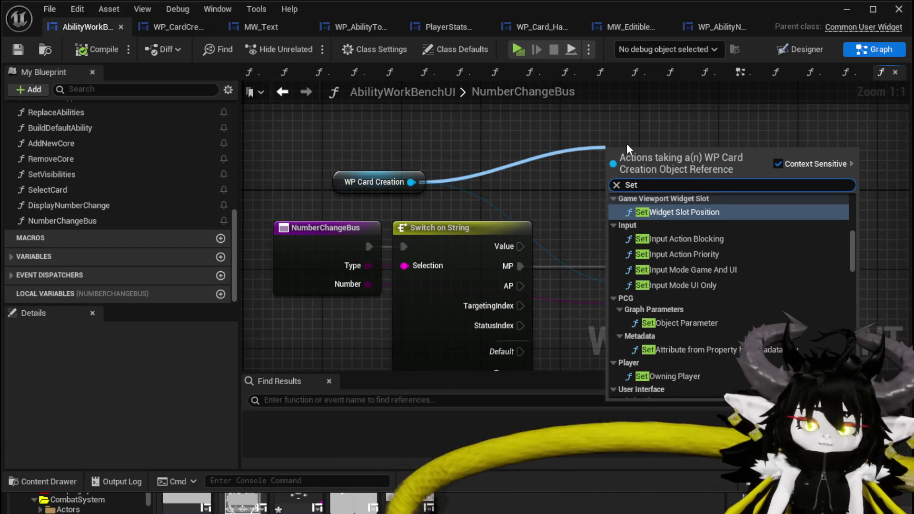
{"action": "type", "text": " AP"}
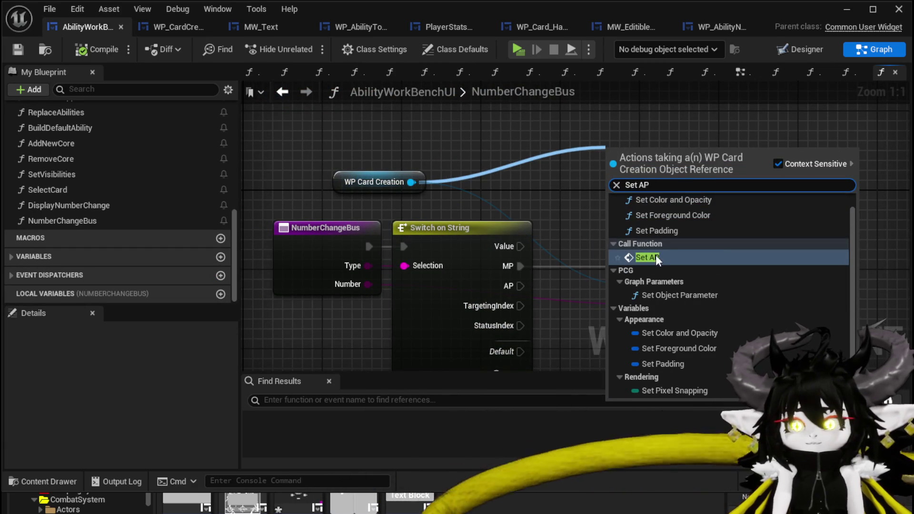
{"action": "left_click", "coordinate": [647, 257]}
Run Set AP from the switch's AP case with Number as its In String, then save all and close.
{"action": "mouse_move", "coordinate": [562, 129]}
{"action": "left_mouse_down"}
{"action": "mouse_move", "coordinate": [607, 299]}
{"action": "mouse_move", "coordinate": [590, 298]}
{"action": "left_mouse_up"}
{"action": "mouse_move", "coordinate": [441, 224]}
{"action": "left_mouse_down"}
{"action": "mouse_move", "coordinate": [563, 298]}
{"action": "mouse_move", "coordinate": [571, 293]}
{"action": "left_mouse_up"}
{"action": "left_click_drag", "start_coordinate": [329, 191], "coordinate": [603, 300]}
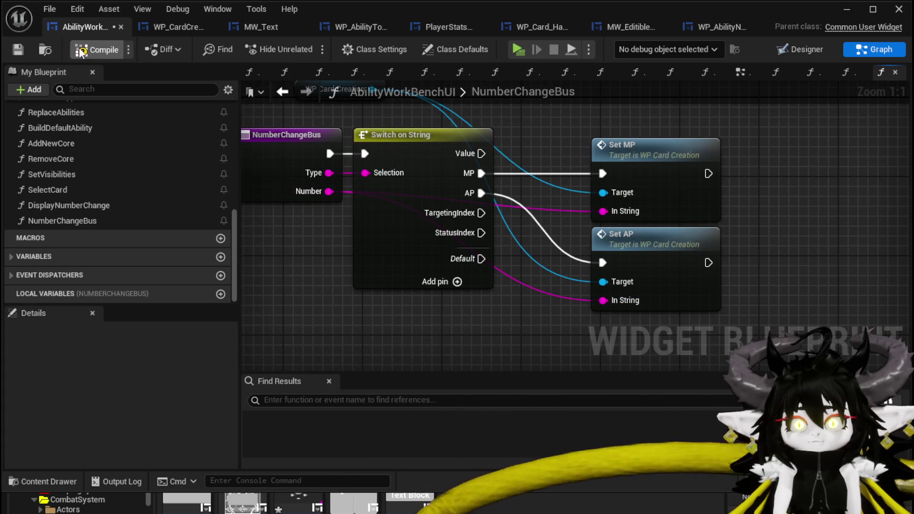
{"action": "left_click", "coordinate": [22, 48]}
{"action": "left_click", "coordinate": [899, 9]}
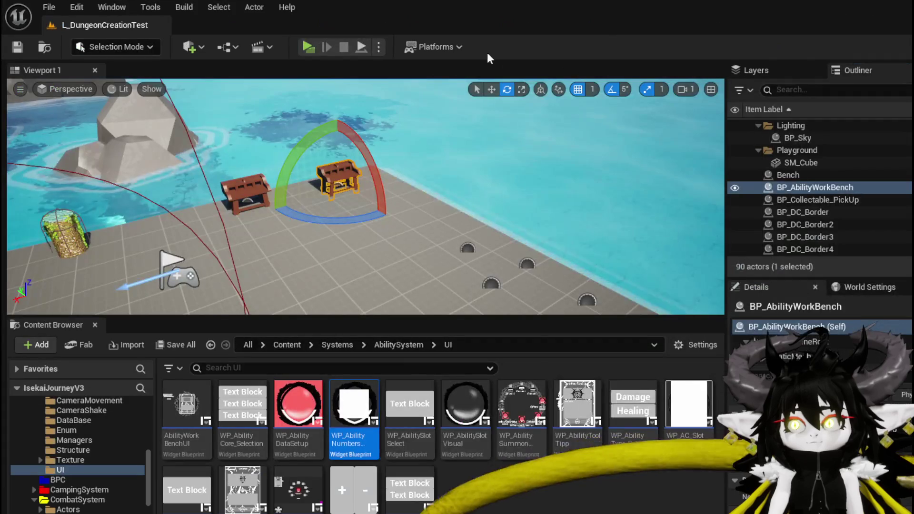
Start a play test, open the workbench's Ability panel and select the green Magic_004 card.
{"action": "left_click", "coordinate": [307, 47]}
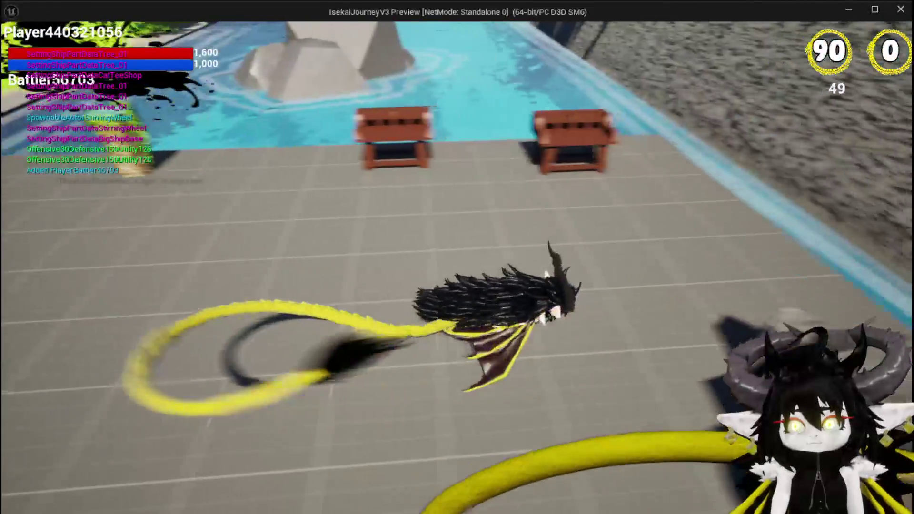
{"action": "key", "text": "w"}
{"action": "key", "text": "e"}
{"action": "left_click", "coordinate": [46, 29]}
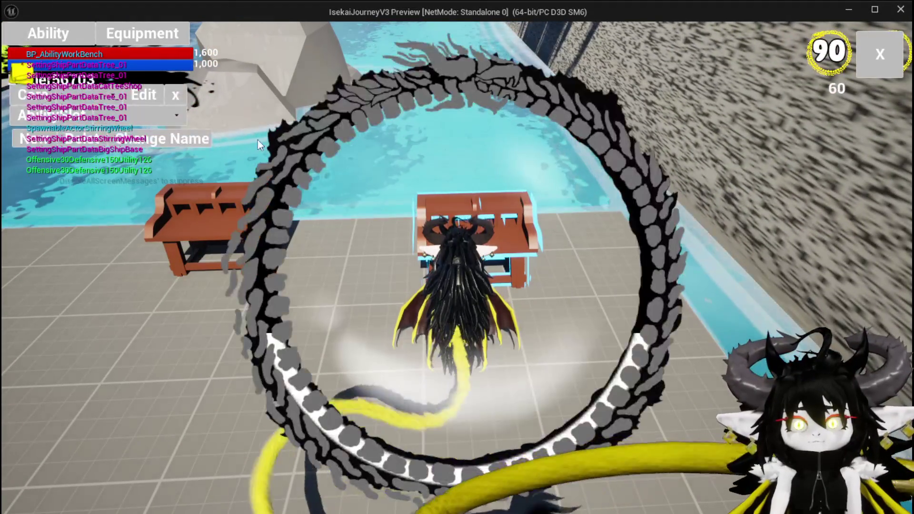
{"action": "left_click", "coordinate": [121, 116]}
{"action": "left_click", "coordinate": [122, 122]}
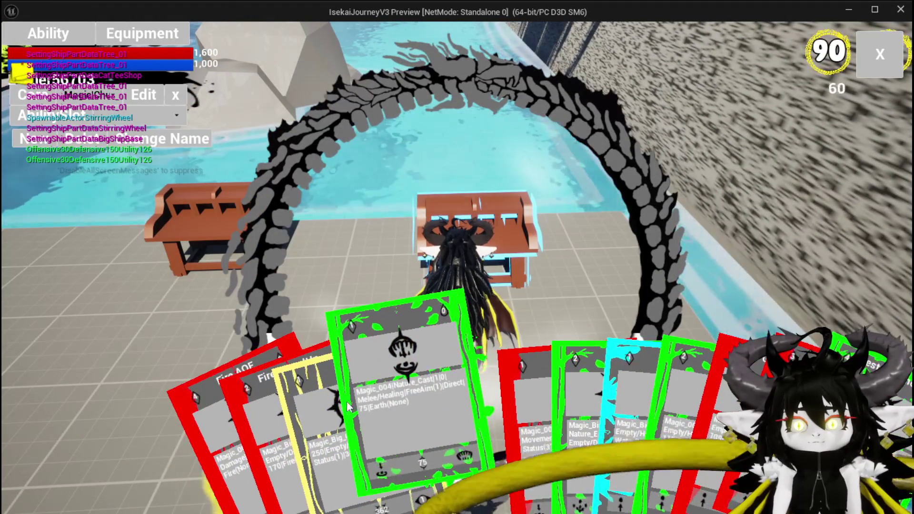
{"action": "left_click", "coordinate": [344, 405]}
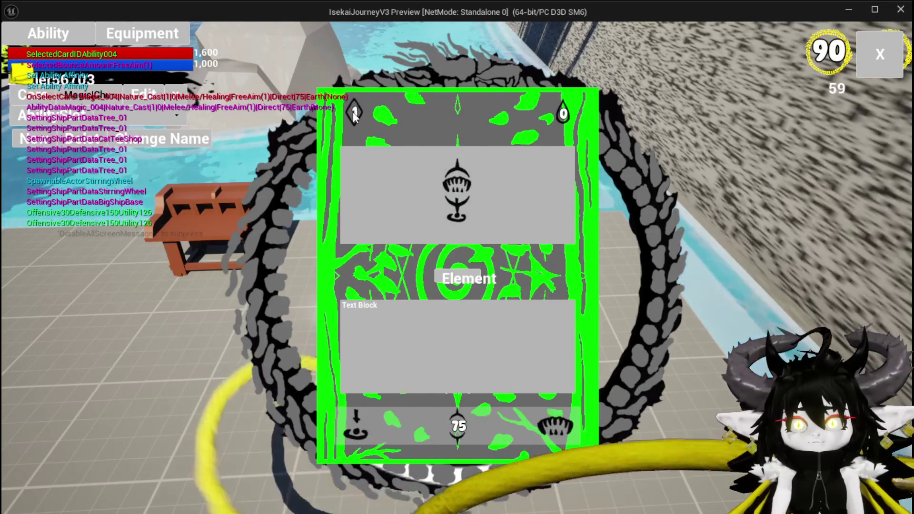
Enter 400 in the card's number box, change it to 10, then end play.
{"action": "left_click", "coordinate": [352, 111]}
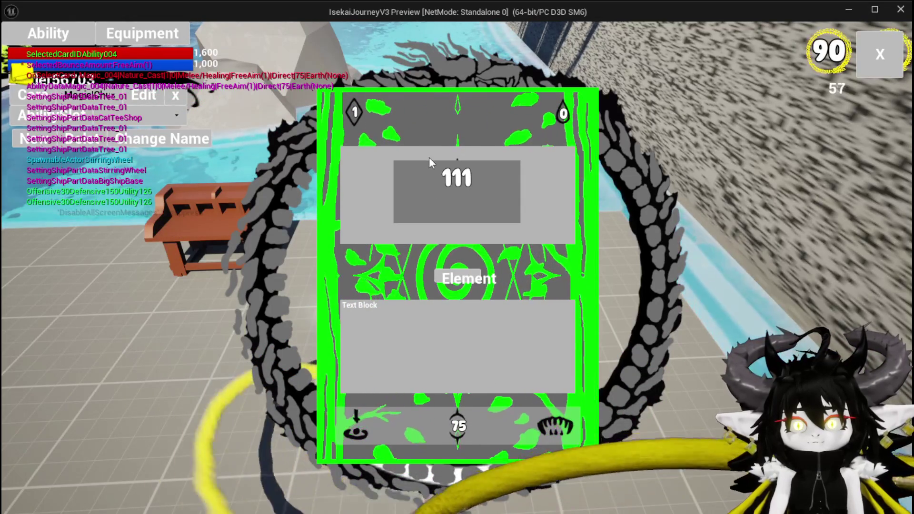
{"action": "left_click", "coordinate": [524, 176]}
{"action": "type", "text": "400"}
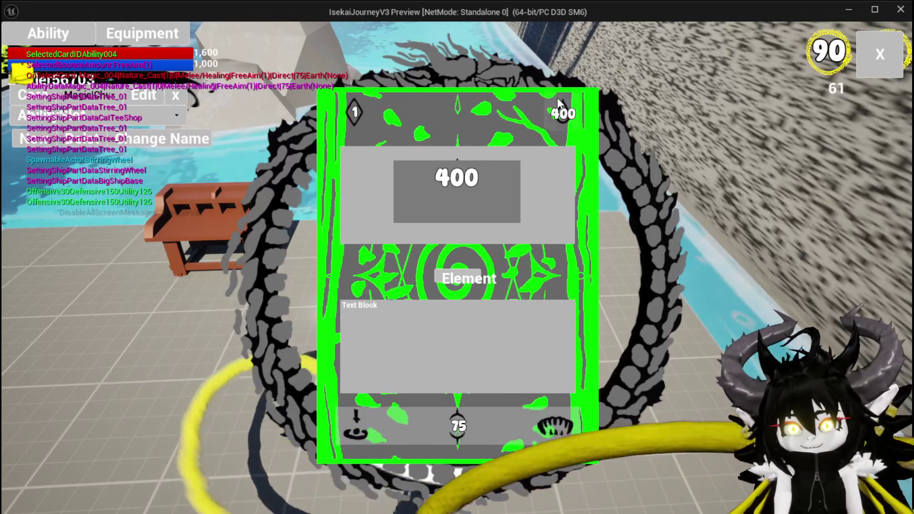
{"action": "left_click_drag", "start_coordinate": [435, 177], "coordinate": [539, 179]}
{"action": "type", "text": "100"}
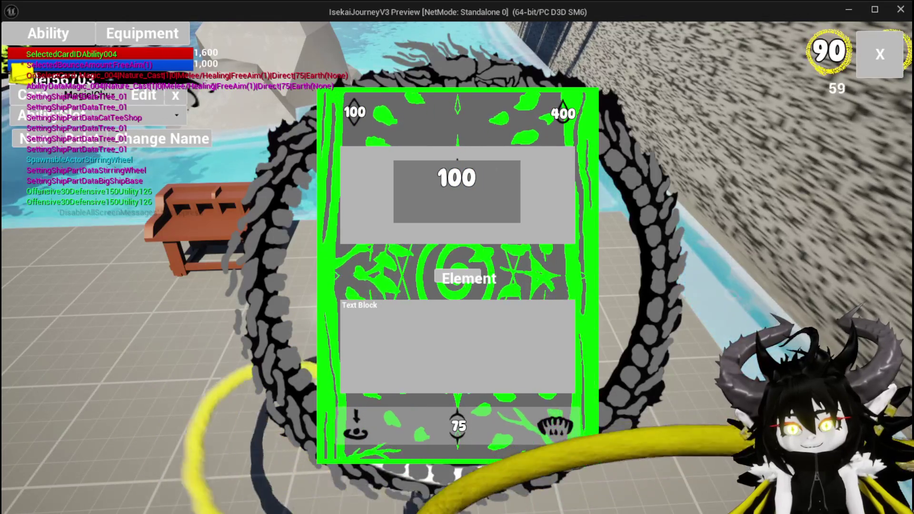
{"action": "key", "text": "BackSpace"}
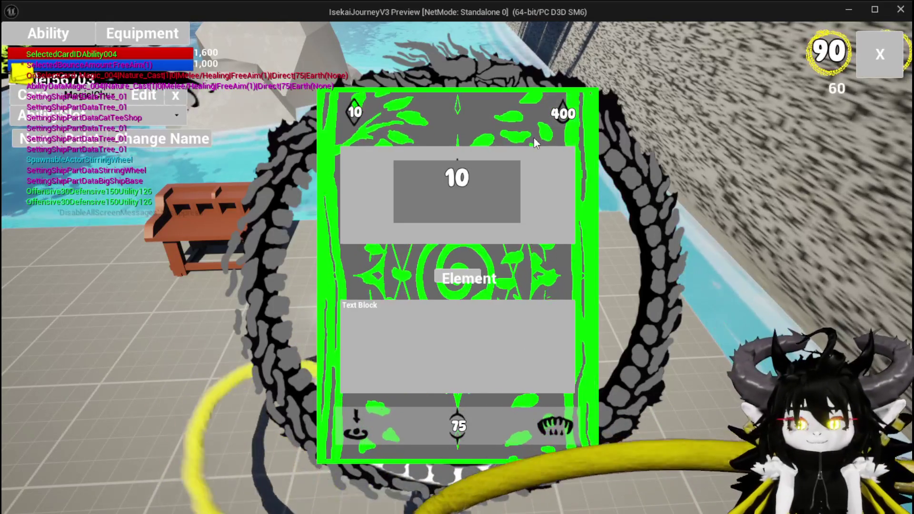
{"action": "key", "text": "Escape"}
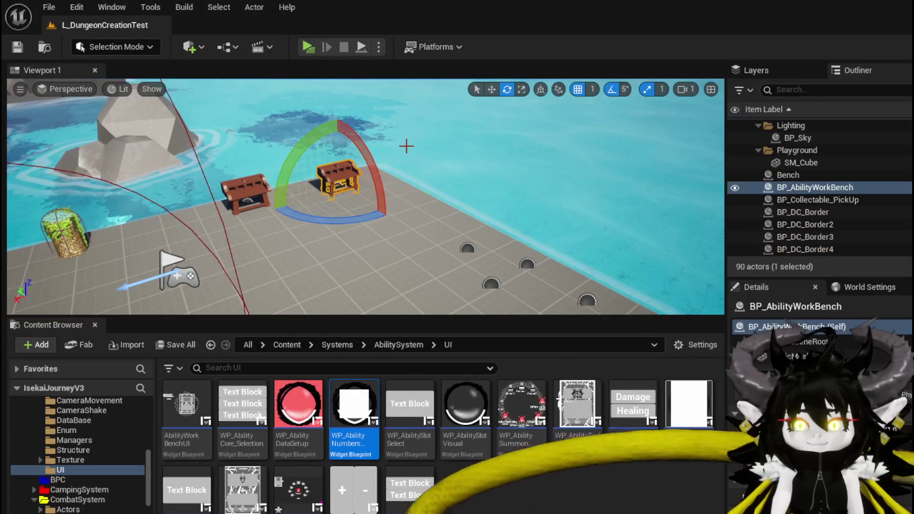
Save the level and reopen WP_CardCreation in the Designer view, selecting the top-right card button.
{"action": "left_click", "coordinate": [17, 47]}
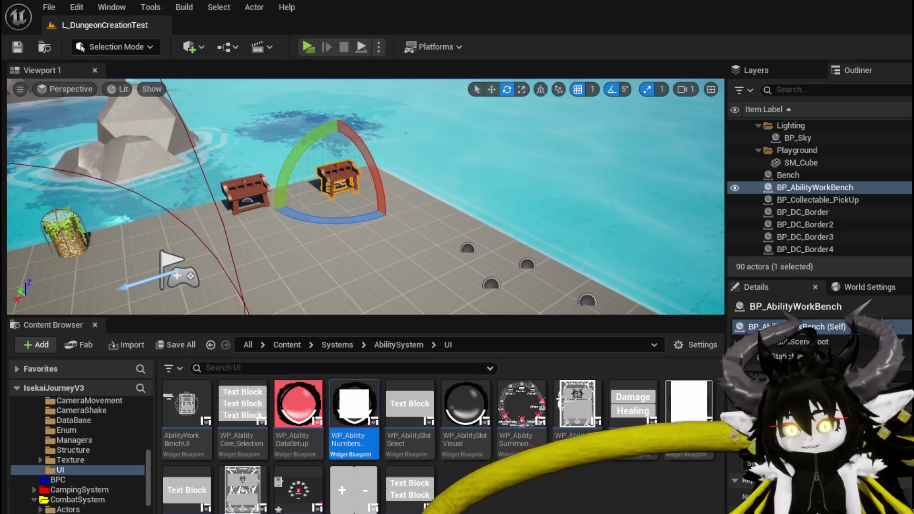
{"action": "key", "text": "alt+Tab"}
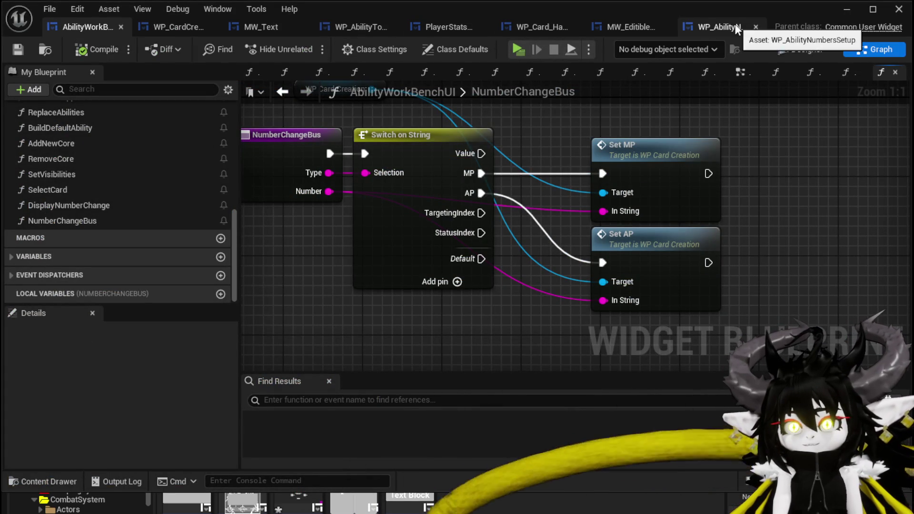
{"action": "left_click", "coordinate": [172, 22]}
{"action": "left_click", "coordinate": [776, 56]}
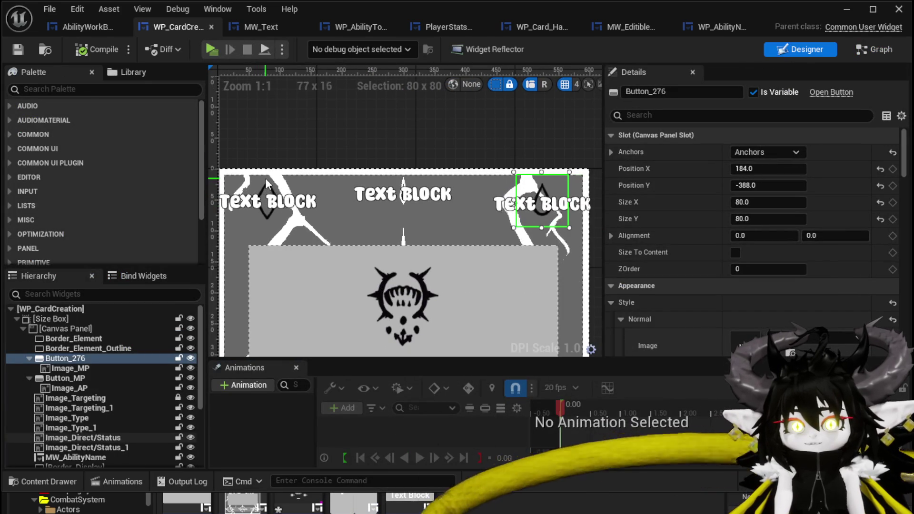
{"action": "left_click", "coordinate": [84, 368]}
Rename the top-left Button_MP widget to Button_AP.
{"action": "left_click", "coordinate": [84, 358]}
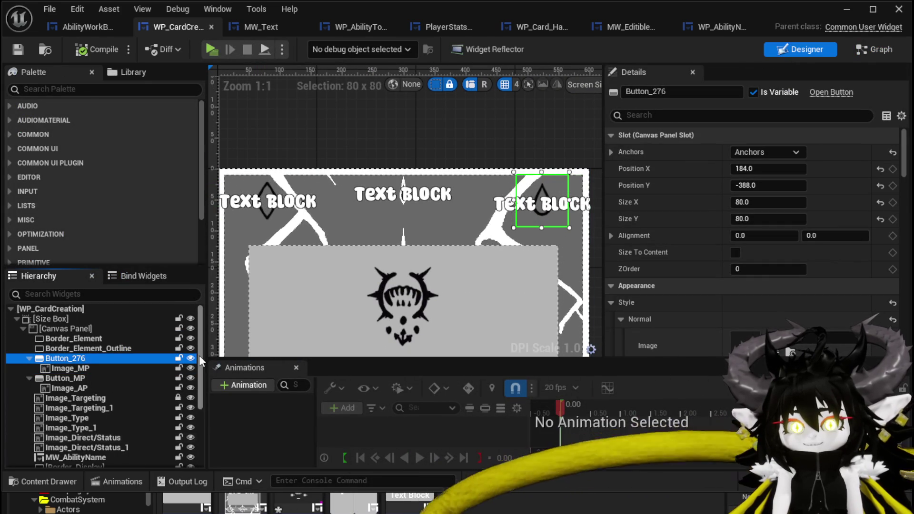
{"action": "left_click", "coordinate": [85, 378]}
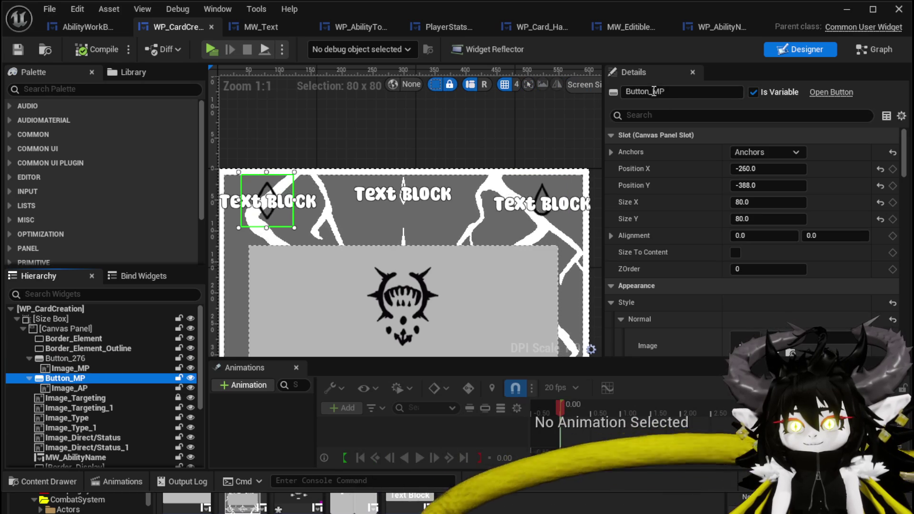
{"action": "double_click", "coordinate": [684, 96]}
{"action": "type", "text": "AP"}
{"action": "key", "text": "Return"}
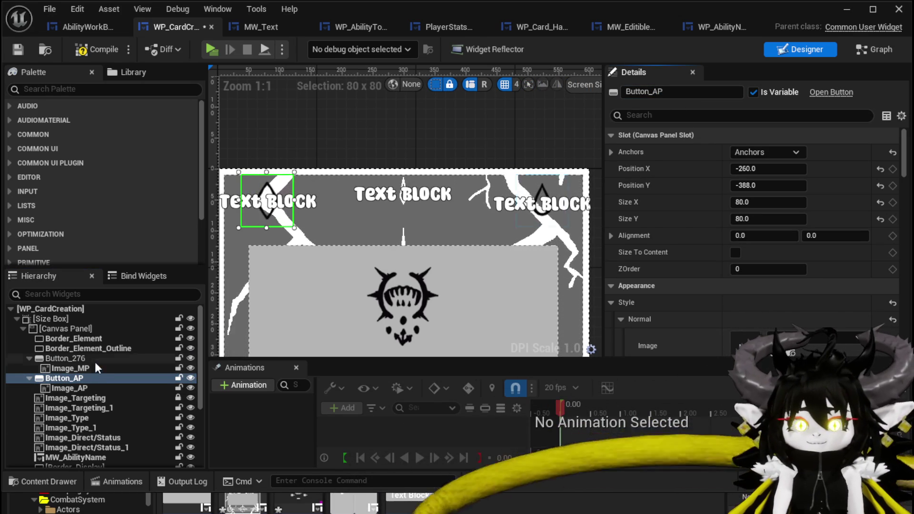
Rename Button_276 to Button_MP, compile, and show the event graph.
{"action": "left_click", "coordinate": [547, 190]}
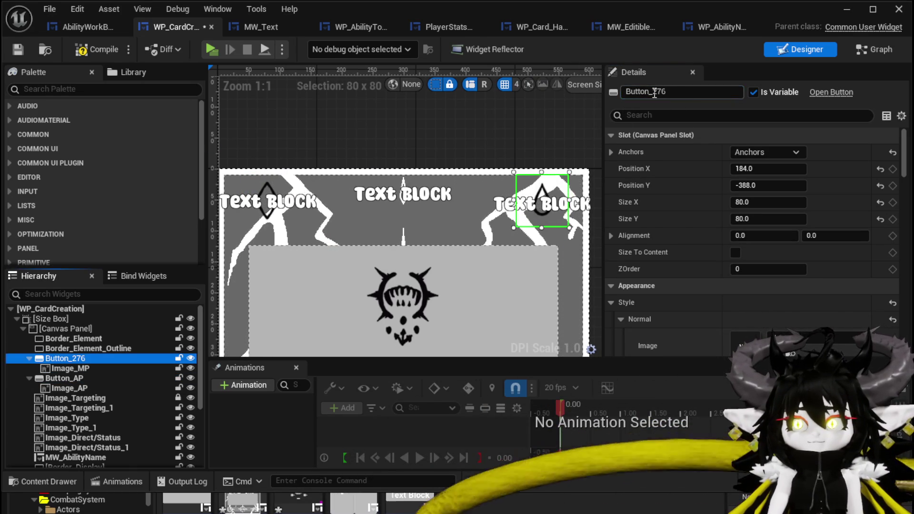
{"action": "double_click", "coordinate": [685, 94]}
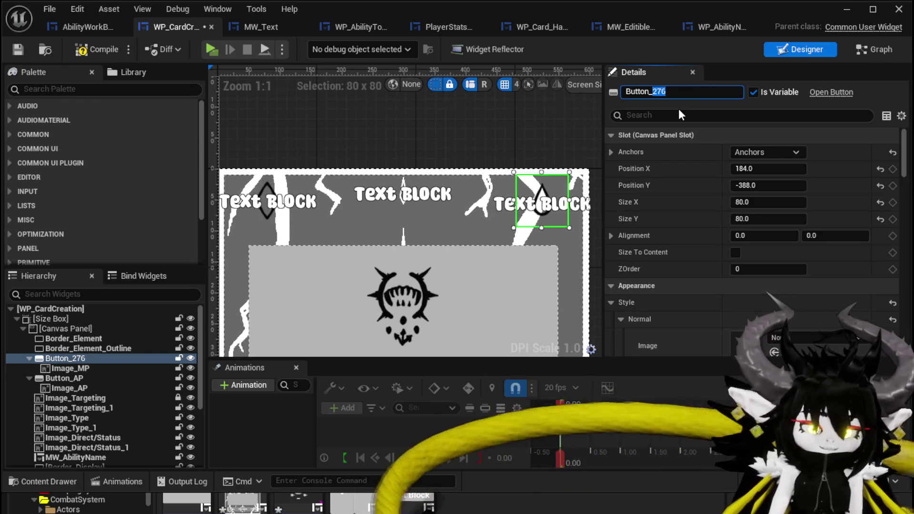
{"action": "type", "text": "MP"}
{"action": "key", "text": "Return"}
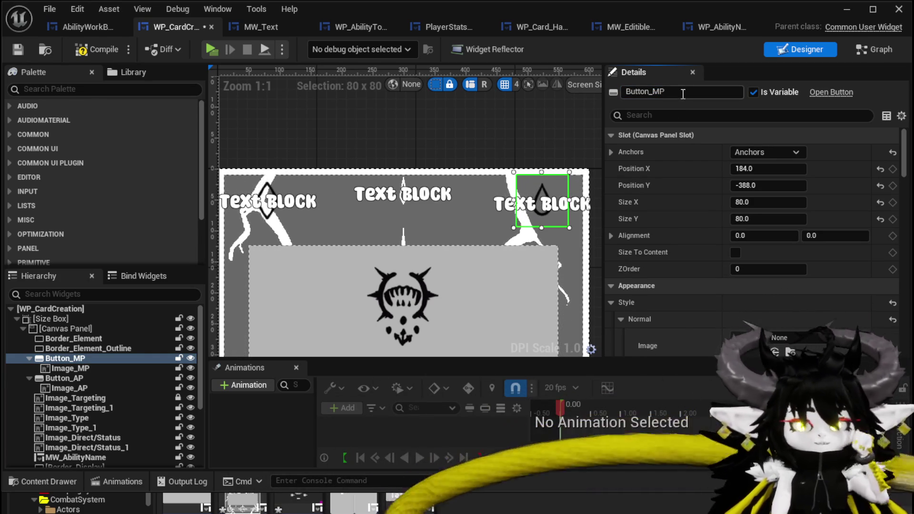
{"action": "left_click", "coordinate": [24, 49]}
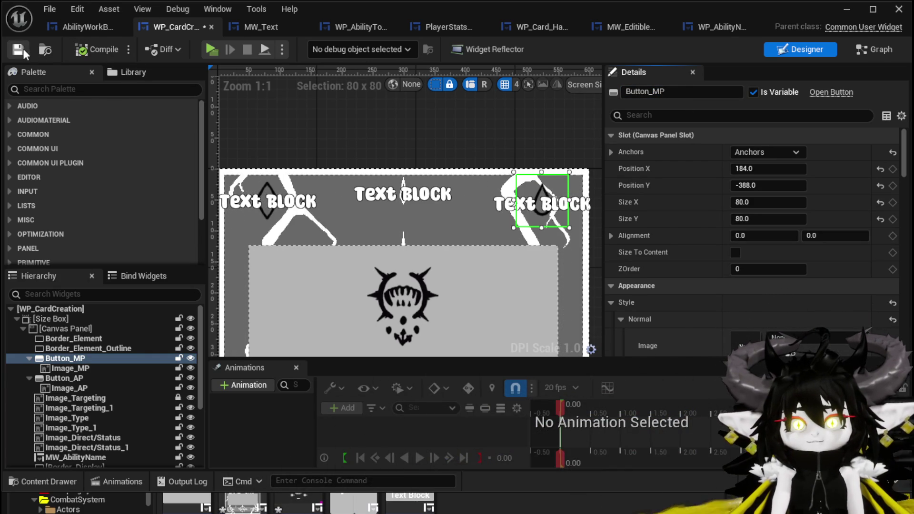
{"action": "left_click", "coordinate": [867, 48]}
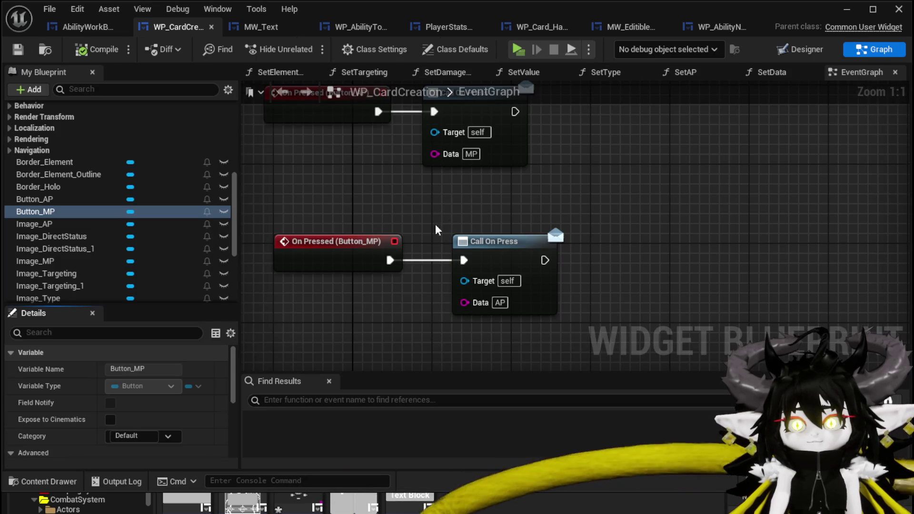
Wire On Pressed (Button_MP) to the MP Call On Press and Button_AP to the AP one.
{"action": "left_click_drag", "start_coordinate": [511, 269], "coordinate": [639, 142]}
{"action": "left_click_drag", "start_coordinate": [490, 125], "coordinate": [518, 273]}
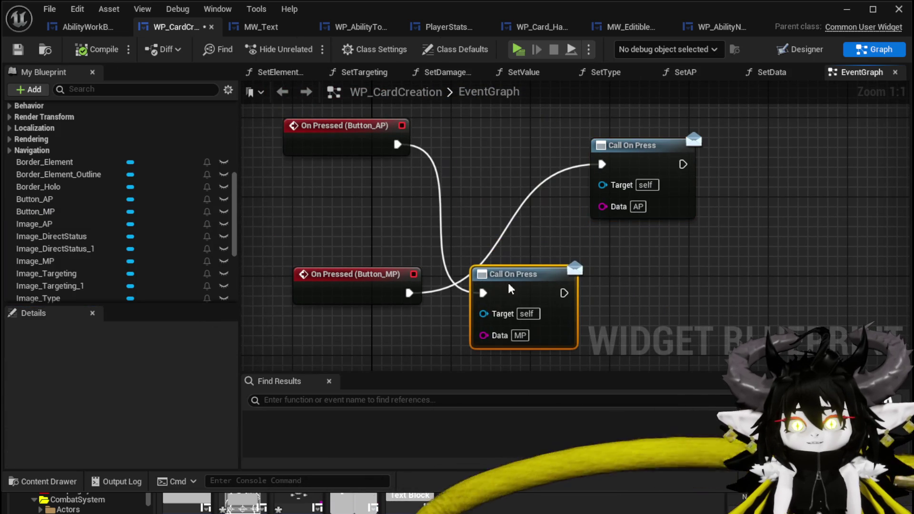
{"action": "left_click_drag", "start_coordinate": [409, 292], "coordinate": [505, 286]}
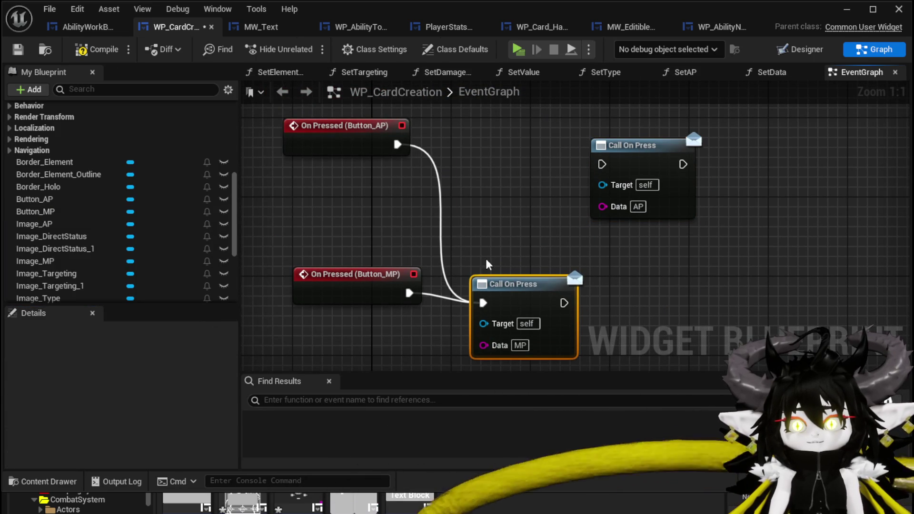
{"action": "mouse_move", "coordinate": [397, 144]}
{"action": "left_mouse_down"}
{"action": "mouse_move", "coordinate": [621, 177]}
{"action": "mouse_move", "coordinate": [327, 147]}
{"action": "mouse_move", "coordinate": [602, 167]}
{"action": "left_mouse_up"}
{"action": "left_click_drag", "start_coordinate": [633, 145], "coordinate": [484, 125]}
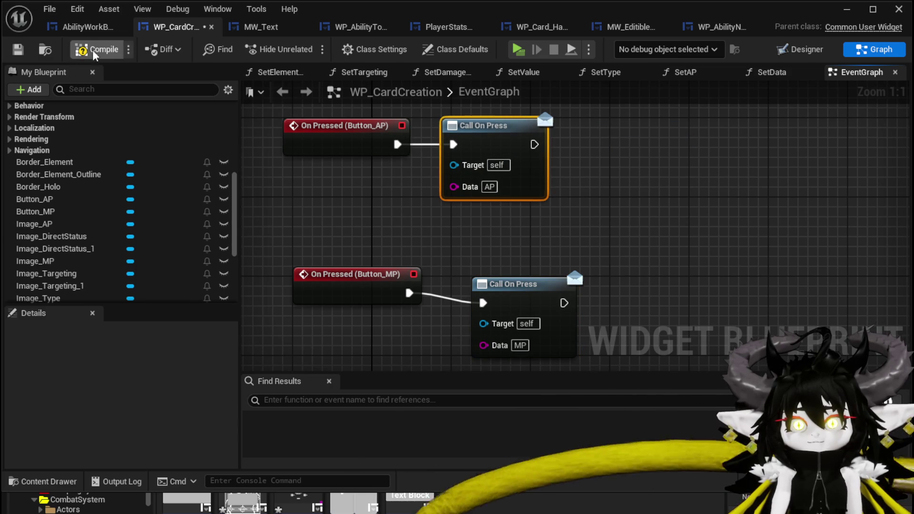
Save WP_CardCreation, review NumberChangeBus, then open MW_EditibleNumber in the Designer view.
{"action": "left_click", "coordinate": [17, 50]}
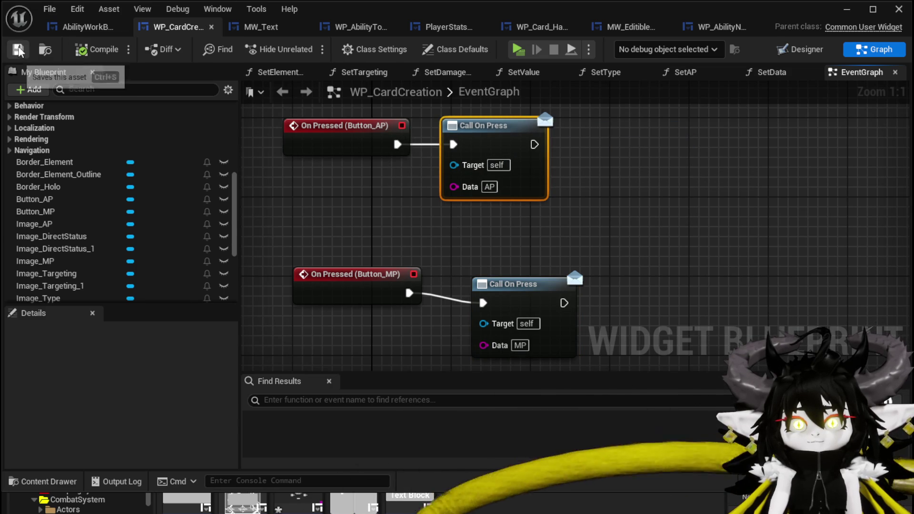
{"action": "left_click", "coordinate": [93, 28]}
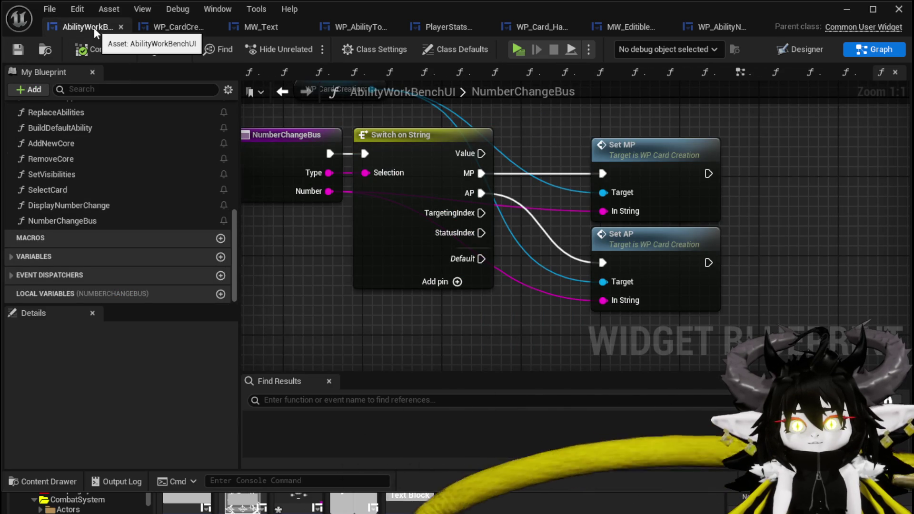
{"action": "scroll", "coordinate": [507, 129], "scroll_direction": "down", "scroll_amount": 2}
{"action": "left_click_drag", "start_coordinate": [507, 129], "coordinate": [490, 190]}
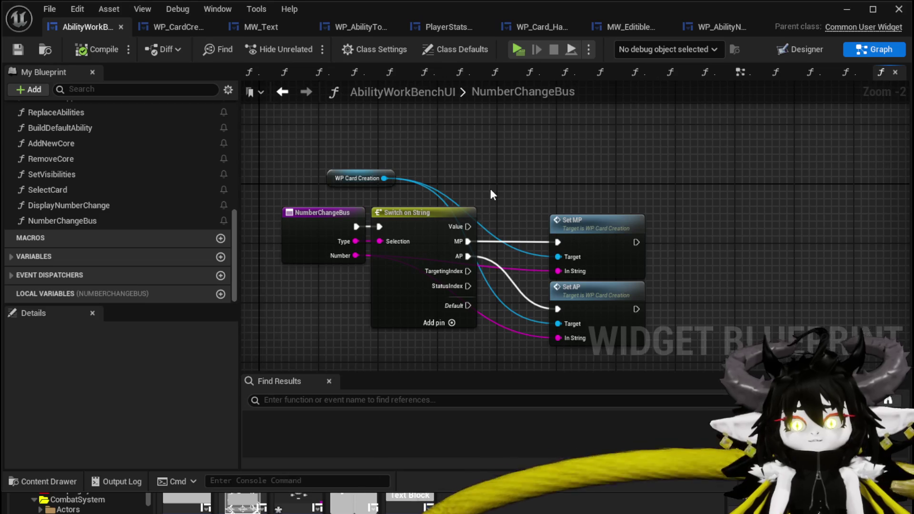
{"action": "left_click", "coordinate": [166, 25]}
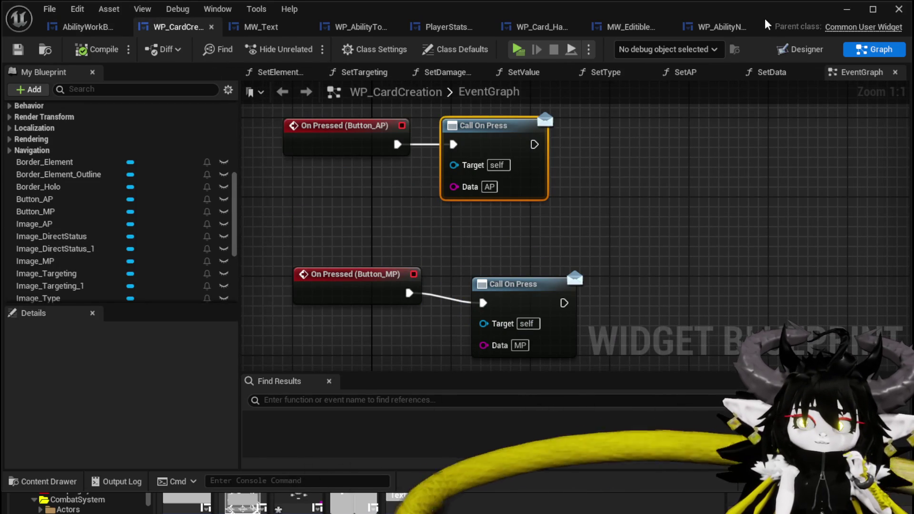
{"action": "left_click", "coordinate": [630, 27]}
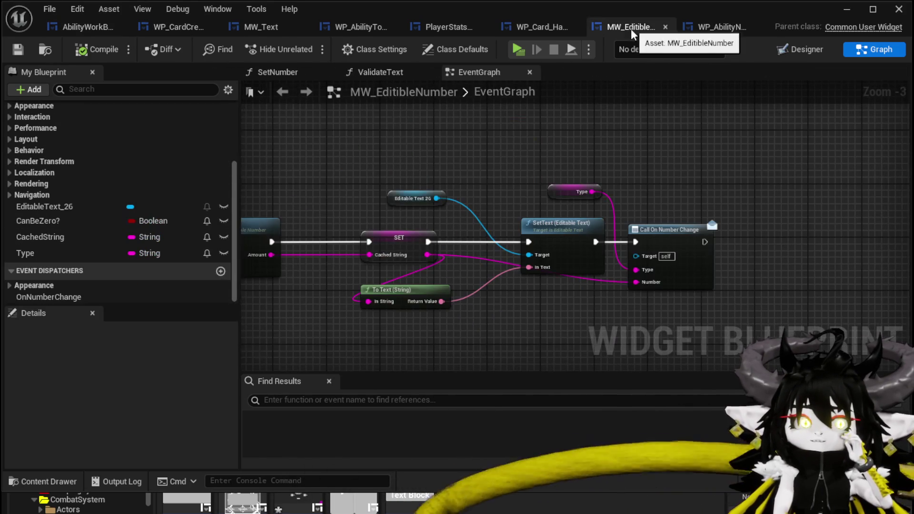
{"action": "left_click", "coordinate": [799, 49]}
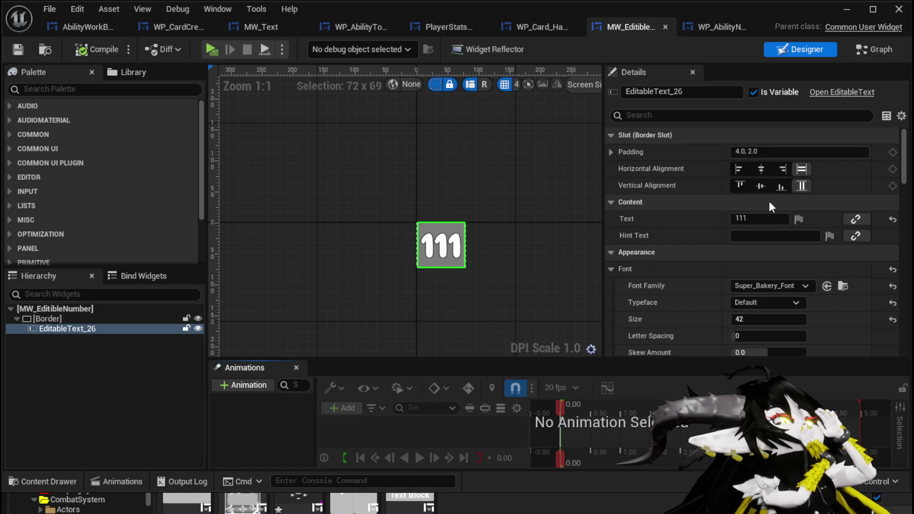
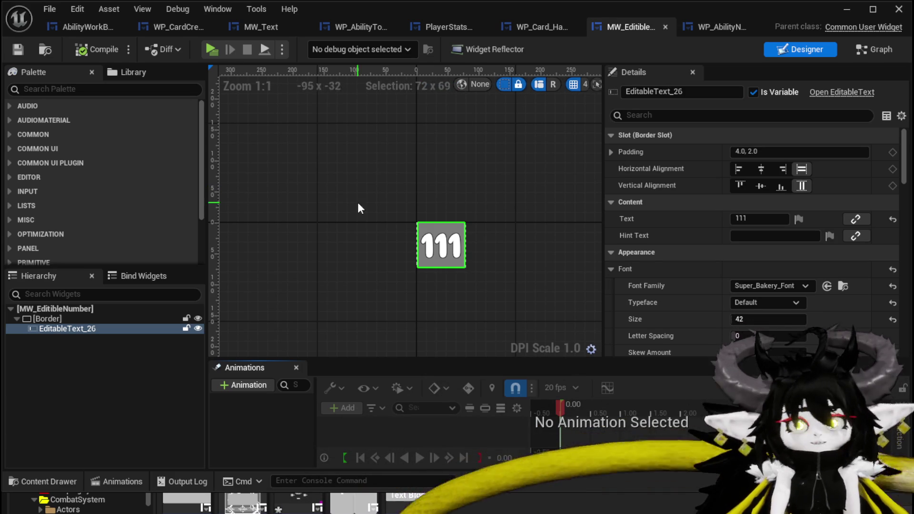
Add an event dispatcher named OnNumberConfirm to MW_EditibleNumber.
{"action": "left_click", "coordinate": [17, 49]}
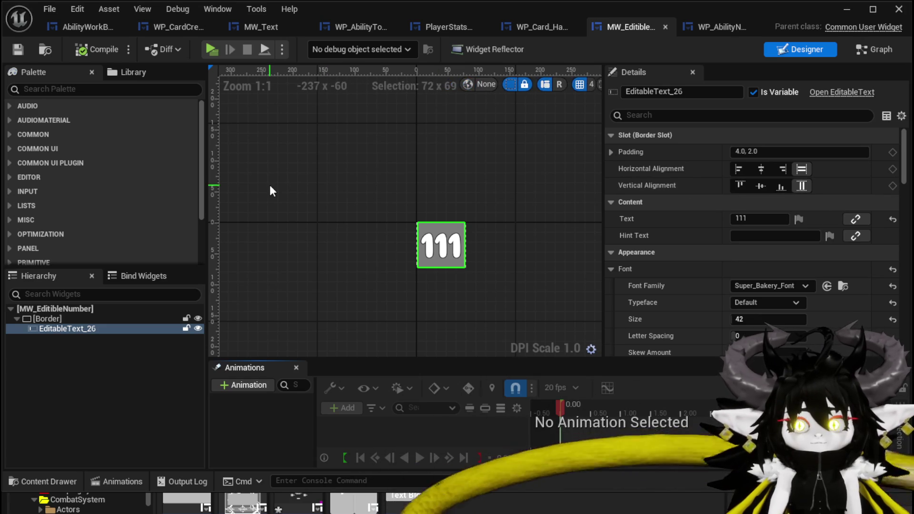
{"action": "left_click", "coordinate": [876, 49]}
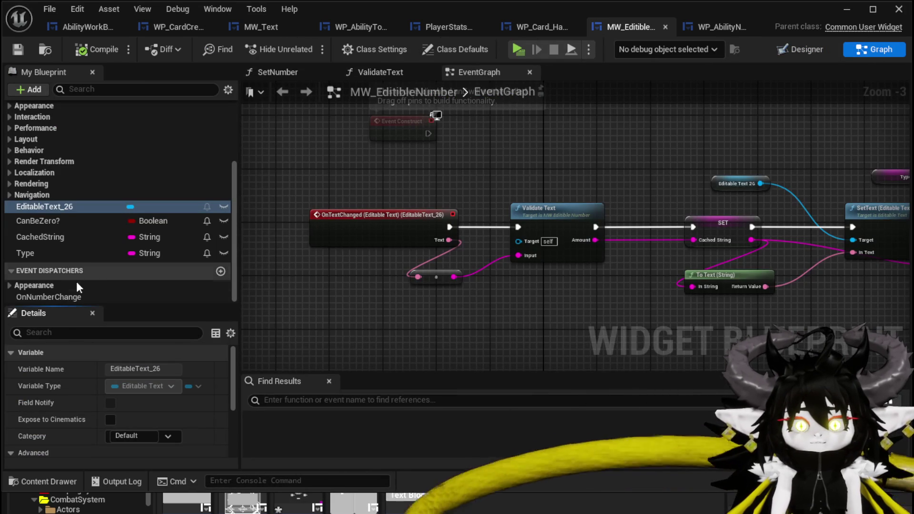
{"action": "left_click", "coordinate": [221, 271]}
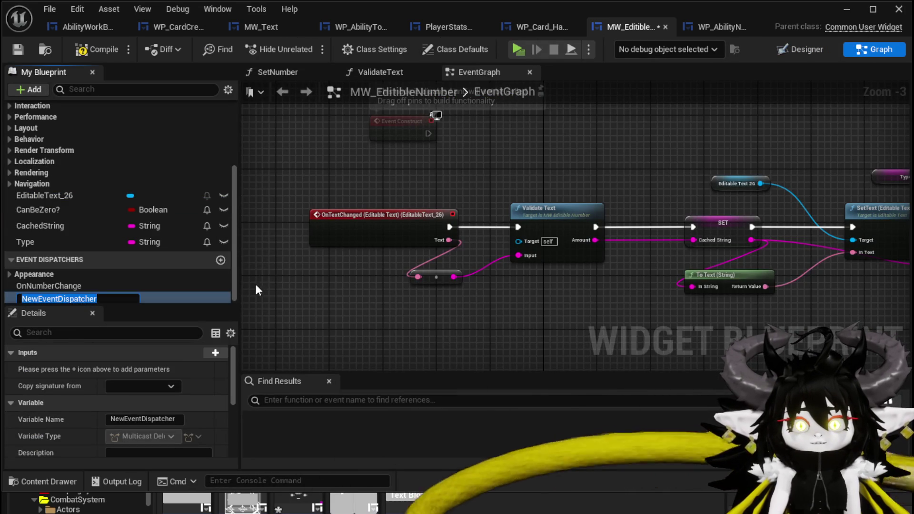
{"action": "type", "text": "OnConfirm"}
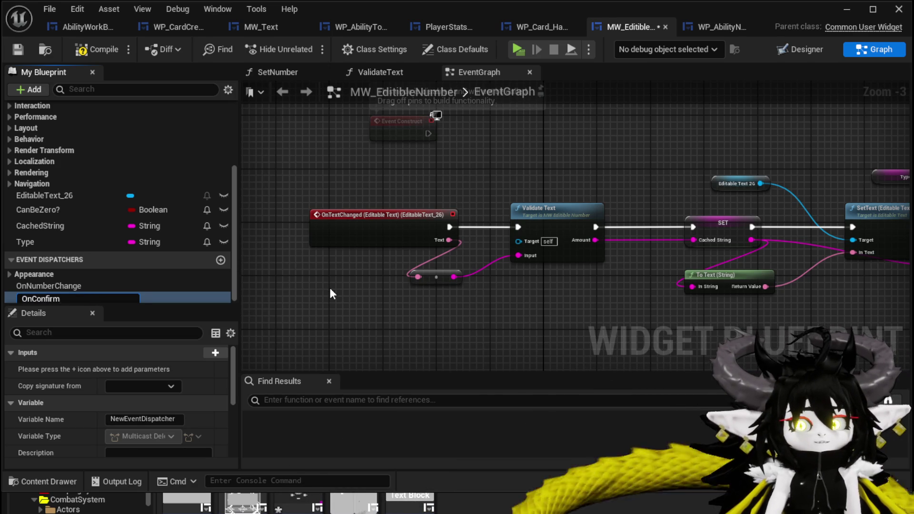
{"action": "key", "text": "Return"}
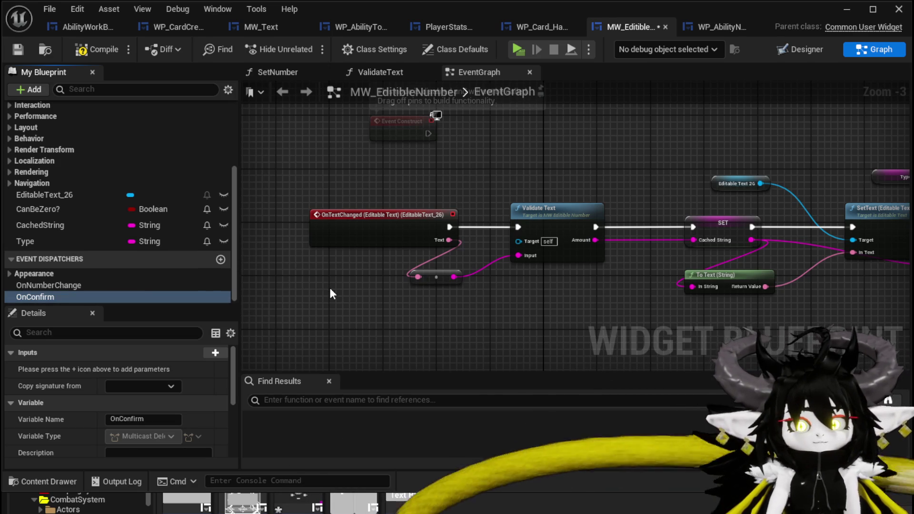
{"action": "right_click", "coordinate": [47, 298]}
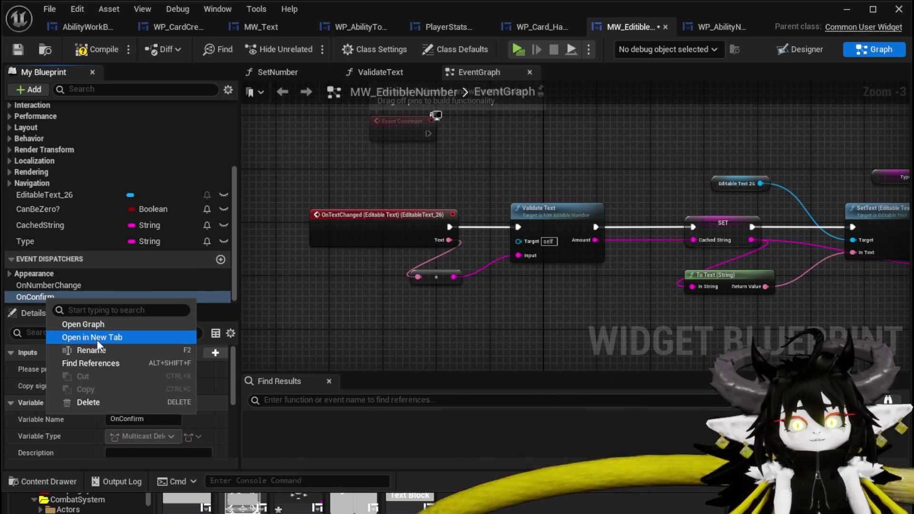
{"action": "left_click", "coordinate": [95, 349]}
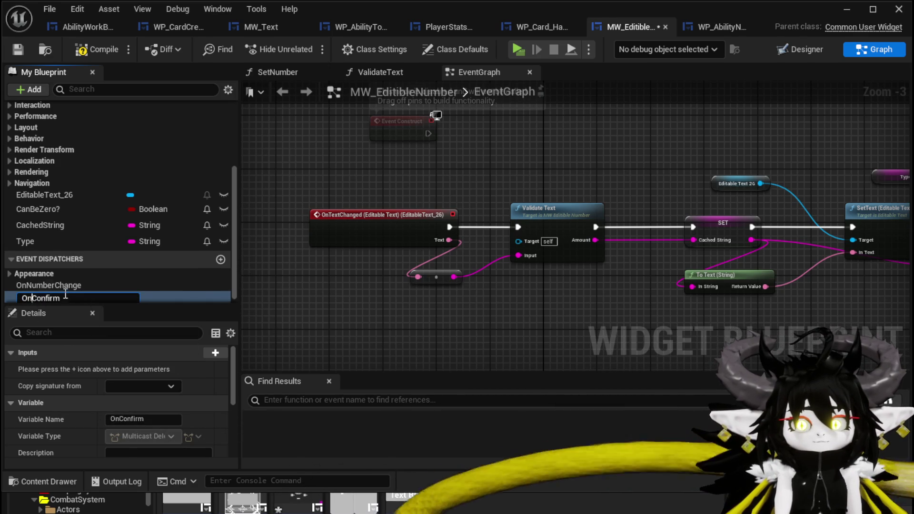
{"action": "type", "text": "Number"}
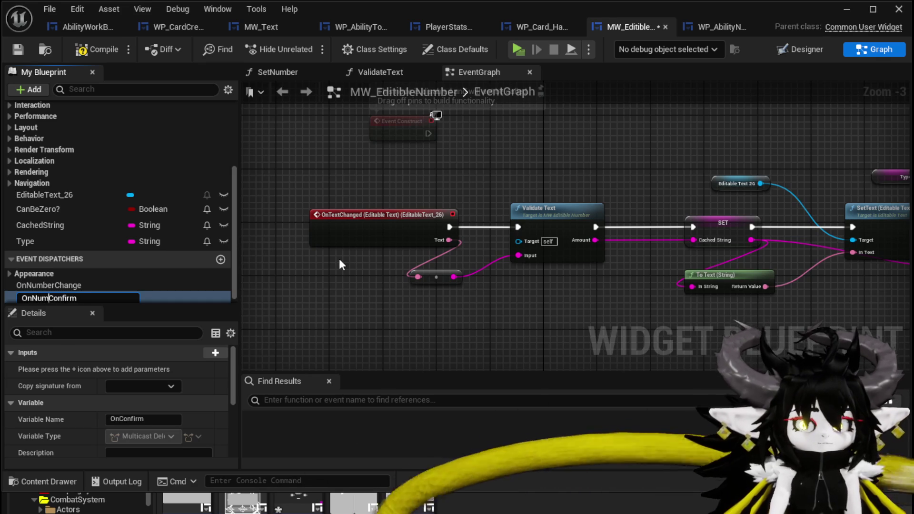
{"action": "key", "text": "Return"}
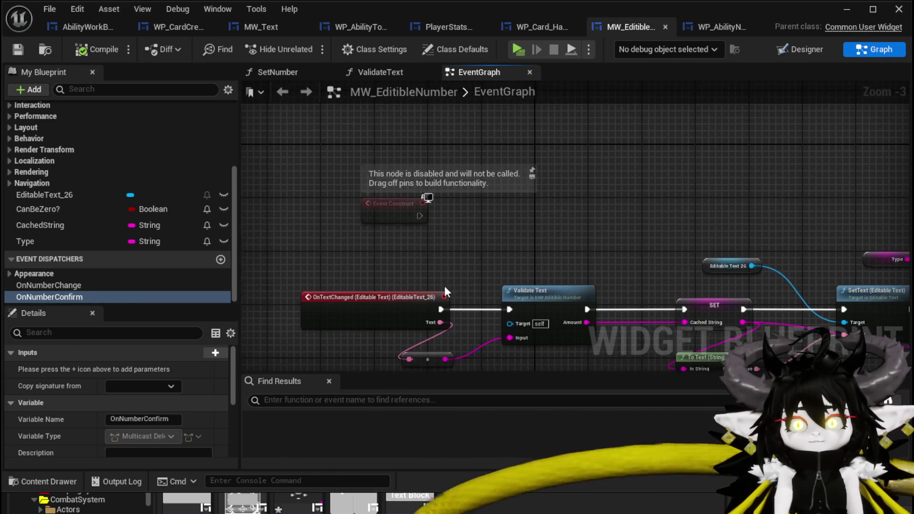
Delete the disabled Event Construct and make OnTextCommitted call OnNumberConfirm.
{"action": "left_click", "coordinate": [395, 208]}
{"action": "key", "text": "Delete"}
{"action": "scroll", "coordinate": [461, 166], "scroll_direction": "down", "scroll_amount": 2}
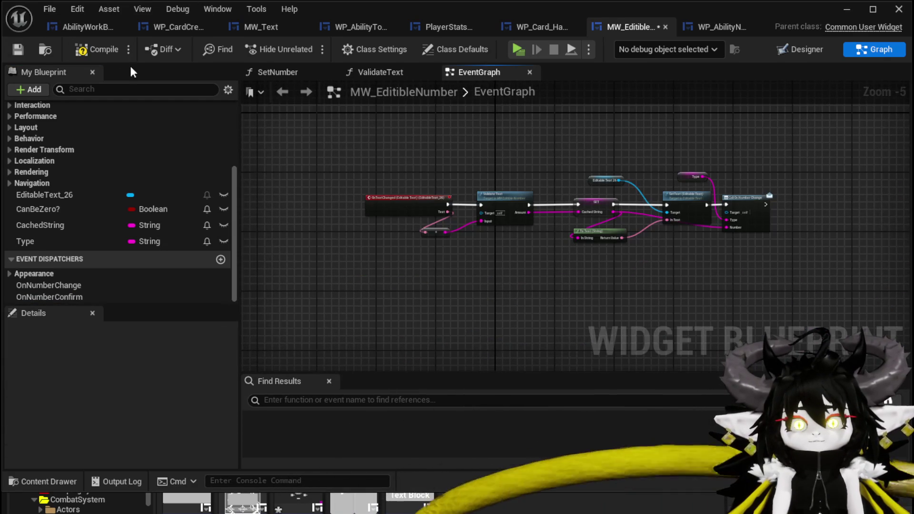
{"action": "left_click", "coordinate": [791, 50]}
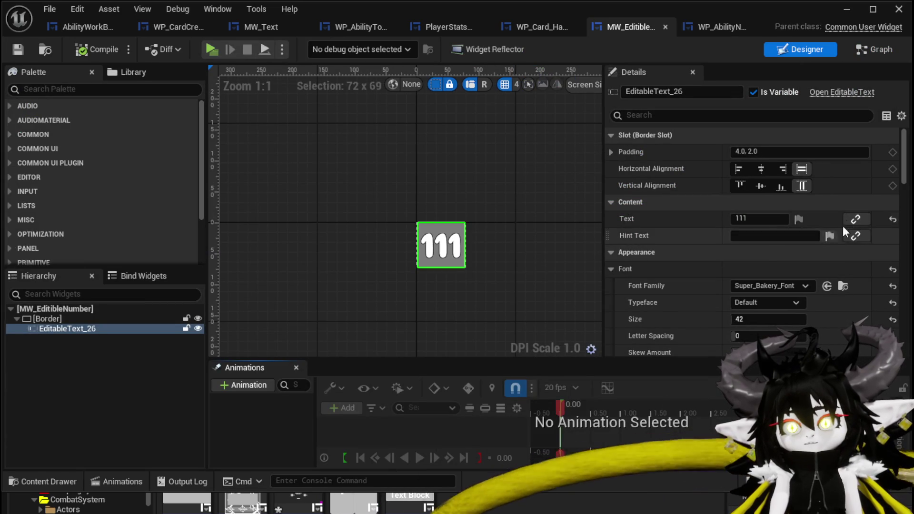
{"action": "scroll", "coordinate": [837, 238], "scroll_direction": "down", "scroll_amount": 15}
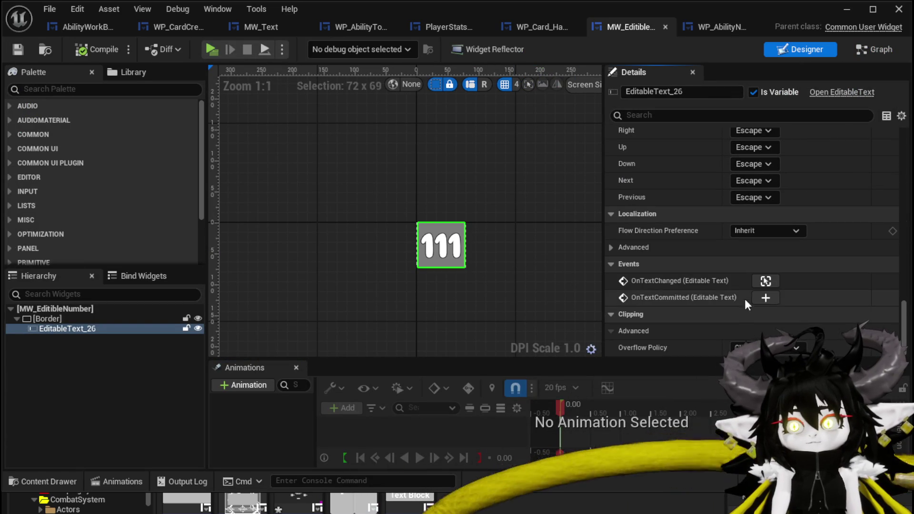
{"action": "left_click", "coordinate": [765, 297]}
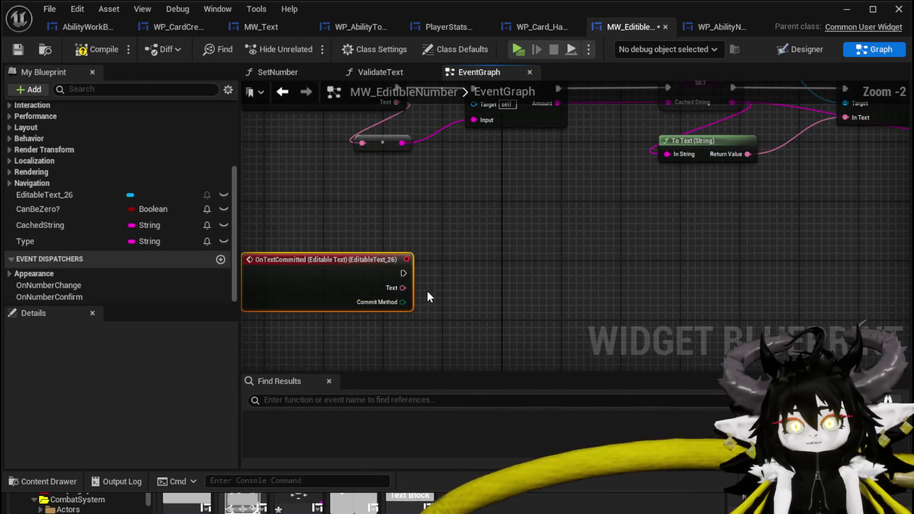
{"action": "mouse_move", "coordinate": [73, 296]}
{"action": "left_mouse_down"}
{"action": "mouse_move", "coordinate": [450, 258]}
{"action": "mouse_move", "coordinate": [440, 277]}
{"action": "mouse_move", "coordinate": [458, 274]}
{"action": "left_mouse_up"}
{"action": "left_click", "coordinate": [484, 286]}
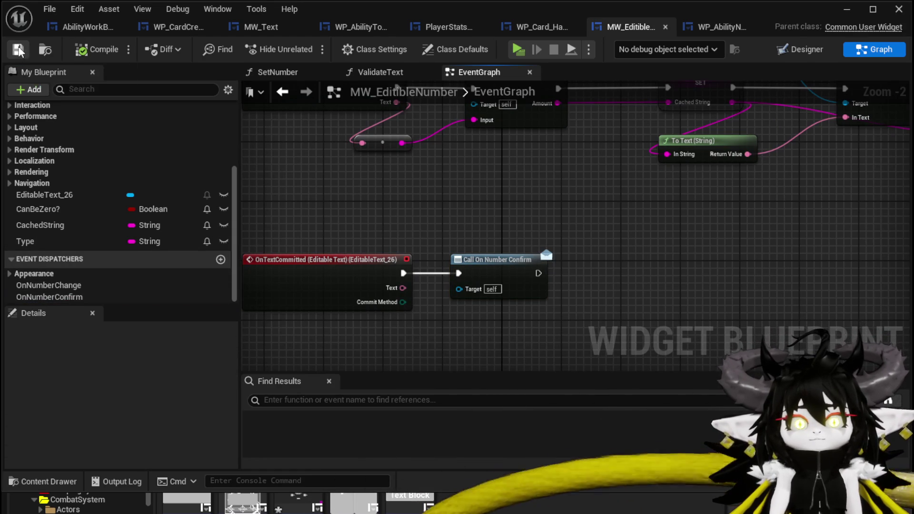
{"action": "left_click", "coordinate": [91, 27]}
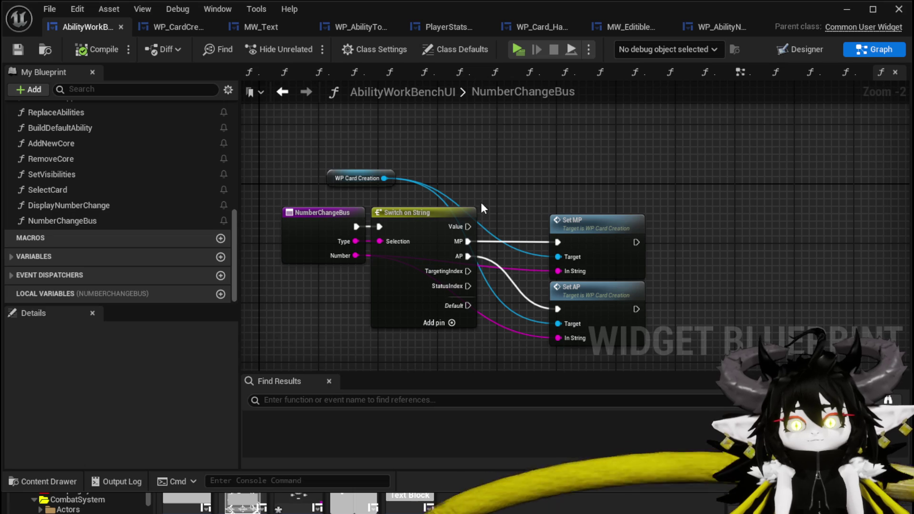
In BindEvent, add a Bind Event to On Number Confirm from MW Editable Number.
{"action": "scroll", "coordinate": [53, 161], "scroll_direction": "up", "scroll_amount": 5}
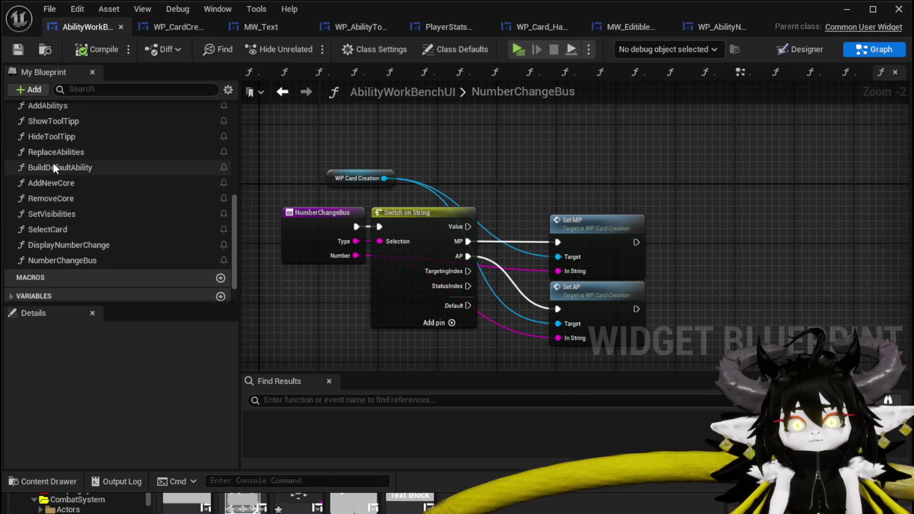
{"action": "scroll", "coordinate": [54, 153], "scroll_direction": "up", "scroll_amount": 2}
{"action": "left_click", "coordinate": [10, 148]}
{"action": "double_click", "coordinate": [53, 162]}
{"action": "left_click_drag", "start_coordinate": [432, 163], "coordinate": [569, 162]}
{"action": "type", "text": "Bi"}
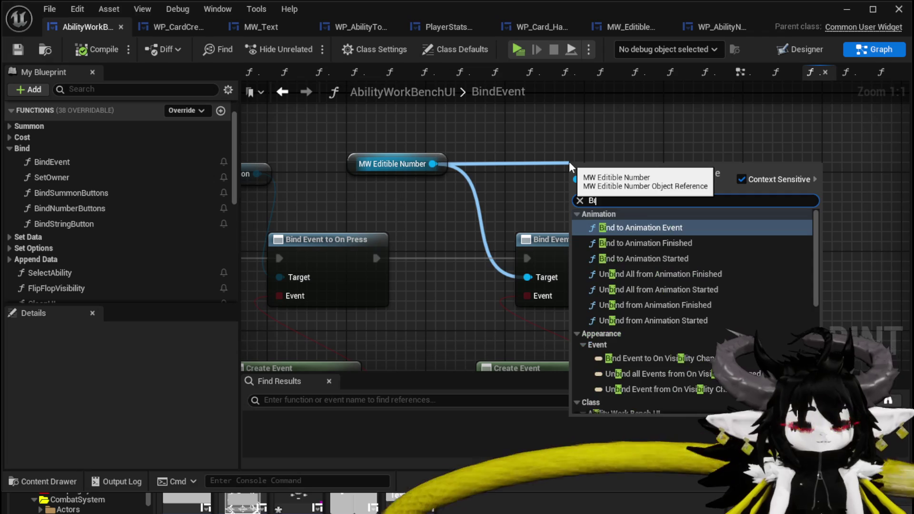
{"action": "type", "text": "nd on Num"}
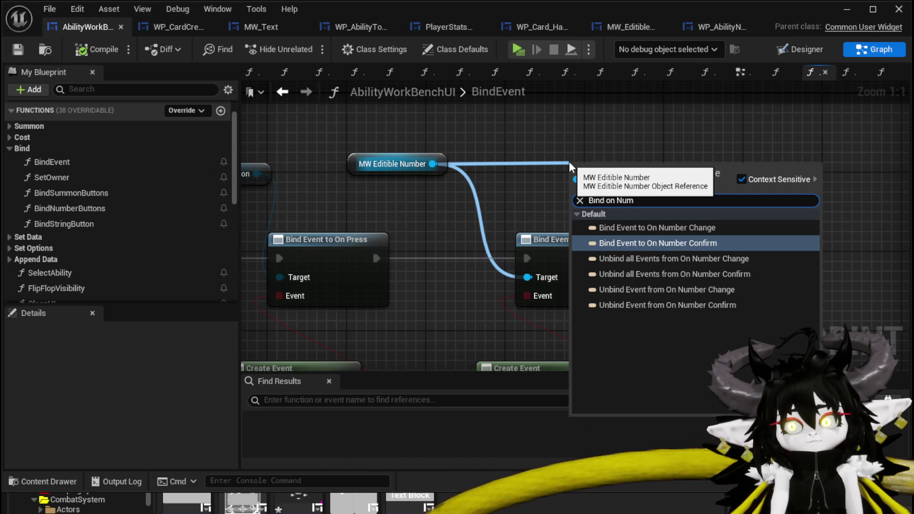
{"action": "left_click", "coordinate": [675, 243]}
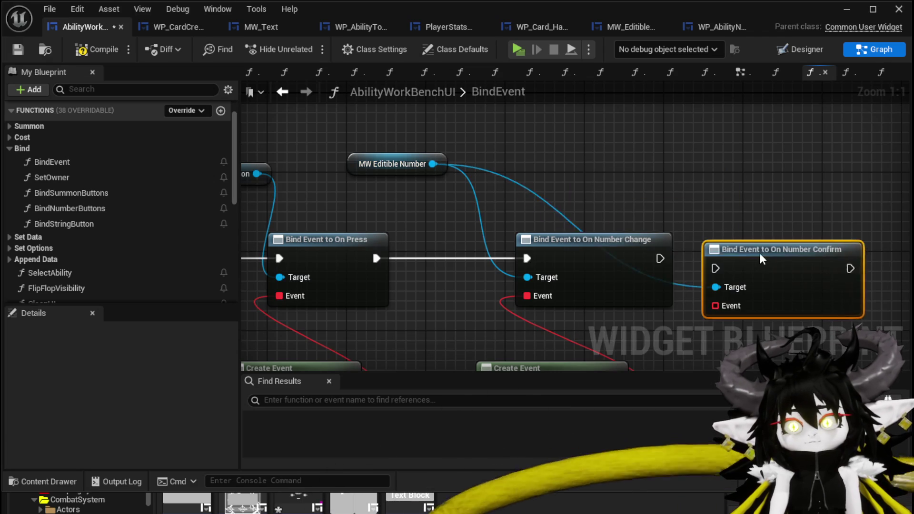
{"action": "left_click_drag", "start_coordinate": [744, 251], "coordinate": [749, 248]}
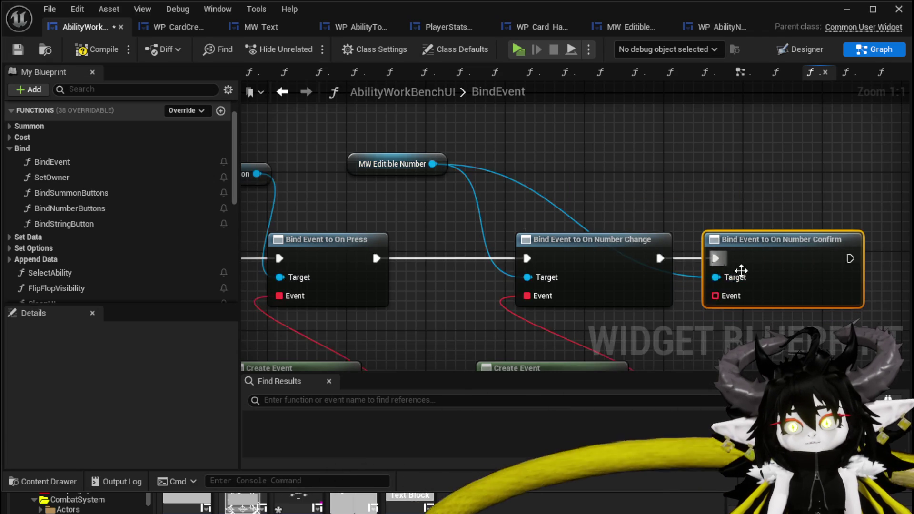
Feed the binding a Create Event node with a newly created matching function.
{"action": "mouse_move", "coordinate": [590, 196]}
{"action": "left_mouse_down"}
{"action": "mouse_move", "coordinate": [608, 203]}
{"action": "mouse_move", "coordinate": [630, 255]}
{"action": "left_mouse_up"}
{"action": "type", "text": "Crea"}
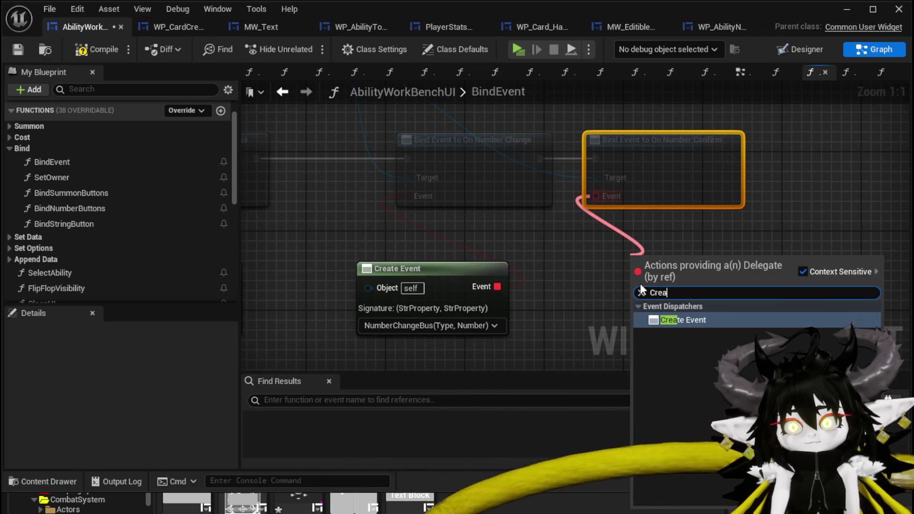
{"action": "left_click", "coordinate": [672, 319]}
{"action": "left_click", "coordinate": [643, 316]}
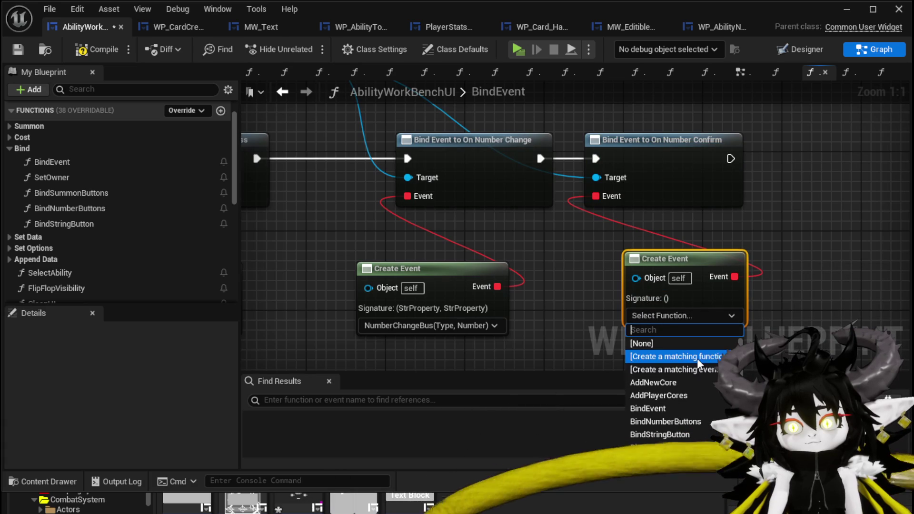
{"action": "left_click", "coordinate": [690, 357]}
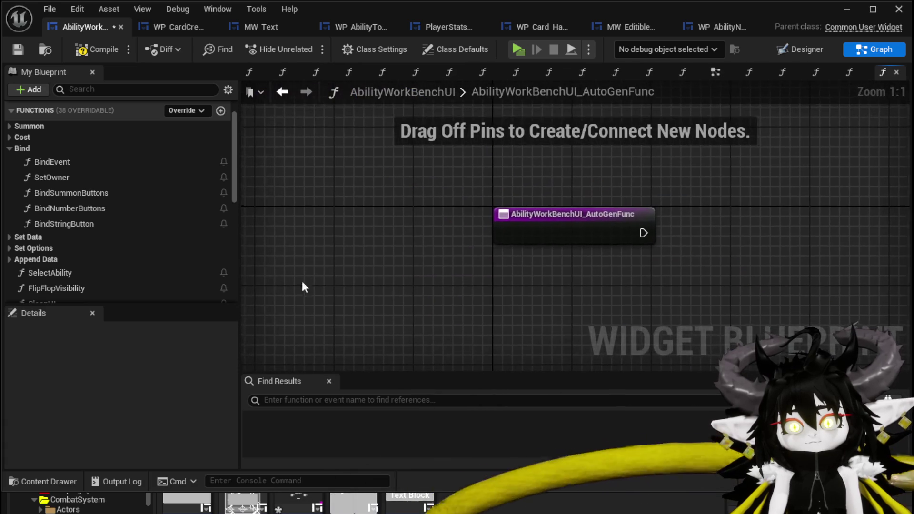
Rename the auto-generated function to HideNumberChange and save the blueprint.
{"action": "scroll", "coordinate": [191, 241], "scroll_direction": "down", "scroll_amount": 8}
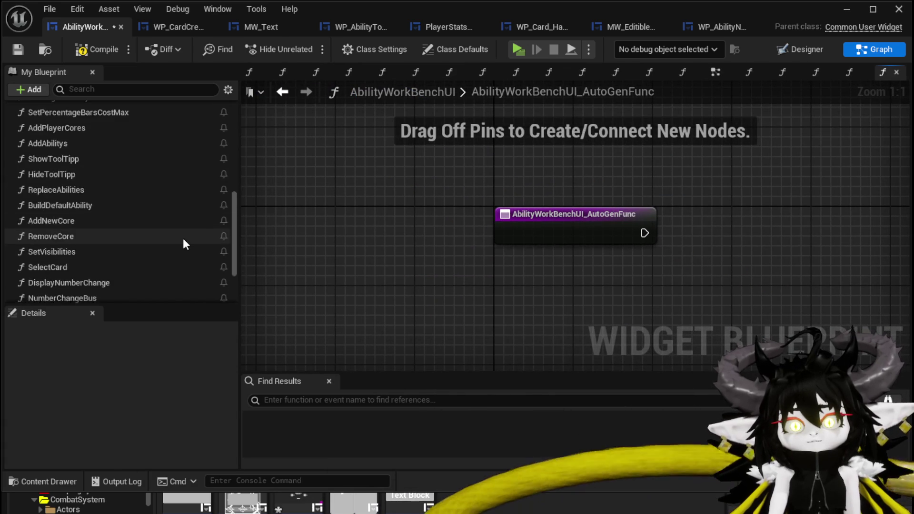
{"action": "scroll", "coordinate": [183, 238], "scroll_direction": "down", "scroll_amount": 5}
{"action": "right_click", "coordinate": [77, 234]}
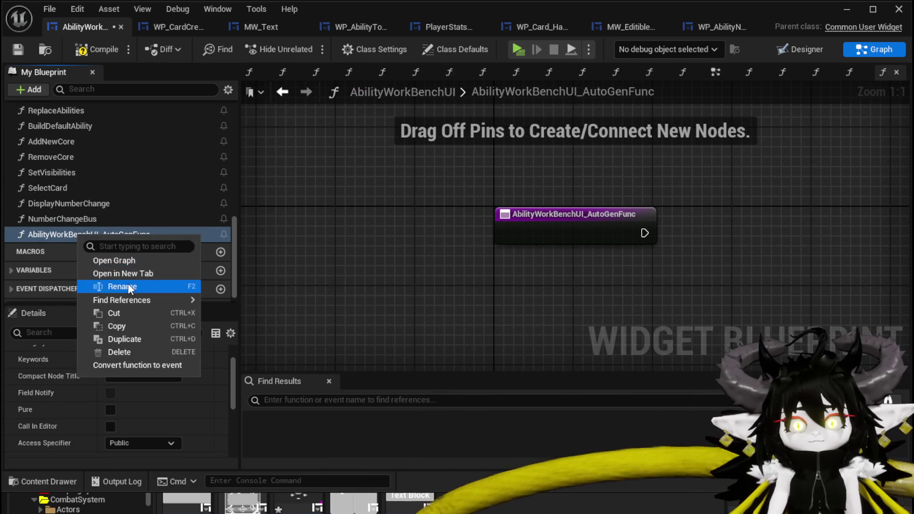
{"action": "left_click", "coordinate": [128, 285]}
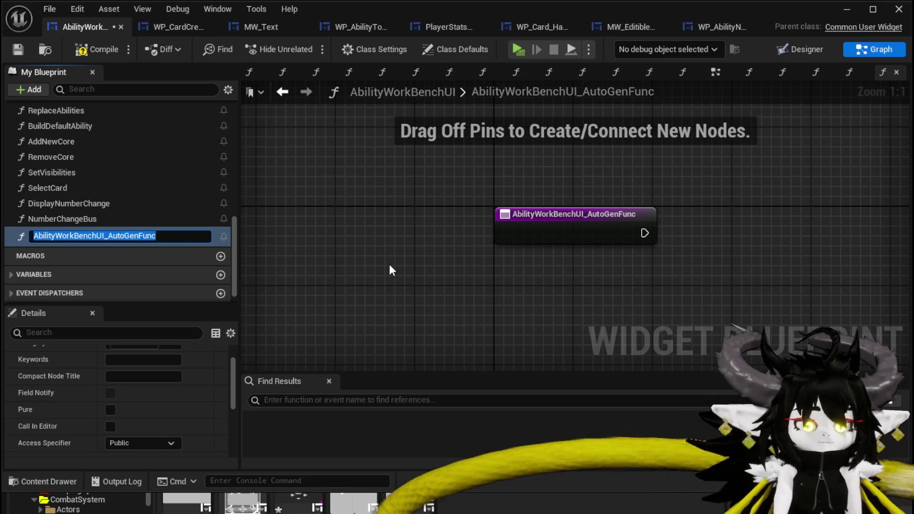
{"action": "type", "text": "HideNumber"}
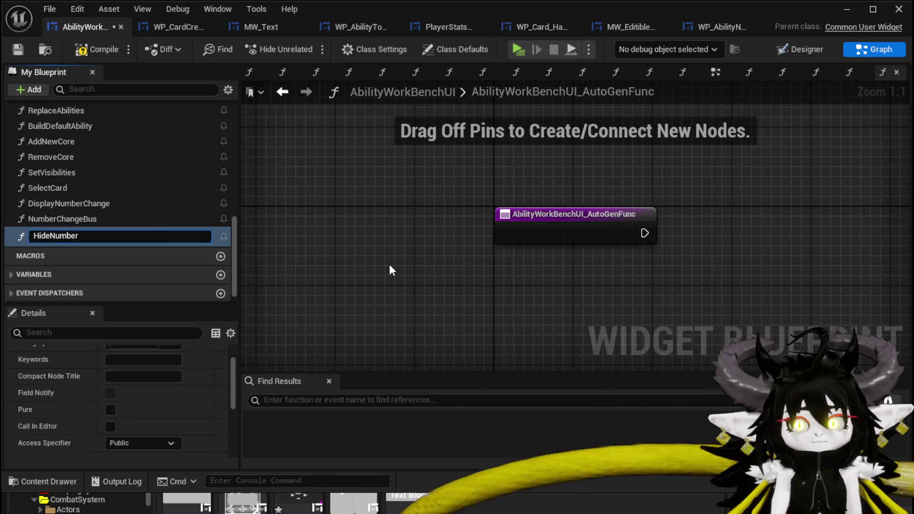
{"action": "type", "text": "Change"}
{"action": "key", "text": "Return"}
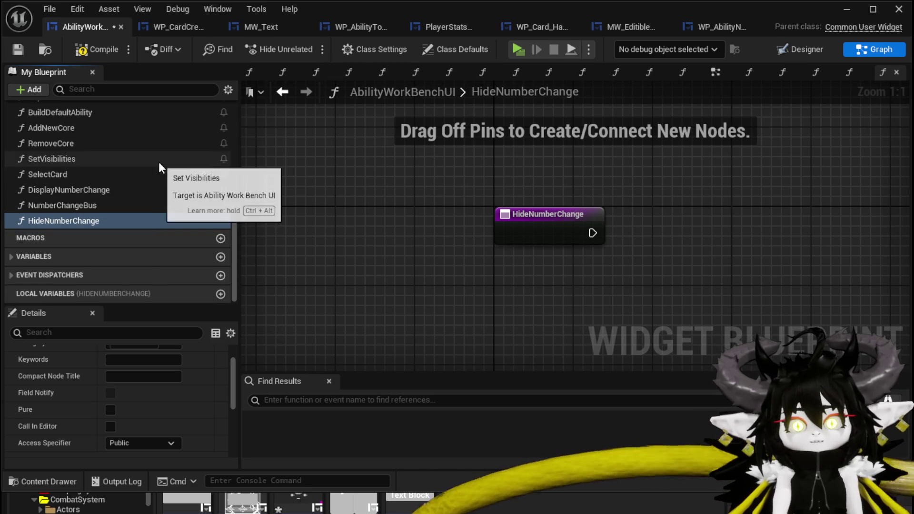
{"action": "left_click", "coordinate": [21, 53]}
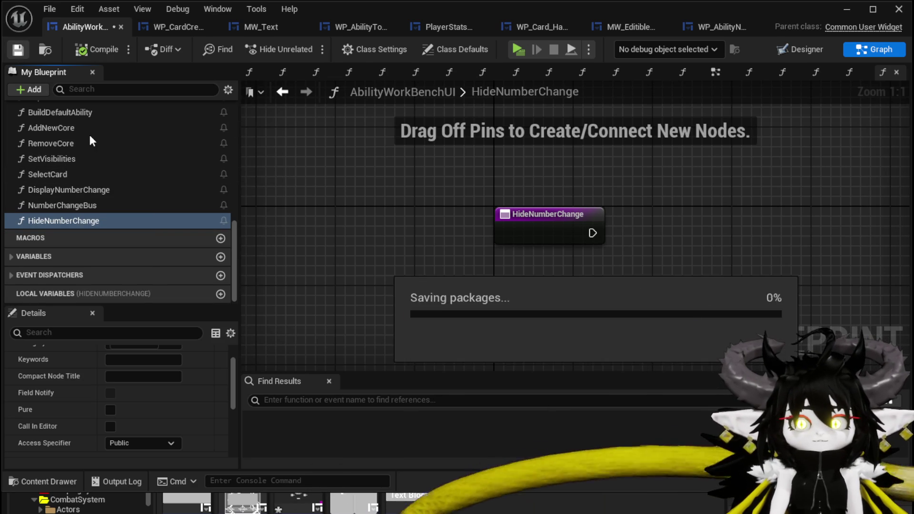
In HideNumberChange, set MW_EditibleNumber visibility to Collapsed, then compile, save and close.
{"action": "type", "text": "Edi"}
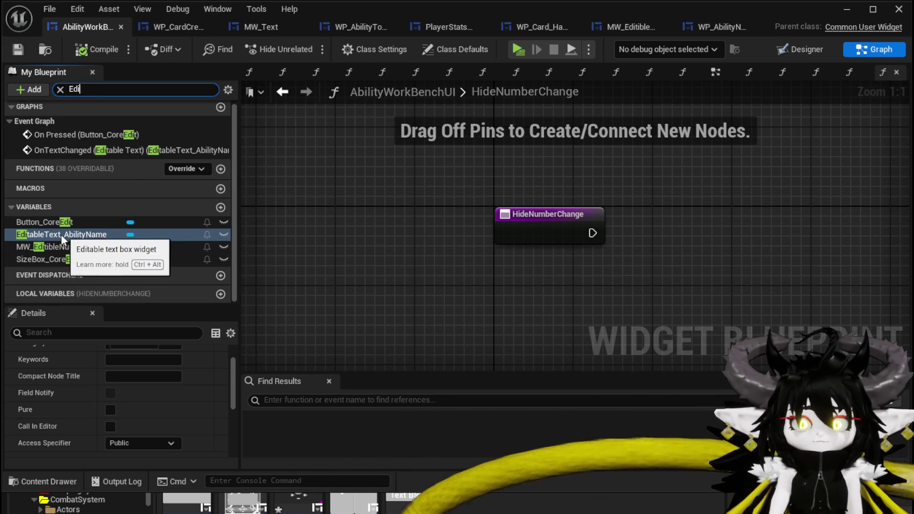
{"action": "left_click_drag", "start_coordinate": [57, 247], "coordinate": [535, 146]}
{"action": "left_click_drag", "start_coordinate": [619, 149], "coordinate": [636, 327]}
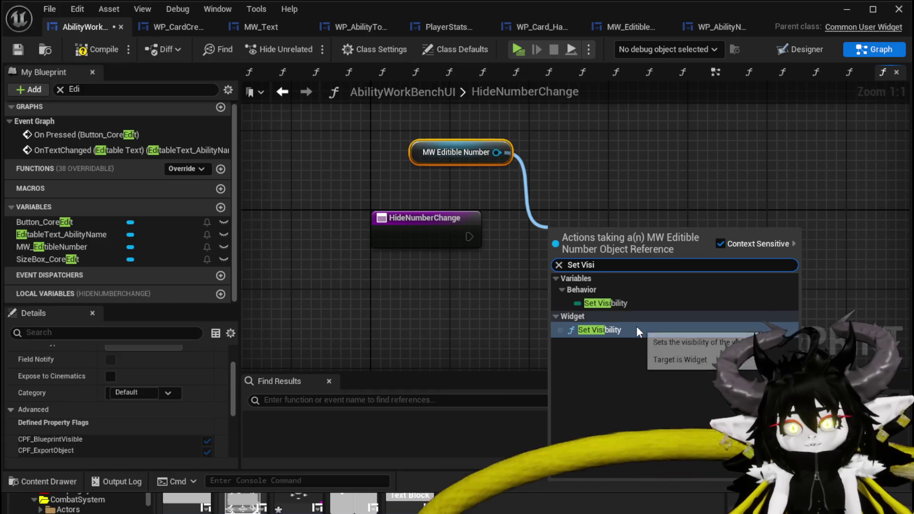
{"action": "left_click", "coordinate": [636, 326]}
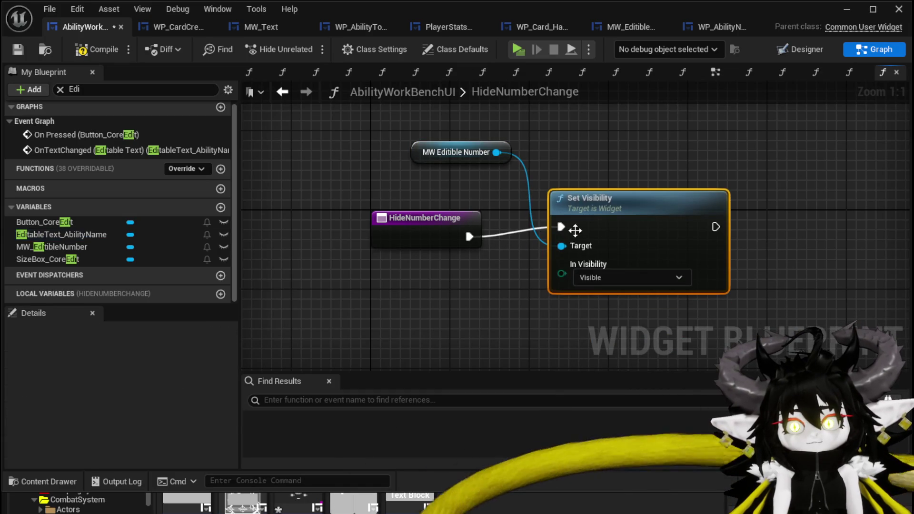
{"action": "left_click", "coordinate": [596, 283]}
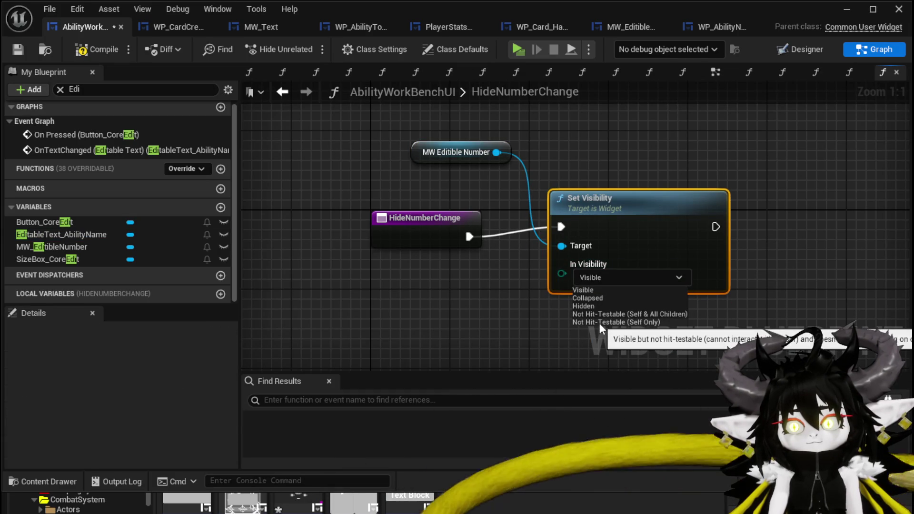
{"action": "left_click", "coordinate": [589, 298]}
{"action": "left_click_drag", "start_coordinate": [602, 221], "coordinate": [572, 232]}
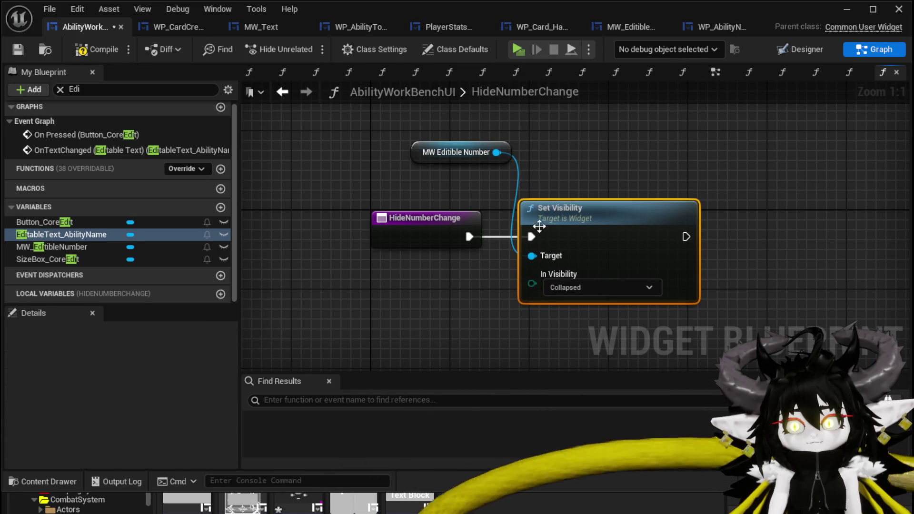
{"action": "left_click", "coordinate": [109, 51]}
{"action": "left_click", "coordinate": [17, 49]}
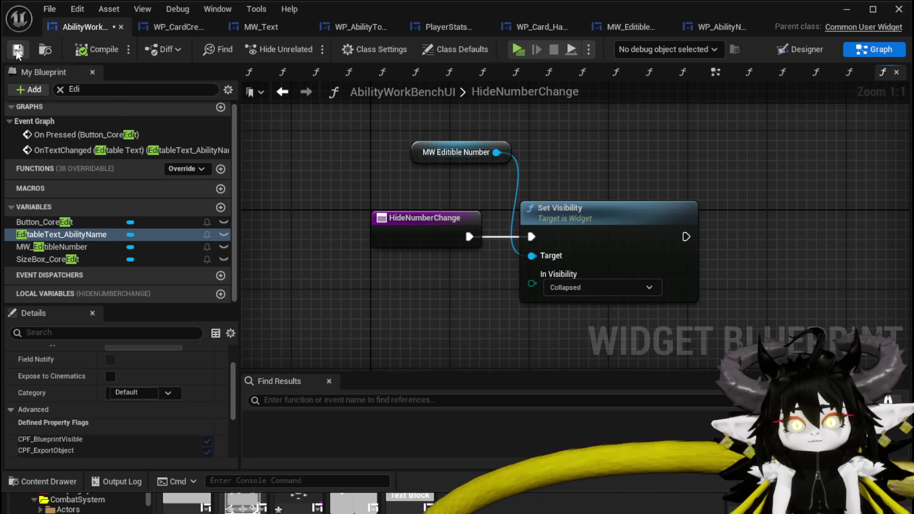
{"action": "left_click", "coordinate": [845, 11]}
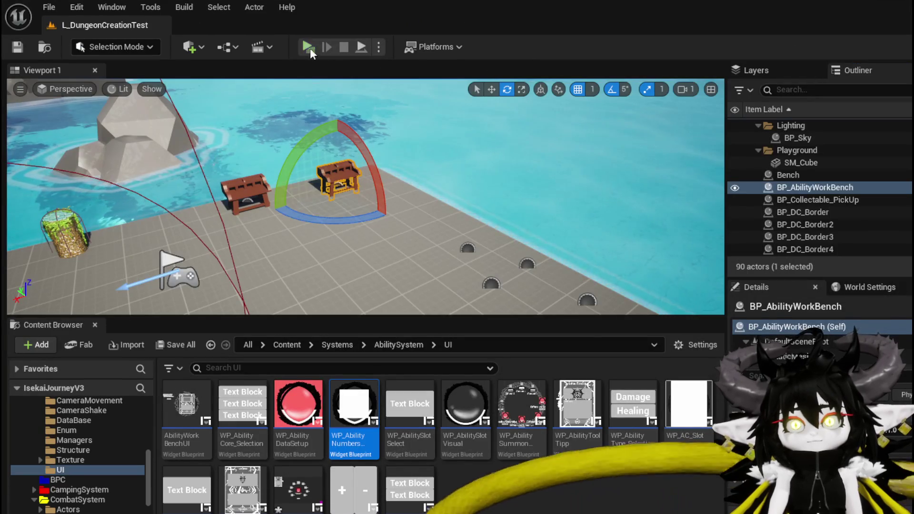
Play-test, load ability Magic|ChuraMagicSummon|001 at the workbench and enlarge the Magic_Big_02 card.
{"action": "key", "text": "w"}
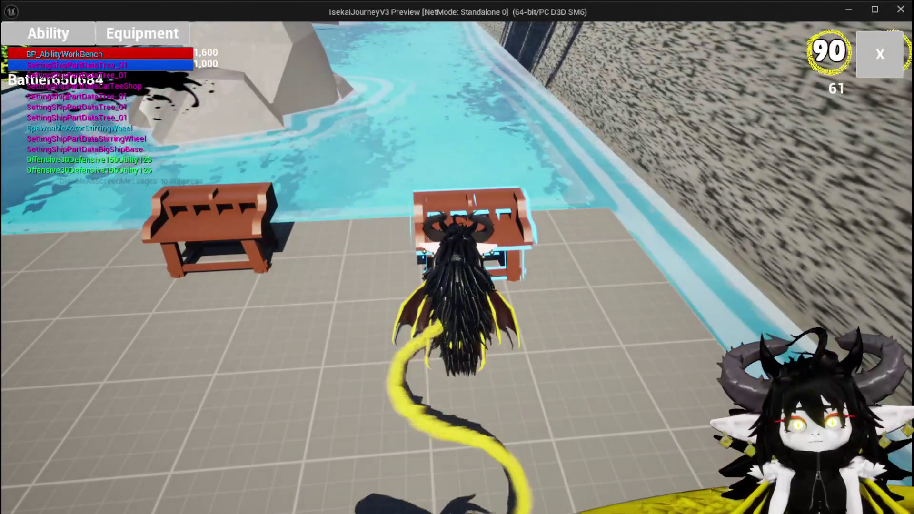
{"action": "key", "text": "e"}
{"action": "left_click", "coordinate": [95, 95]}
{"action": "left_click", "coordinate": [103, 122]}
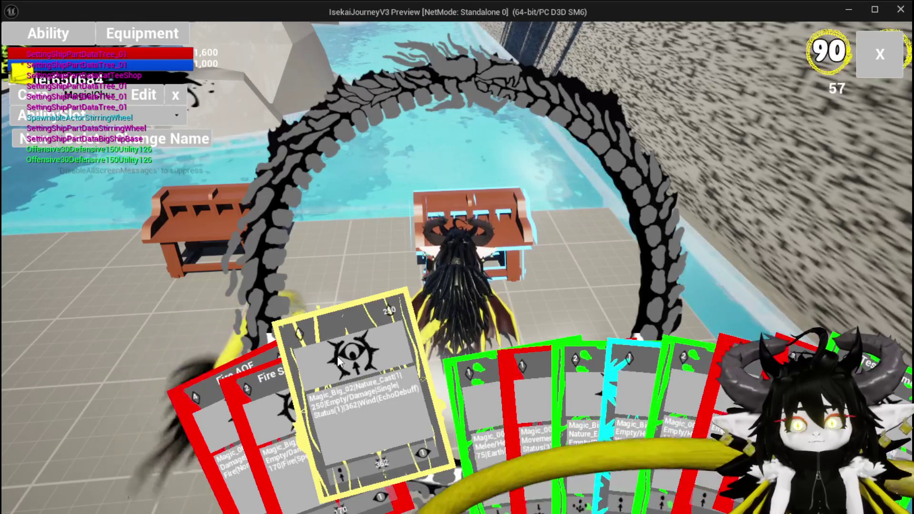
{"action": "left_click", "coordinate": [338, 362]}
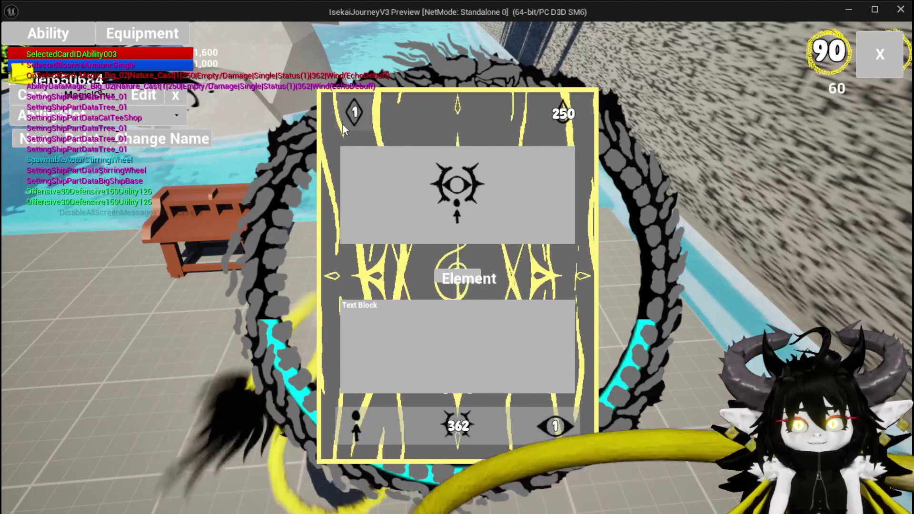
Enter test cost values in the number field, finally committing 200.
{"action": "type", "text": "111"}
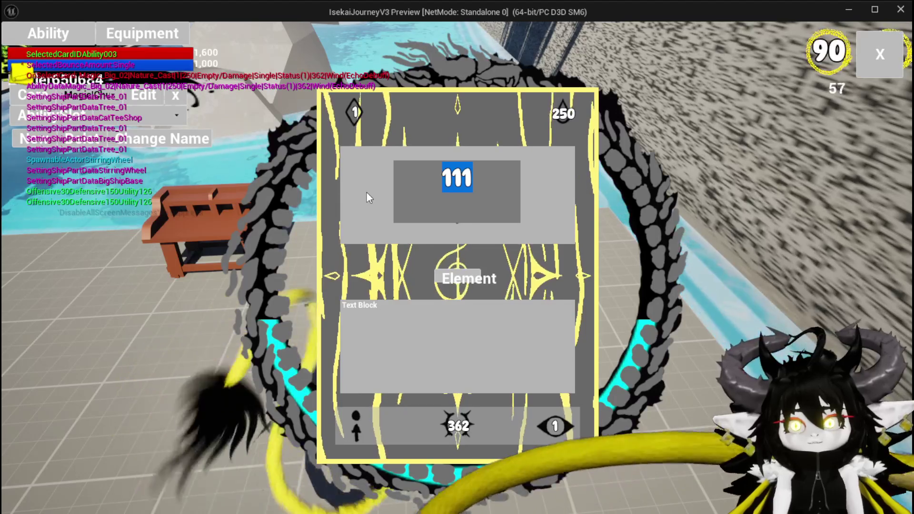
{"action": "type", "text": "2"}
{"action": "key", "text": "Return"}
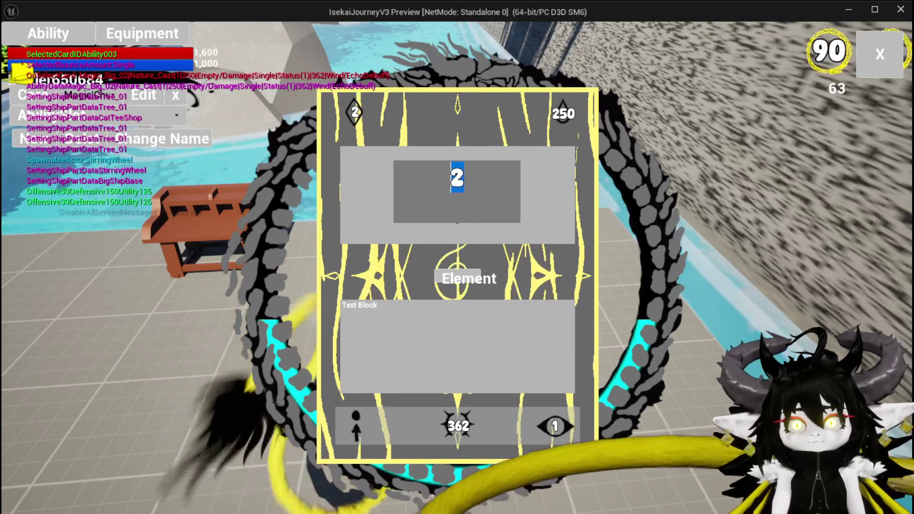
{"action": "type", "text": "5"}
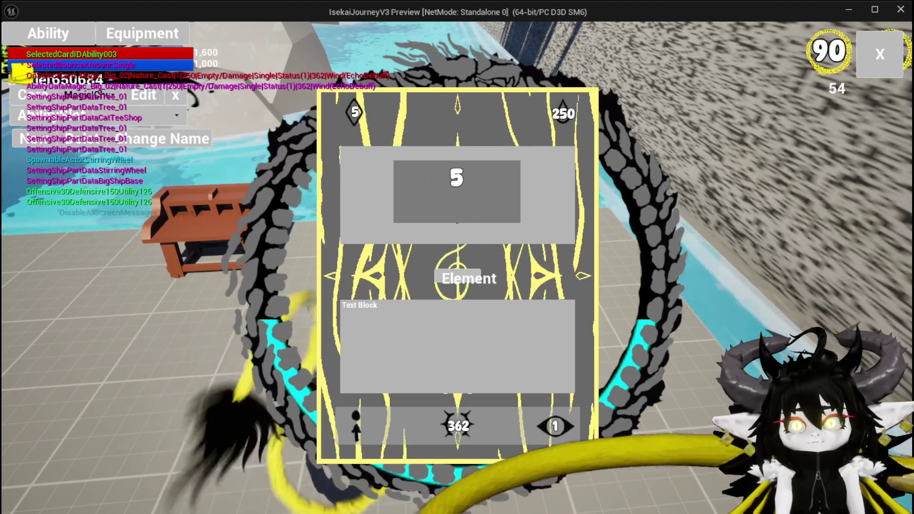
{"action": "type", "text": "3"}
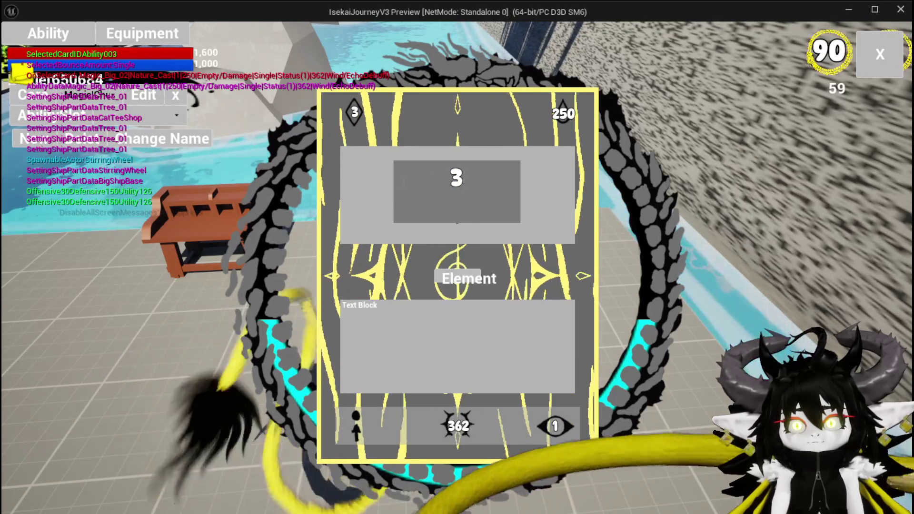
{"action": "key", "text": "BackSpace"}
{"action": "type", "text": "13"}
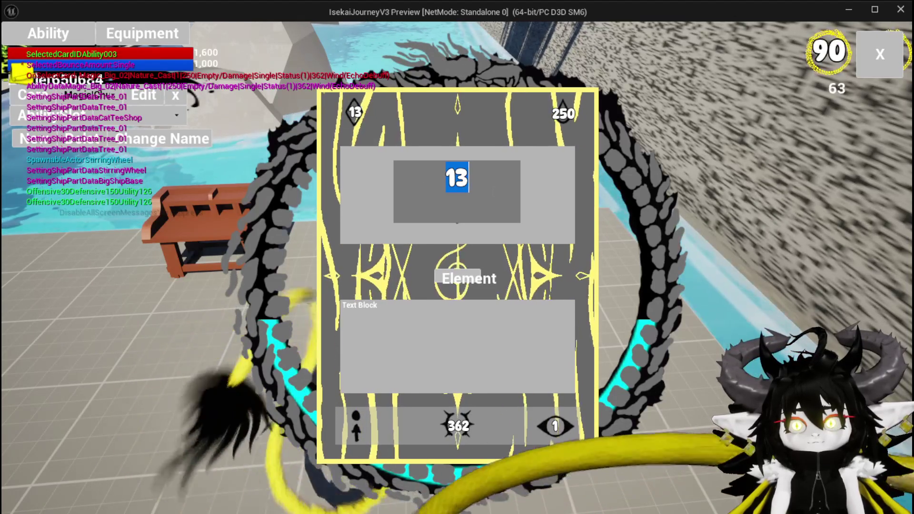
{"action": "type", "text": "200"}
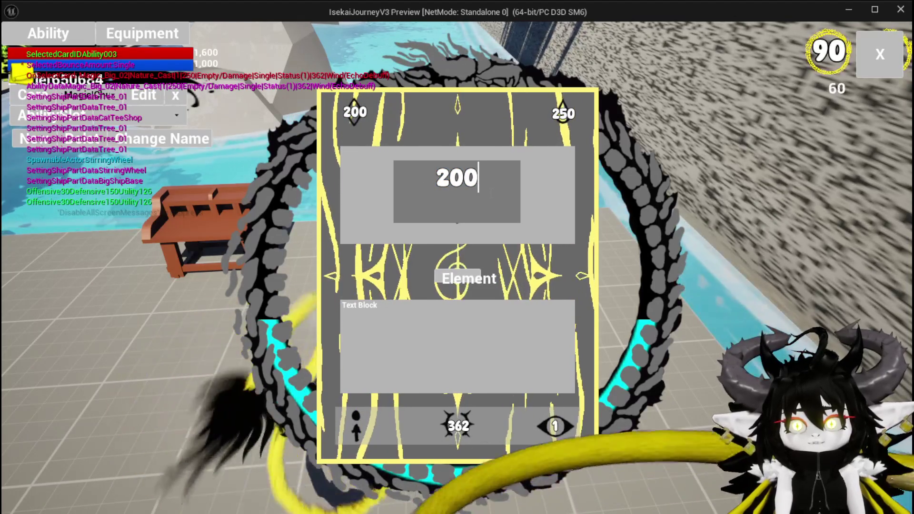
{"action": "key", "text": "Return"}
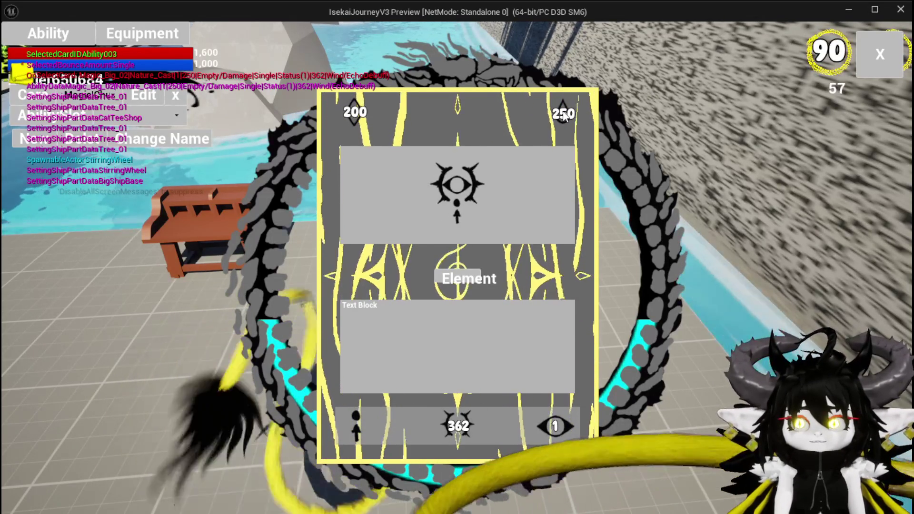
Stop the play test, save the level and return to the AbilityWorkBenchUI blueprint.
{"action": "mouse_move", "coordinate": [456, 176]}
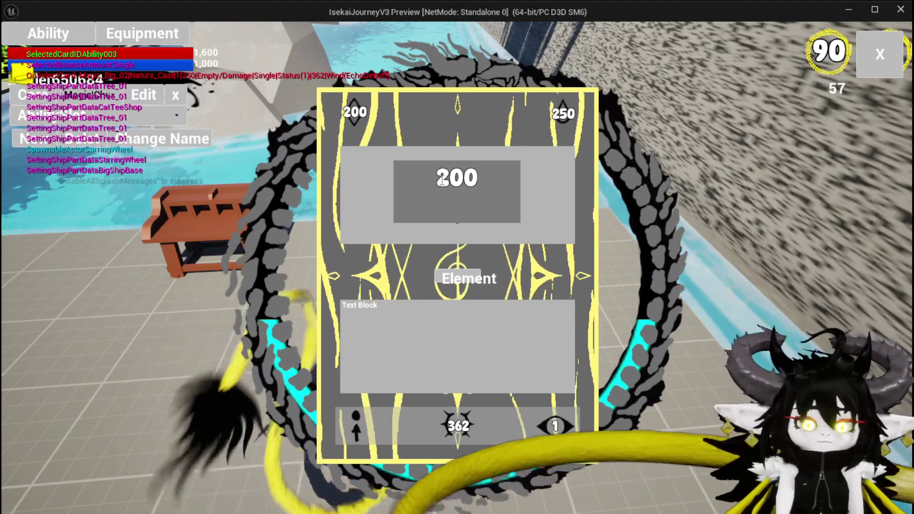
{"action": "key", "text": "Escape"}
{"action": "left_click", "coordinate": [17, 47]}
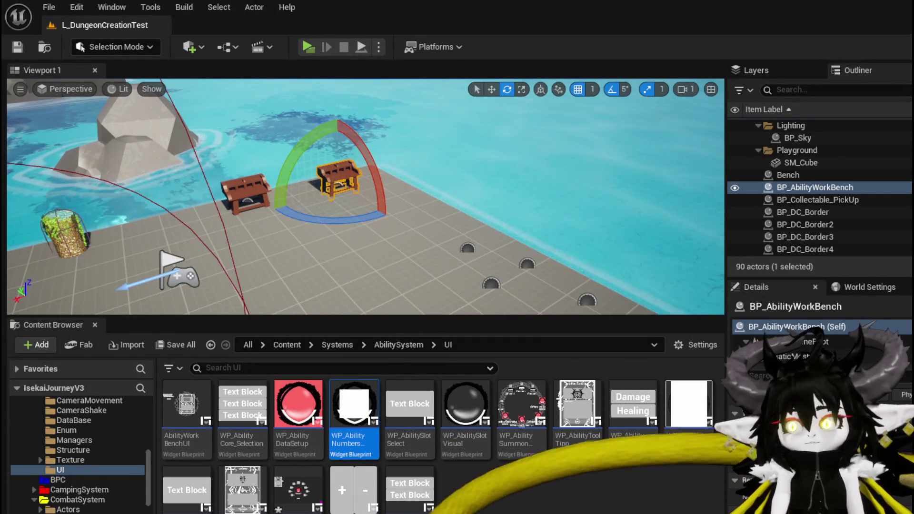
{"action": "key", "text": "alt+Tab"}
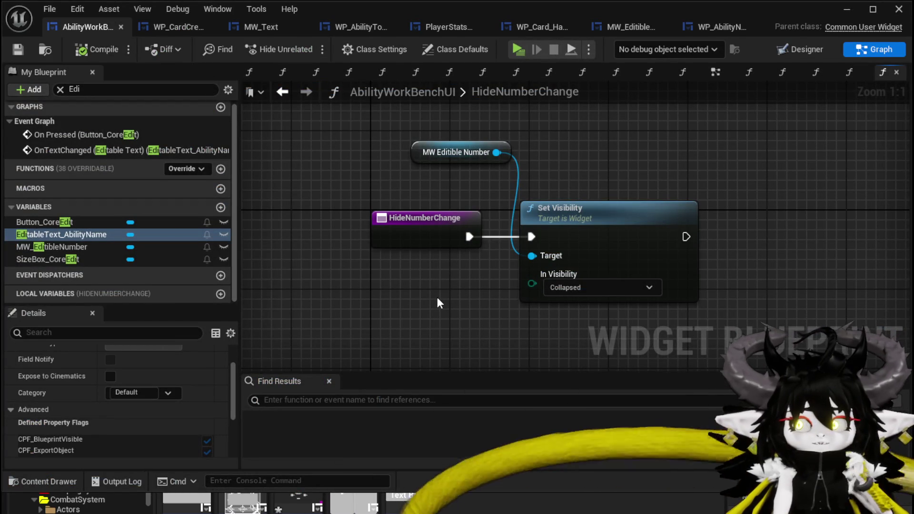
In WP_CardCreation, make Image_MP and Image_AP let clicks pass through, then save.
{"action": "left_click", "coordinate": [173, 25]}
{"action": "left_click", "coordinate": [800, 49]}
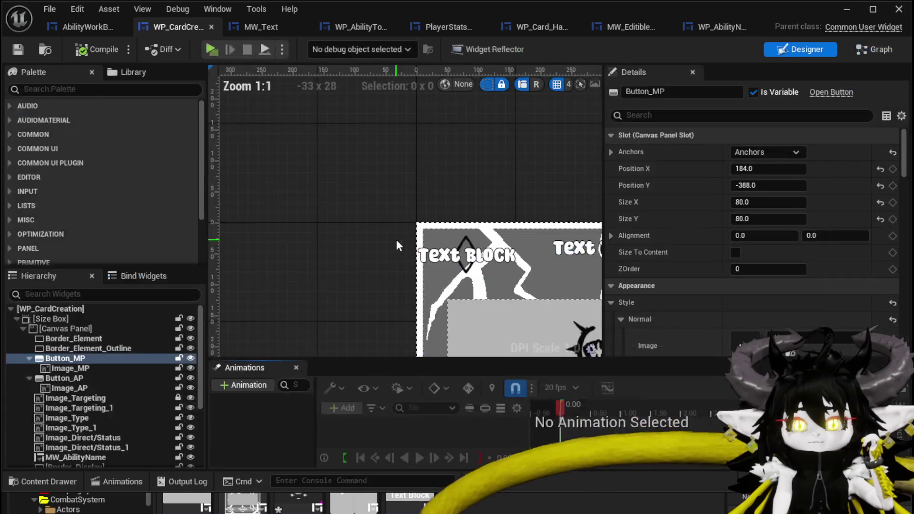
{"action": "left_click", "coordinate": [81, 367]}
{"action": "scroll", "coordinate": [713, 201], "scroll_direction": "down", "scroll_amount": 15}
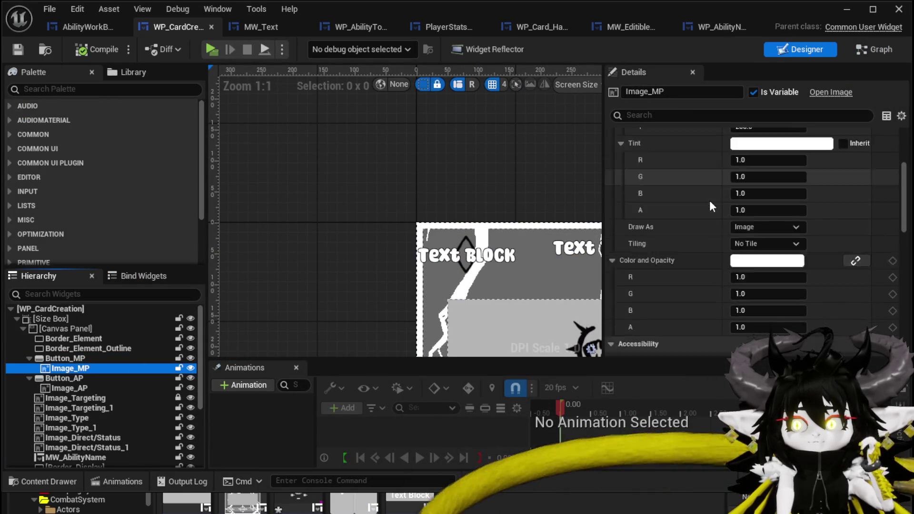
{"action": "left_click", "coordinate": [745, 258]}
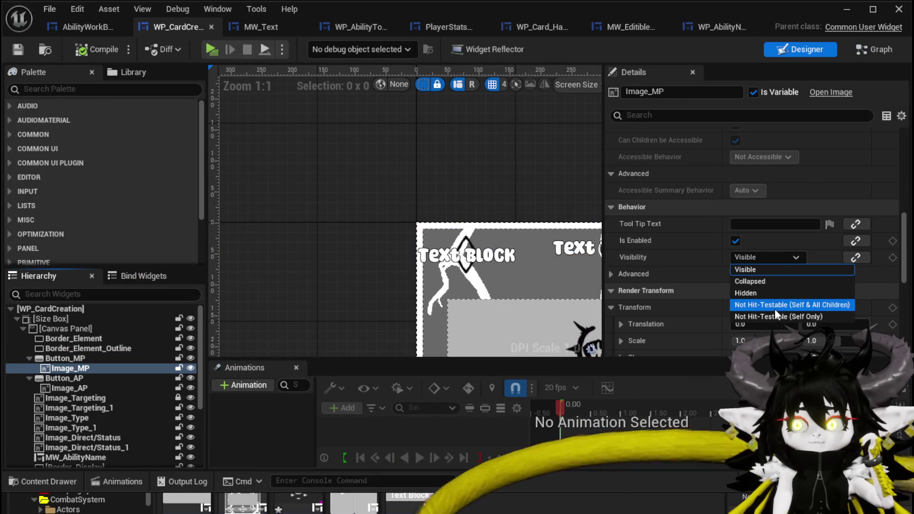
{"action": "left_click", "coordinate": [771, 316]}
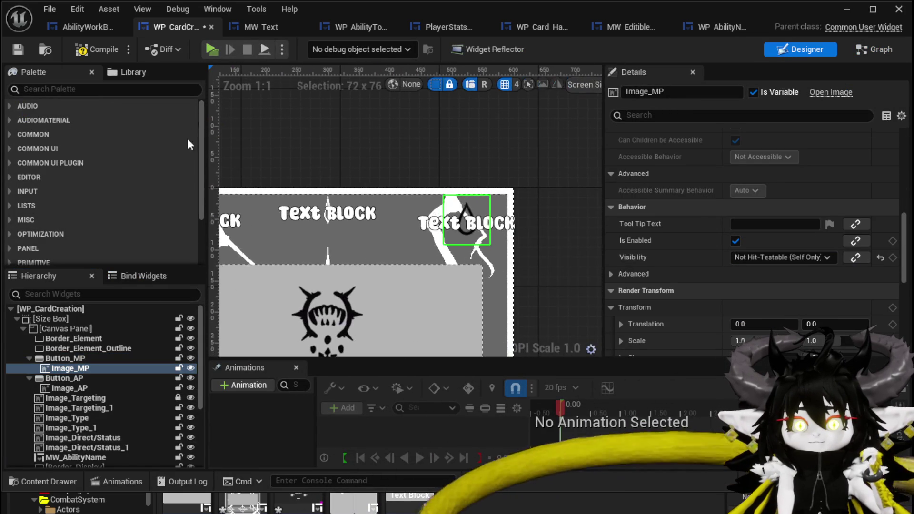
{"action": "left_click", "coordinate": [76, 388]}
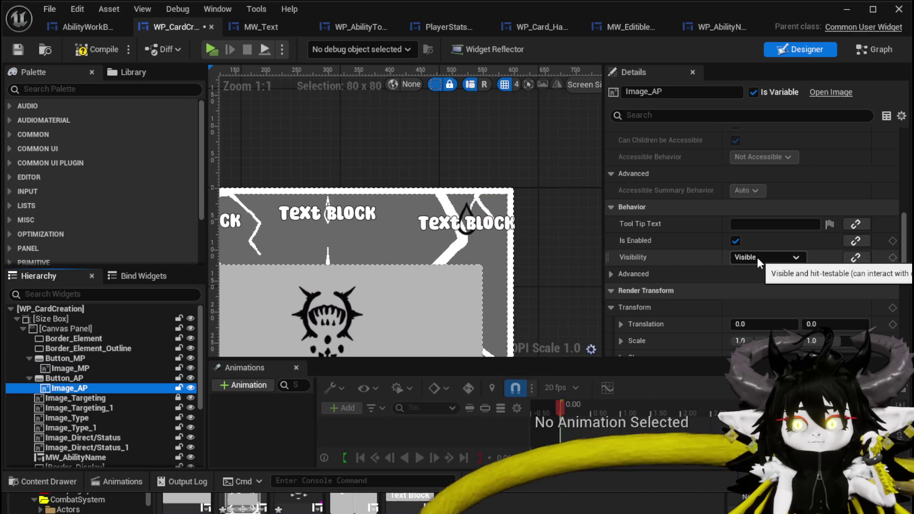
{"action": "left_click", "coordinate": [753, 258]}
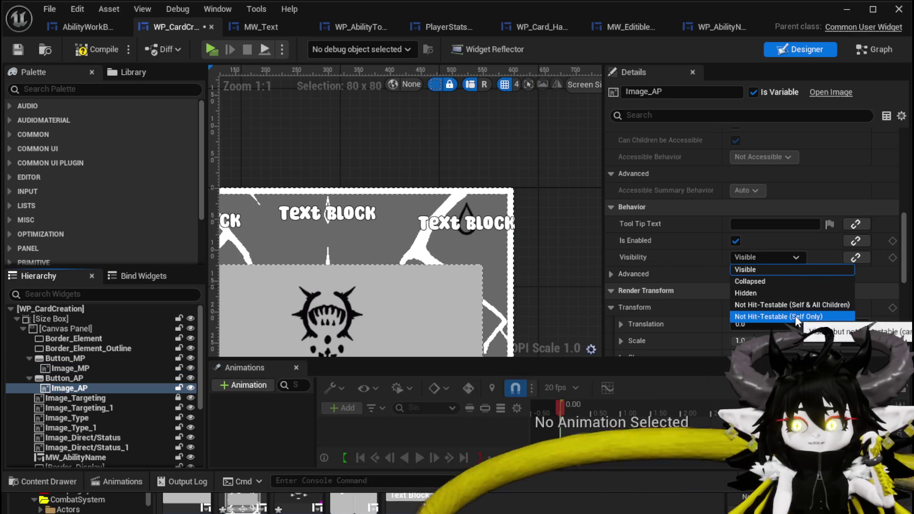
{"action": "left_click", "coordinate": [781, 316]}
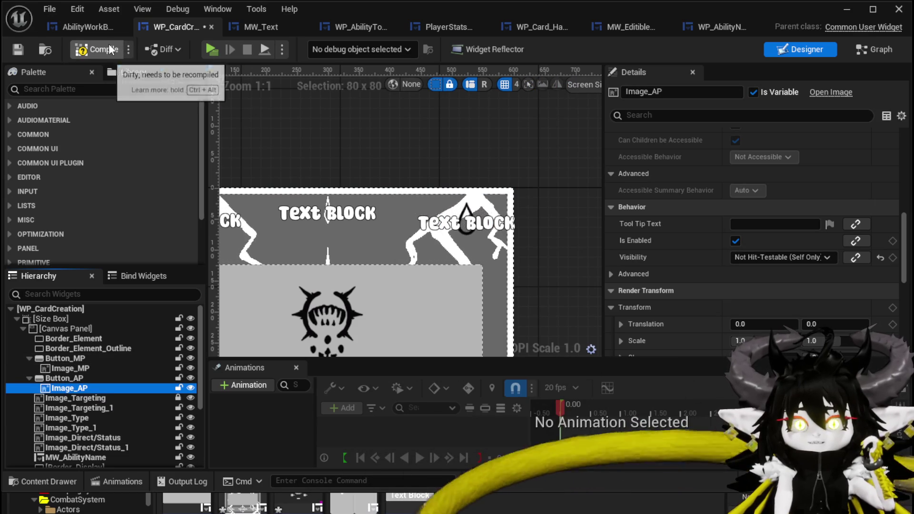
{"action": "left_click", "coordinate": [15, 48]}
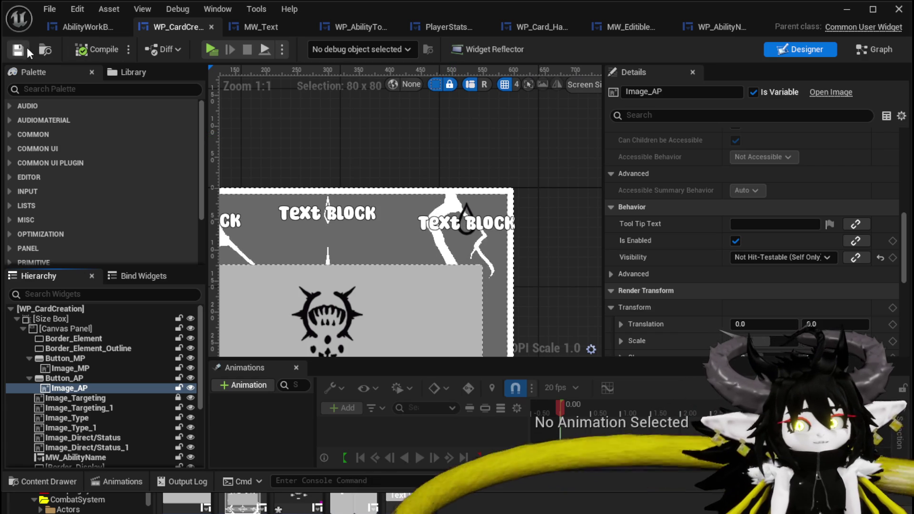
{"action": "mouse_move", "coordinate": [432, 192]}
{"action": "left_mouse_down"}
{"action": "mouse_move", "coordinate": [533, 190]}
{"action": "mouse_move", "coordinate": [442, 191]}
{"action": "left_mouse_up"}
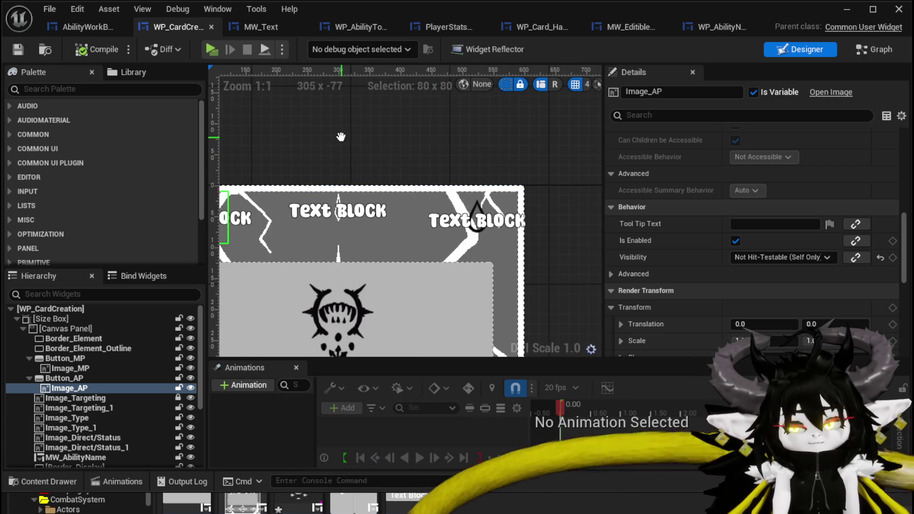
{"action": "left_click", "coordinate": [72, 28]}
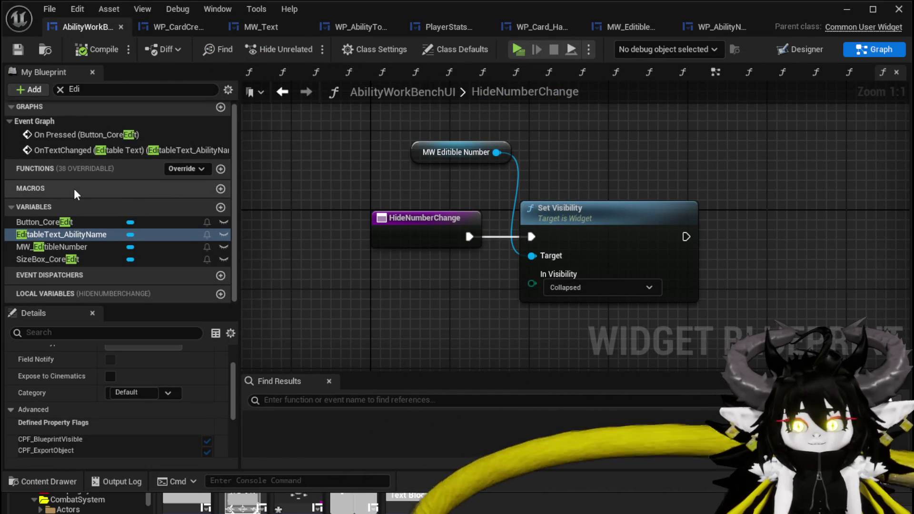
Check the MW_Text SetText graph, nudge its MW Text node, and close MW_Text.
{"action": "scroll", "coordinate": [77, 188], "scroll_direction": "up", "scroll_amount": 1}
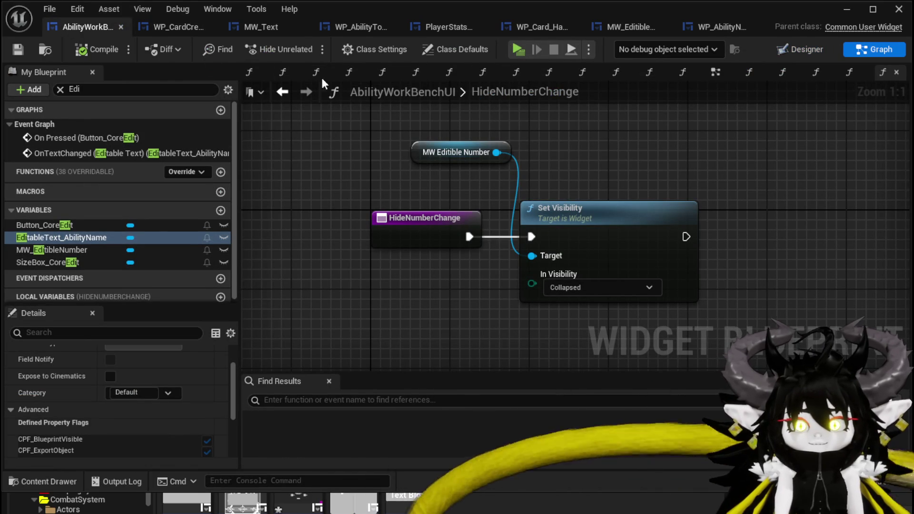
{"action": "left_click", "coordinate": [187, 27]}
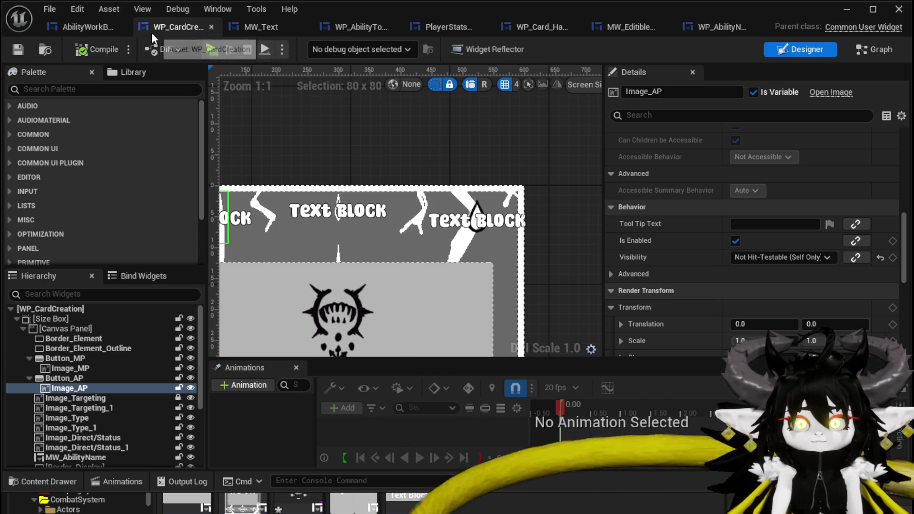
{"action": "left_click", "coordinate": [264, 27]}
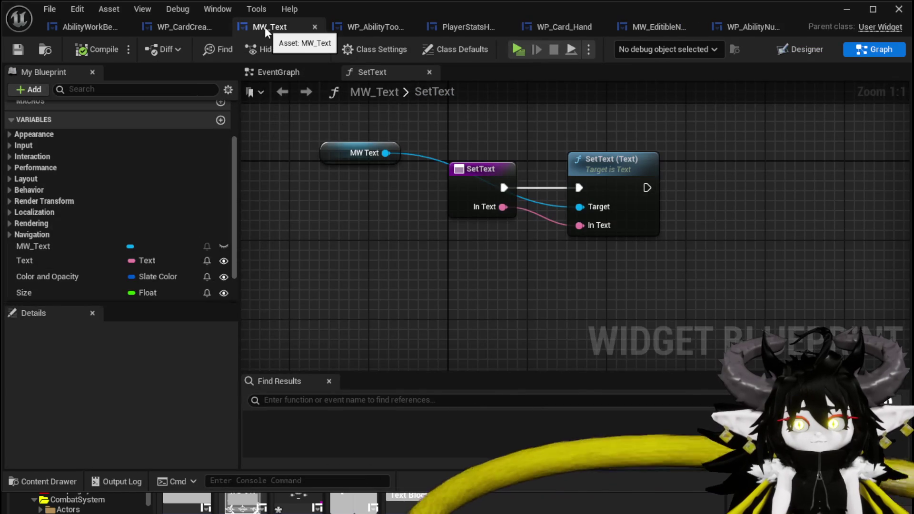
{"action": "left_click_drag", "start_coordinate": [375, 153], "coordinate": [474, 133]}
{"action": "left_click", "coordinate": [333, 109]}
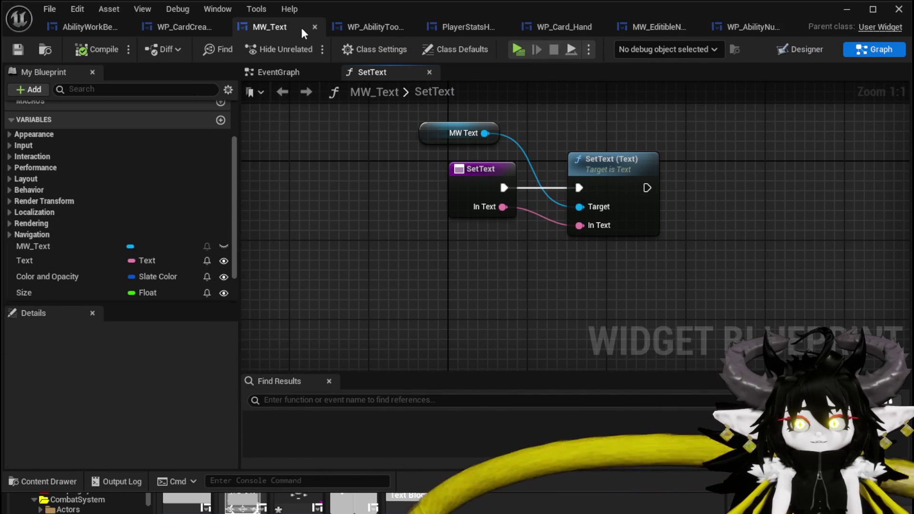
{"action": "left_click", "coordinate": [314, 27]}
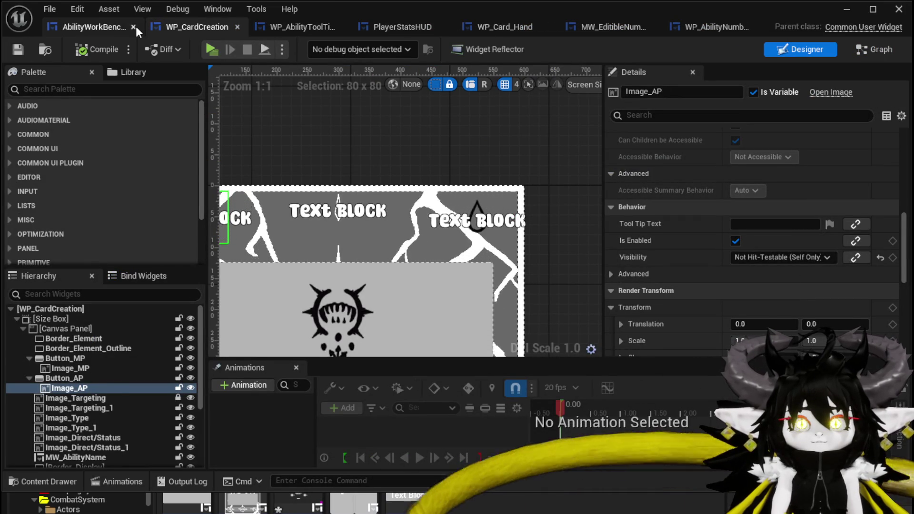
In AbilityWorkBenchUI, clear the Edi filter and open the DisplayNumberChange function.
{"action": "left_click", "coordinate": [102, 25]}
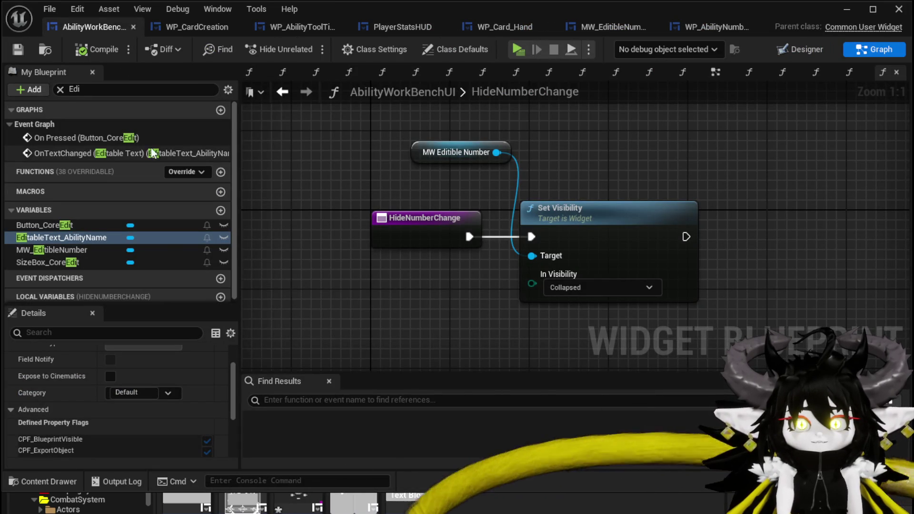
{"action": "left_click", "coordinate": [61, 89]}
{"action": "left_click", "coordinate": [11, 130]}
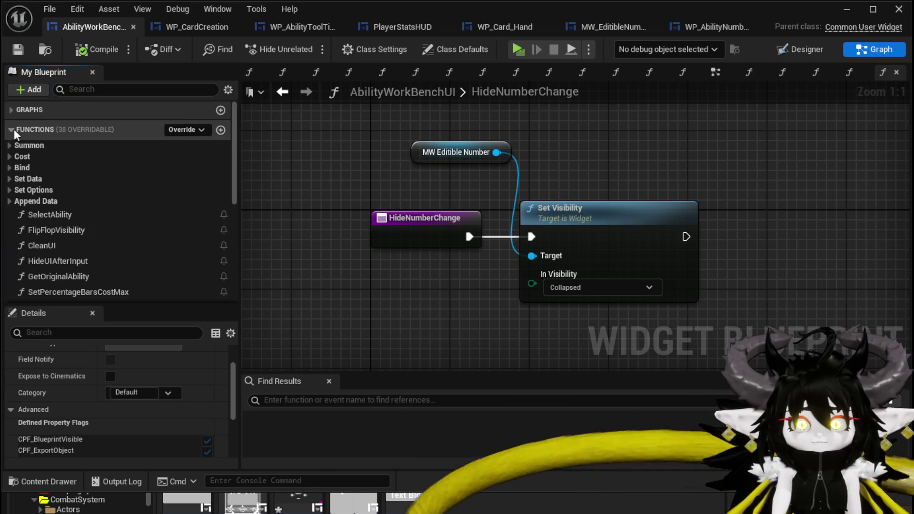
{"action": "scroll", "coordinate": [90, 199], "scroll_direction": "down", "scroll_amount": 3}
{"action": "scroll", "coordinate": [91, 199], "scroll_direction": "down", "scroll_amount": 5}
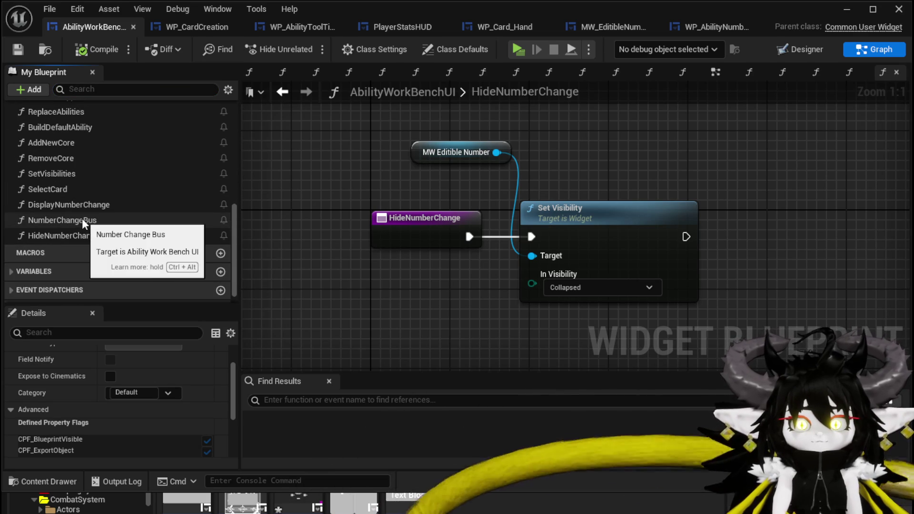
{"action": "double_click", "coordinate": [84, 204]}
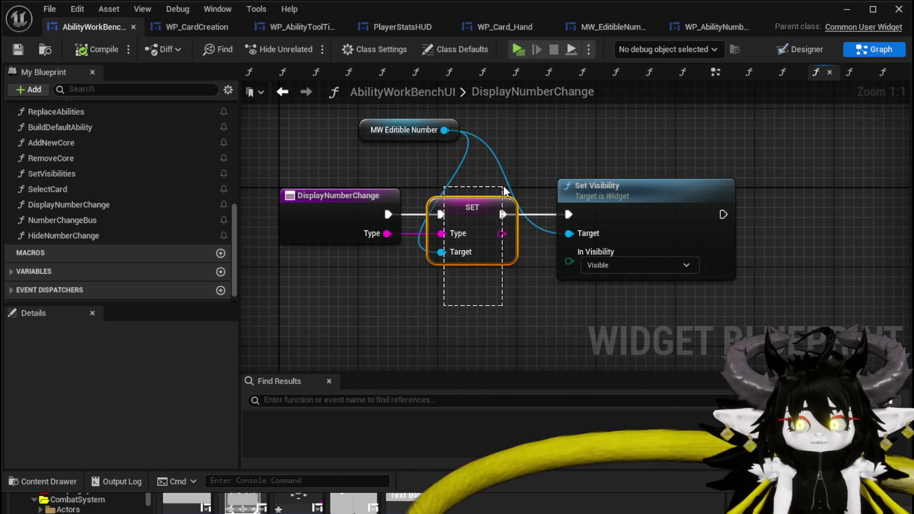
Add a Set Number call on MW Editible Number above Set Visibility and save.
{"action": "left_click_drag", "start_coordinate": [504, 188], "coordinate": [503, 189]}
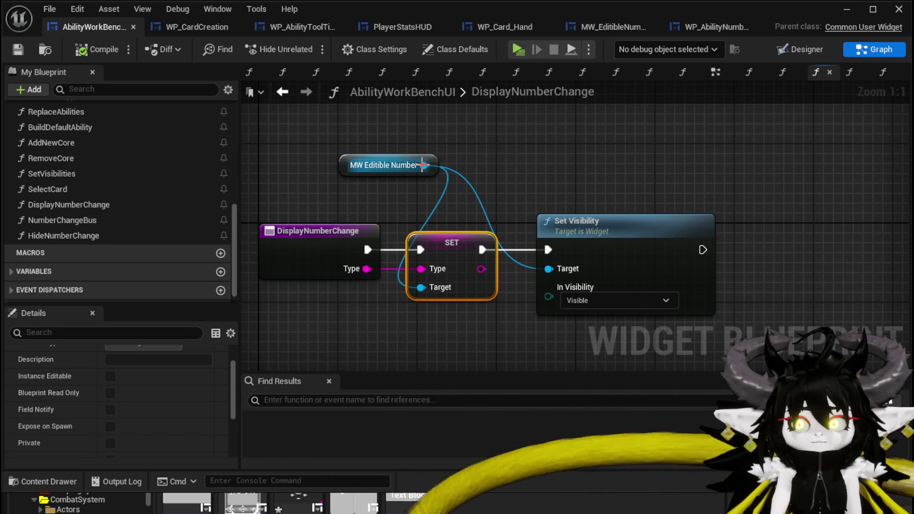
{"action": "left_click_drag", "start_coordinate": [422, 165], "coordinate": [575, 170]}
{"action": "type", "text": "Set"}
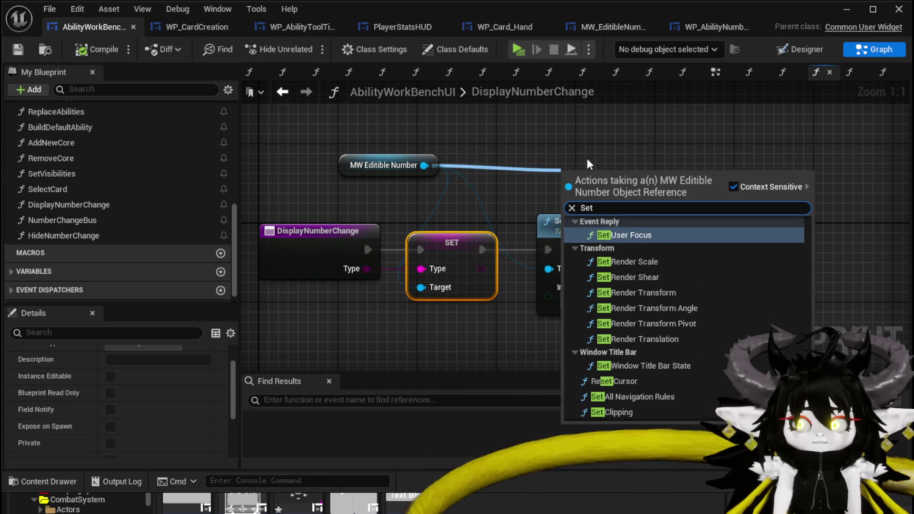
{"action": "type", "text": " Num"}
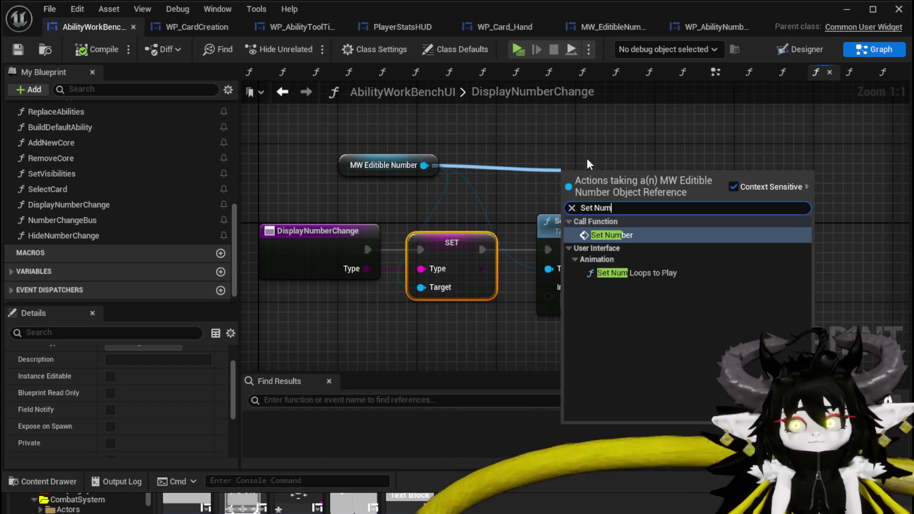
{"action": "left_click", "coordinate": [614, 235]}
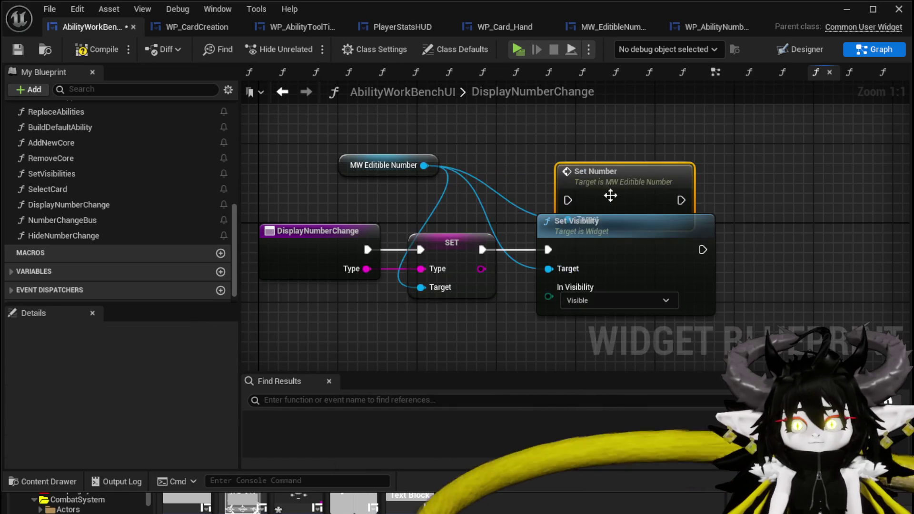
{"action": "mouse_move", "coordinate": [471, 190]}
{"action": "left_mouse_down"}
{"action": "mouse_move", "coordinate": [741, 239]}
{"action": "mouse_move", "coordinate": [688, 133]}
{"action": "left_mouse_up"}
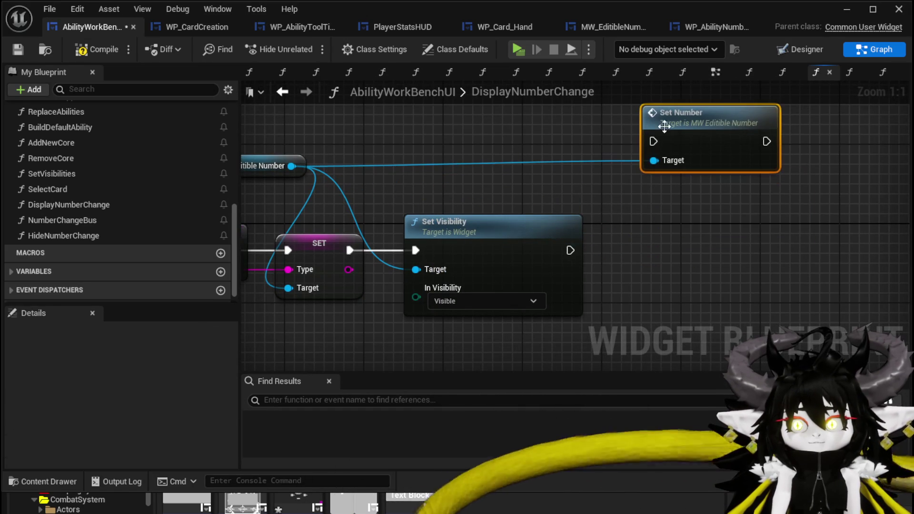
{"action": "left_click_drag", "start_coordinate": [745, 167], "coordinate": [546, 170]}
{"action": "left_click", "coordinate": [688, 153]}
{"action": "left_click", "coordinate": [15, 48]}
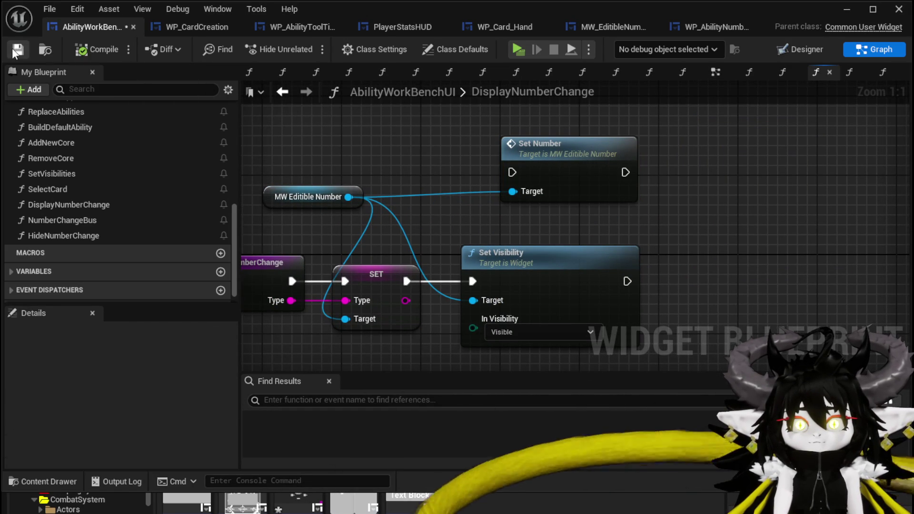
{"action": "left_click", "coordinate": [589, 27]}
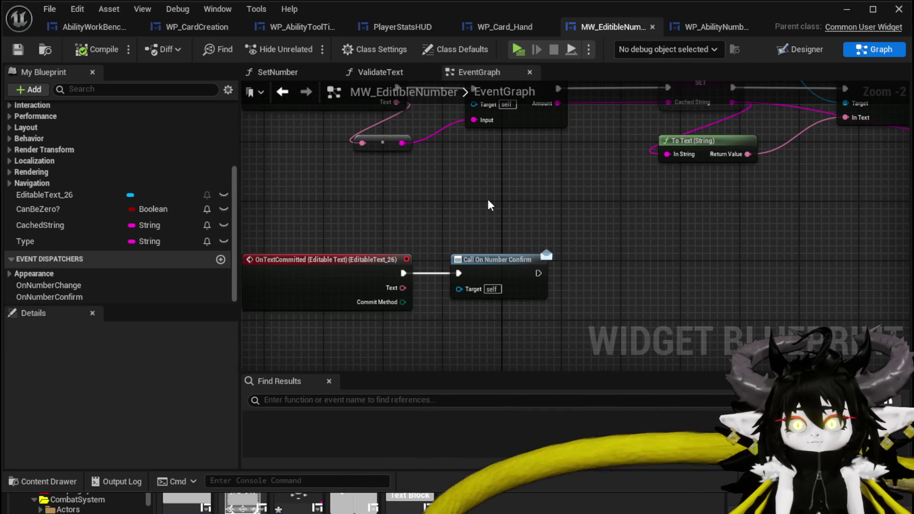
Copy the SET, To Text and SetText nodes from EventGraph into the SetNumber function.
{"action": "scroll", "coordinate": [116, 169], "scroll_direction": "up", "scroll_amount": 5}
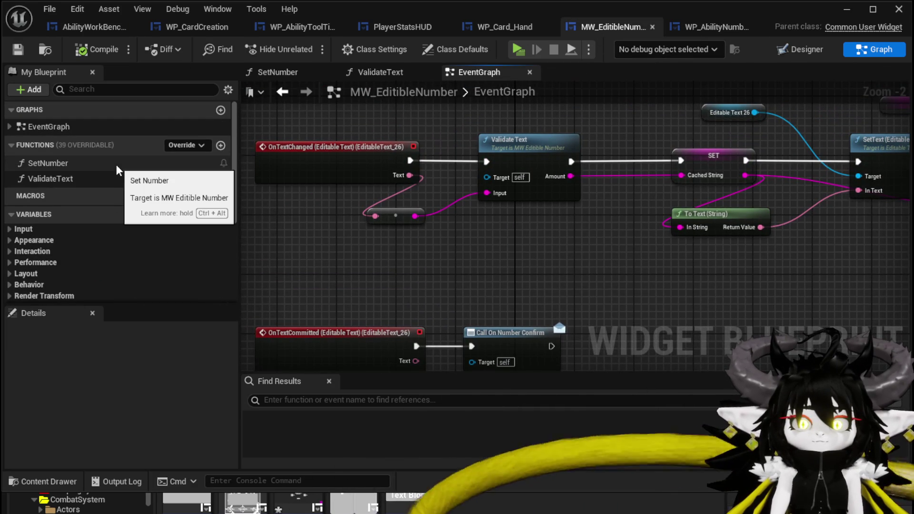
{"action": "mouse_move", "coordinate": [889, 258]}
{"action": "left_mouse_down"}
{"action": "mouse_move", "coordinate": [681, 290]}
{"action": "mouse_move", "coordinate": [618, 288]}
{"action": "left_mouse_up"}
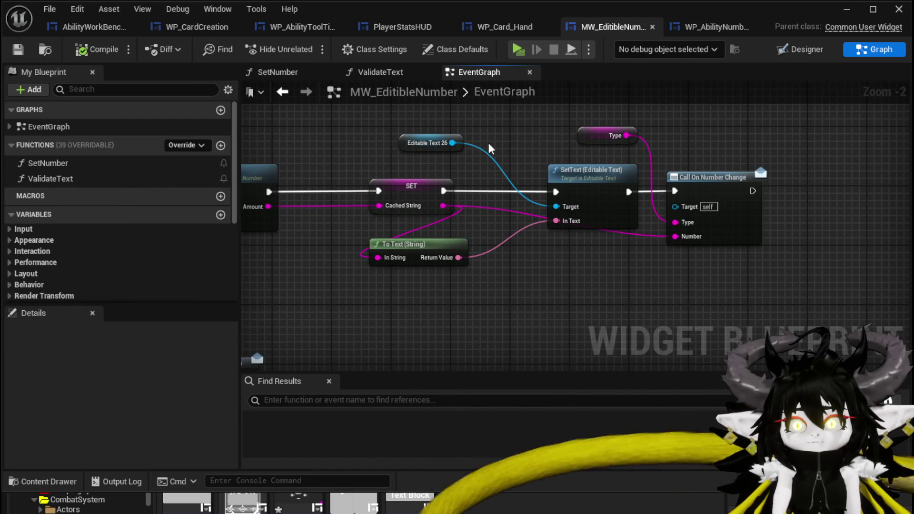
{"action": "left_click_drag", "start_coordinate": [465, 153], "coordinate": [462, 151]}
{"action": "left_click_drag", "start_coordinate": [452, 270], "coordinate": [556, 114]}
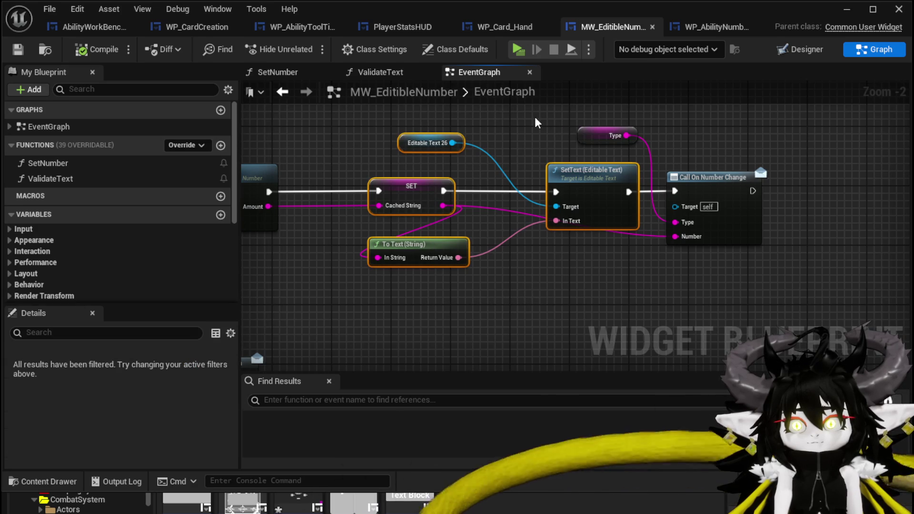
{"action": "key", "text": "ctrl+c"}
{"action": "double_click", "coordinate": [78, 164]}
{"action": "key", "text": "ctrl+v"}
Wire SetNumber's entry into SET with a Cached String input and save MW_EditibleNumber.
{"action": "left_click_drag", "start_coordinate": [382, 201], "coordinate": [508, 227]}
{"action": "mouse_move", "coordinate": [398, 215]}
{"action": "left_mouse_down"}
{"action": "mouse_move", "coordinate": [491, 225]}
{"action": "mouse_move", "coordinate": [344, 211]}
{"action": "mouse_move", "coordinate": [341, 238]}
{"action": "left_mouse_up"}
{"action": "left_click", "coordinate": [355, 300]}
{"action": "left_click", "coordinate": [361, 207]}
{"action": "left_click", "coordinate": [376, 173]}
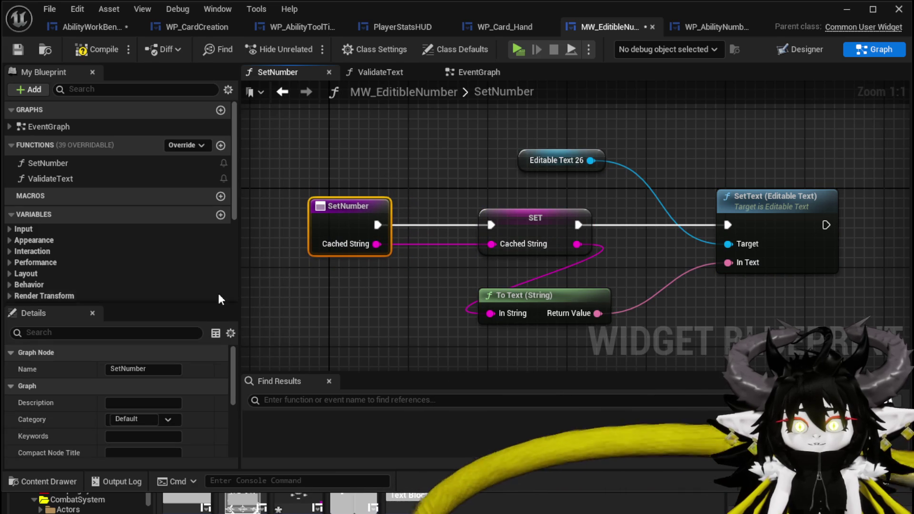
{"action": "left_click", "coordinate": [17, 50]}
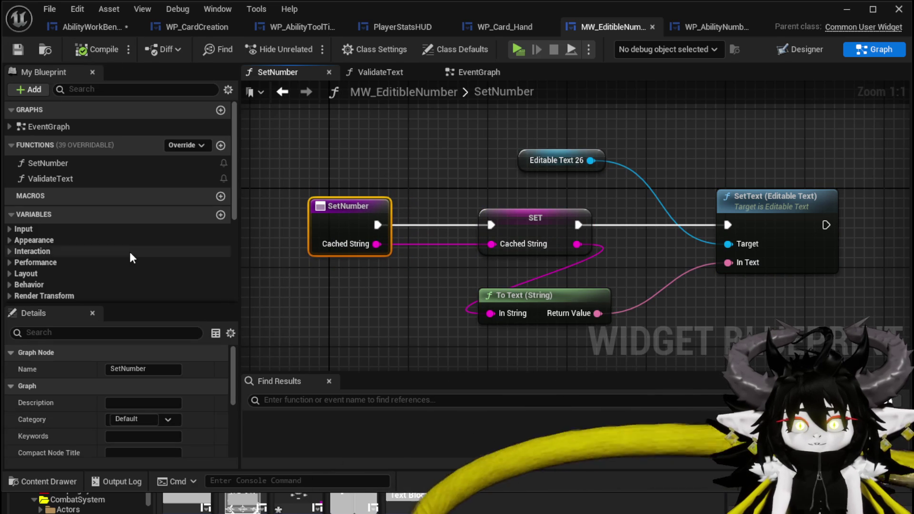
{"action": "scroll", "coordinate": [129, 252], "scroll_direction": "down", "scroll_amount": 5}
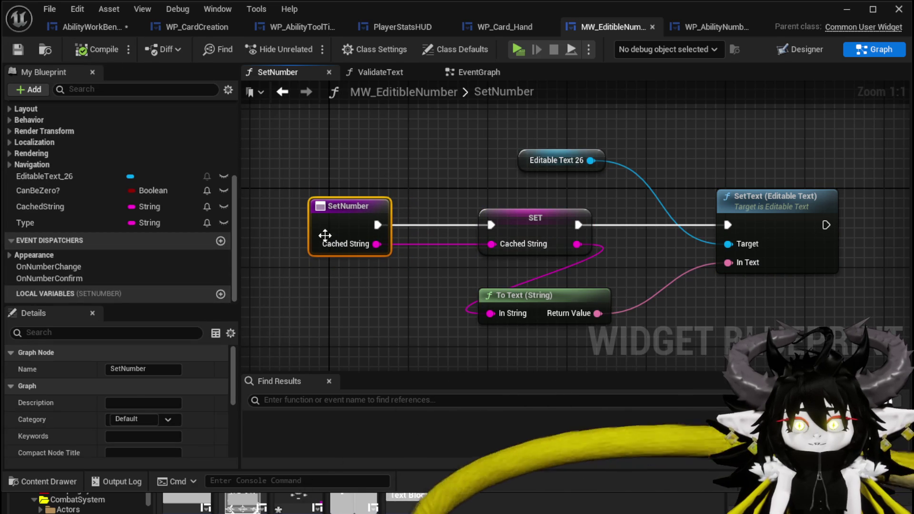
{"action": "left_click", "coordinate": [97, 29]}
{"action": "mouse_move", "coordinate": [542, 164]}
{"action": "left_mouse_down"}
{"action": "mouse_move", "coordinate": [727, 260]}
{"action": "mouse_move", "coordinate": [892, 269]}
{"action": "left_mouse_up"}
Route Set Visibility into Switch on String, wire the stored type into its selection, and save.
{"action": "left_click_drag", "start_coordinate": [620, 259], "coordinate": [851, 259]}
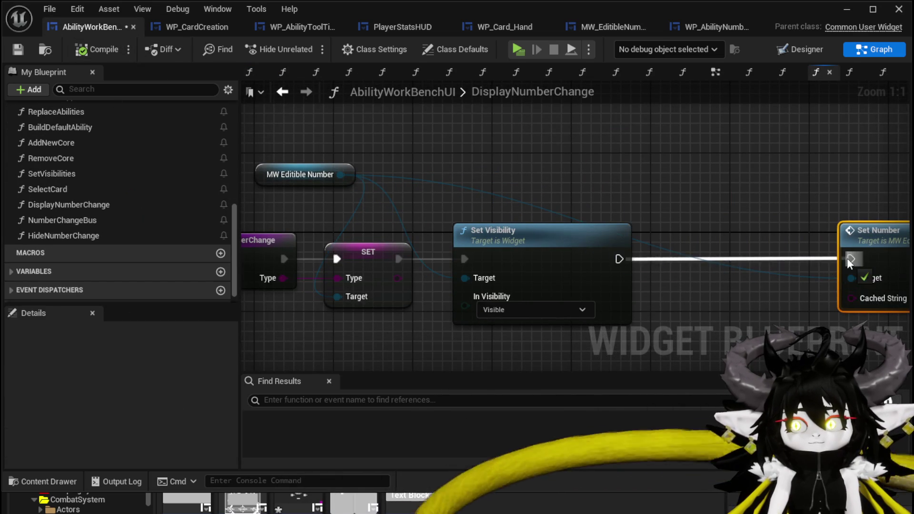
{"action": "scroll", "coordinate": [714, 248], "scroll_direction": "down", "scroll_amount": 3}
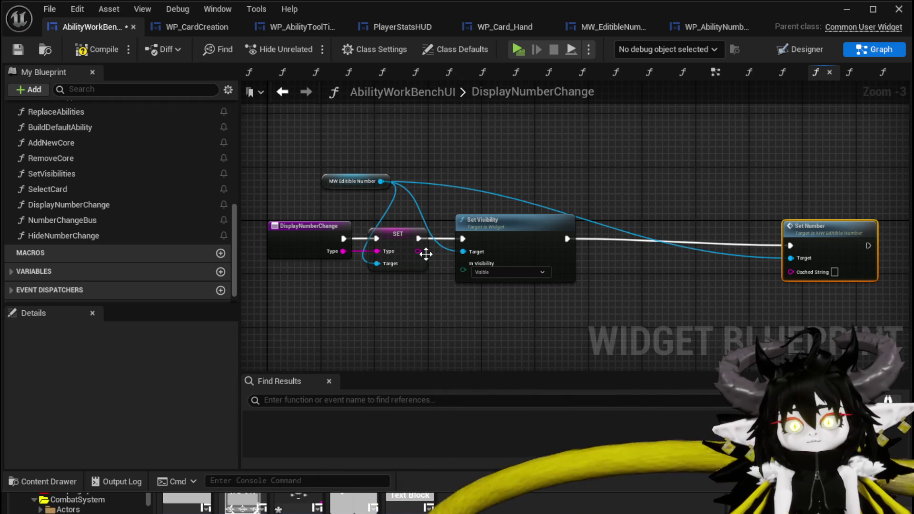
{"action": "double_click", "coordinate": [98, 220]}
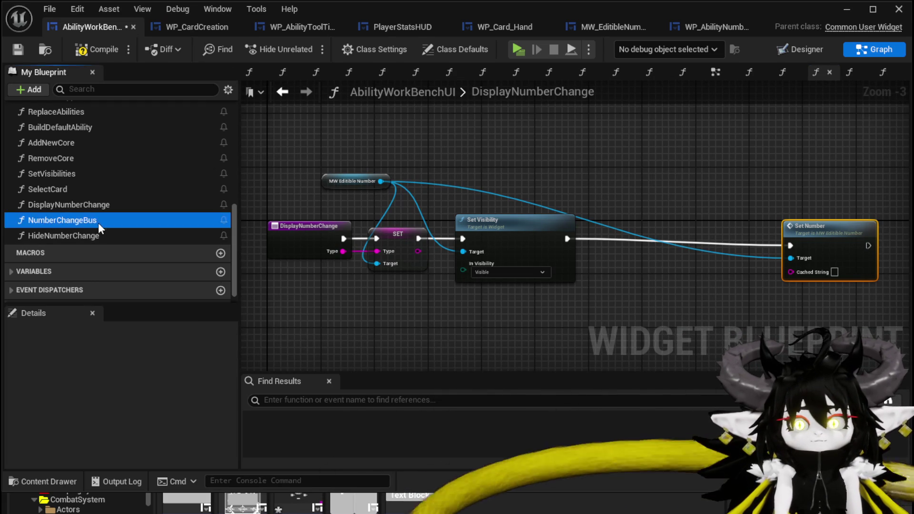
{"action": "left_click", "coordinate": [473, 321]}
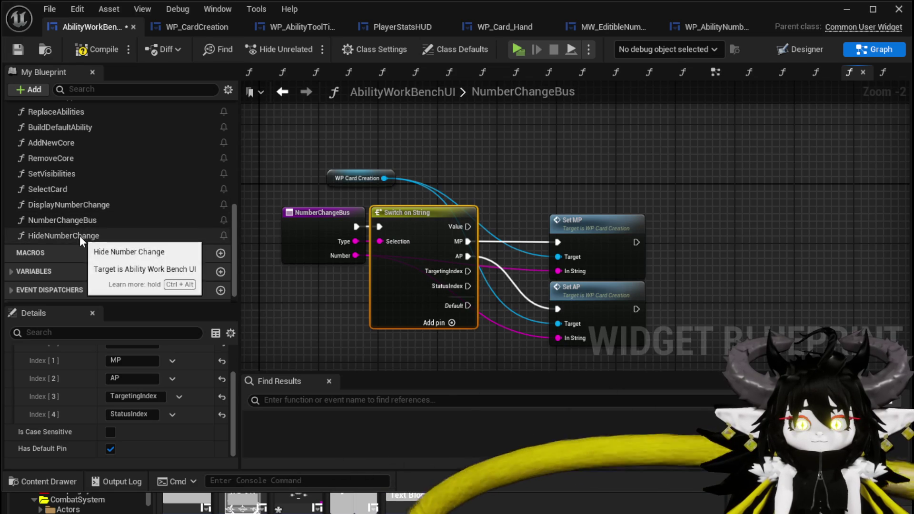
{"action": "left_click", "coordinate": [80, 215]}
{"action": "double_click", "coordinate": [81, 204]}
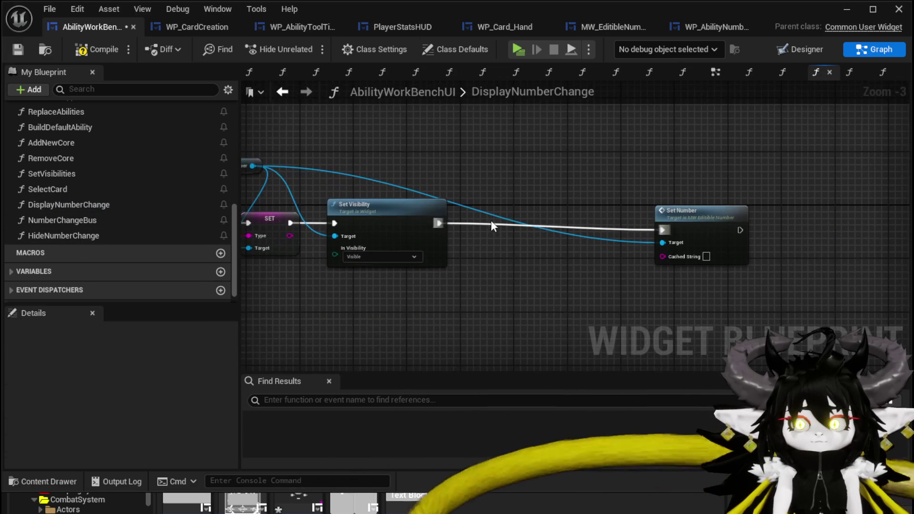
{"action": "left_click", "coordinate": [561, 238]}
{"action": "left_click_drag", "start_coordinate": [439, 223], "coordinate": [524, 224]}
{"action": "left_click_drag", "start_coordinate": [289, 236], "coordinate": [495, 237]}
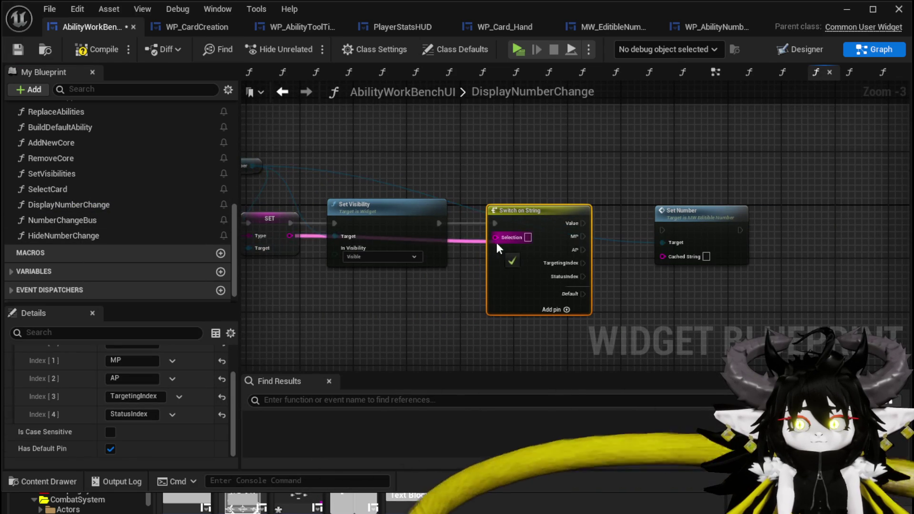
{"action": "scroll", "coordinate": [666, 238], "scroll_direction": "up", "scroll_amount": 3}
{"action": "left_click", "coordinate": [666, 239]}
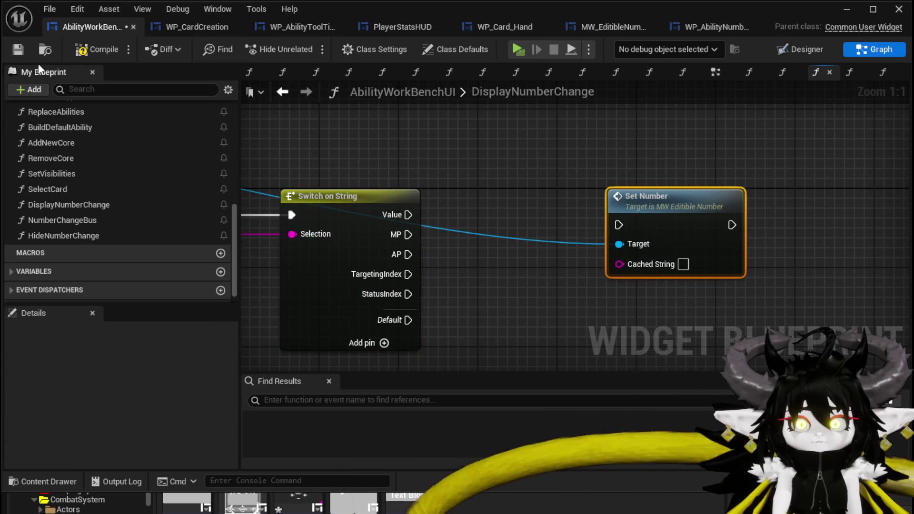
{"action": "key", "text": "ctrl+s"}
Add an APCost getter into Set Number's Cached String and connect the AP case to it.
{"action": "right_click", "coordinate": [489, 169]}
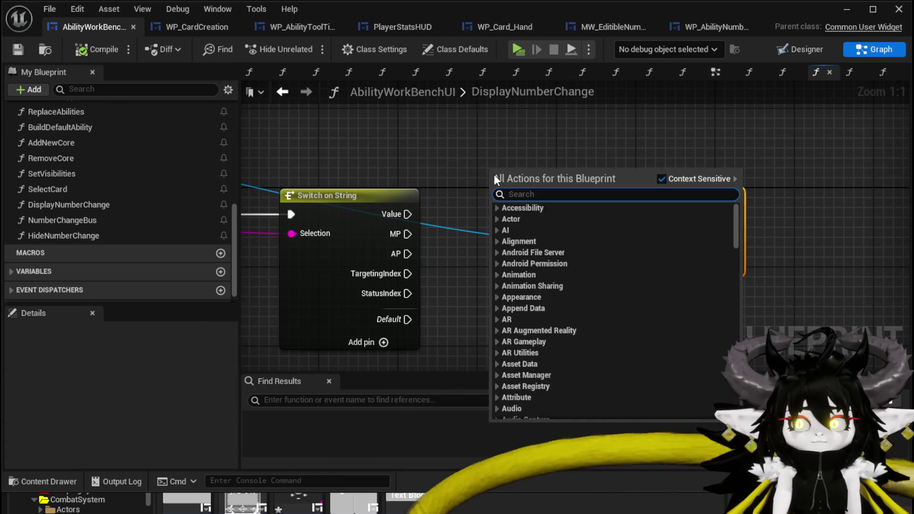
{"action": "type", "text": "get current"}
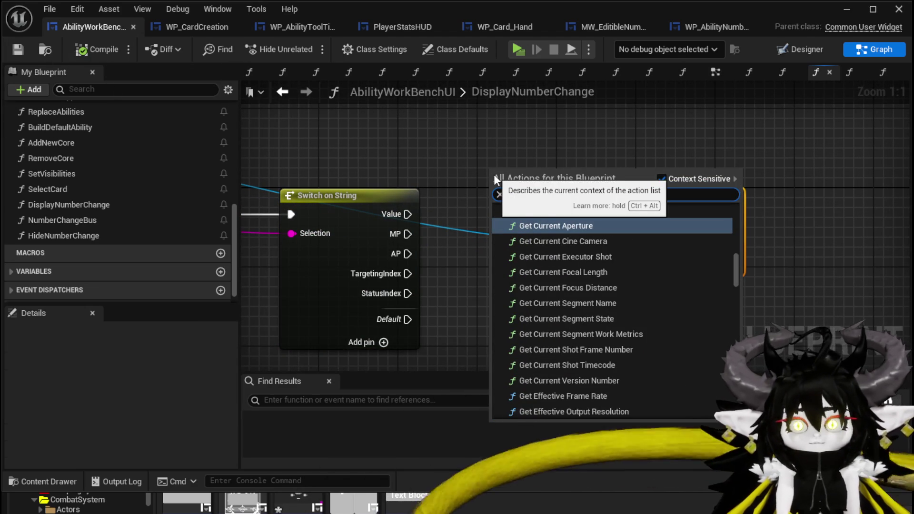
{"action": "key", "text": "BackSpace"}
{"action": "key", "text": "BackSpace"}
{"action": "key", "text": "BackSpace"}
{"action": "type", "text": "AP"}
{"action": "left_click_drag", "start_coordinate": [735, 221], "coordinate": [736, 380]}
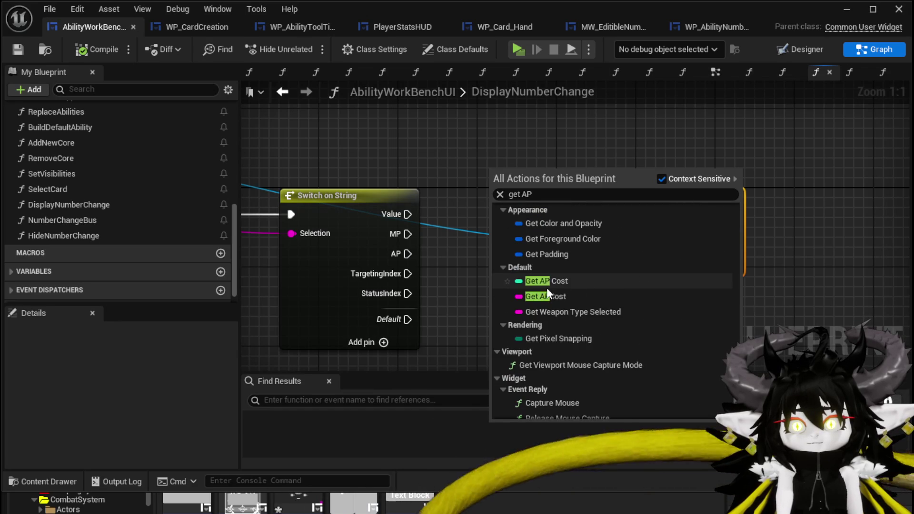
{"action": "left_click", "coordinate": [551, 296]}
{"action": "mouse_move", "coordinate": [562, 184]}
{"action": "left_mouse_down"}
{"action": "mouse_move", "coordinate": [571, 263]}
{"action": "mouse_move", "coordinate": [619, 261]}
{"action": "left_mouse_up"}
{"action": "mouse_move", "coordinate": [407, 253]}
{"action": "left_mouse_down"}
{"action": "mouse_move", "coordinate": [632, 230]}
{"action": "mouse_move", "coordinate": [618, 224]}
{"action": "left_mouse_up"}
Duplicate the Set Number node, discarding the copied APCost getter.
{"action": "left_click_drag", "start_coordinate": [642, 196], "coordinate": [634, 236]}
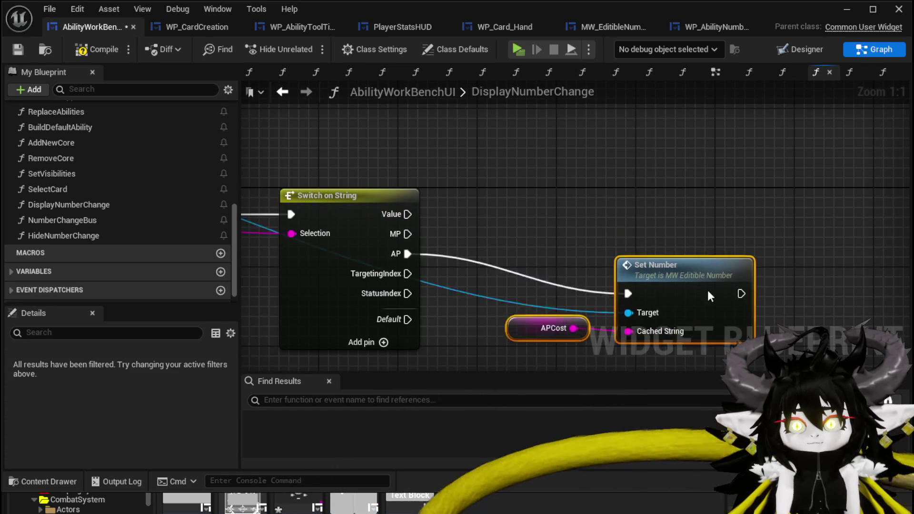
{"action": "left_click_drag", "start_coordinate": [483, 202], "coordinate": [666, 352]}
{"action": "key", "text": "ctrl+c"}
{"action": "key", "text": "ctrl+v"}
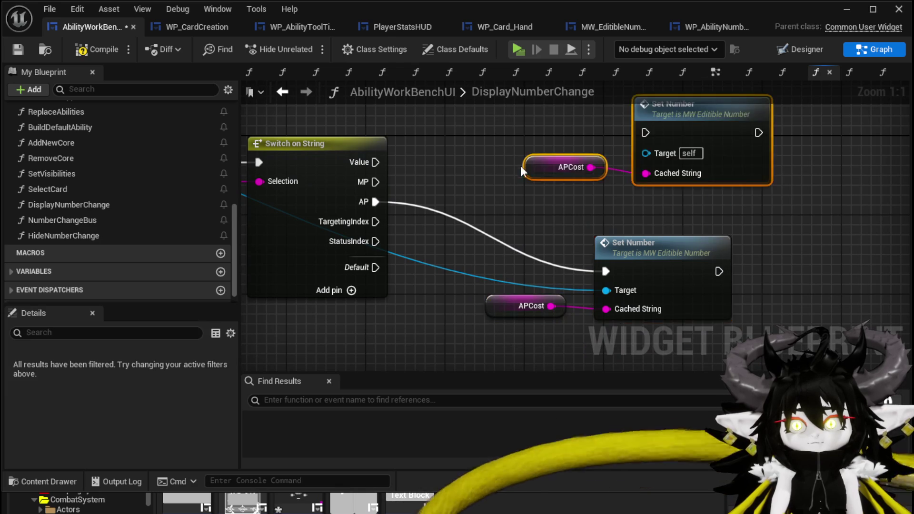
{"action": "left_click", "coordinate": [605, 229]}
{"action": "key", "text": "Delete"}
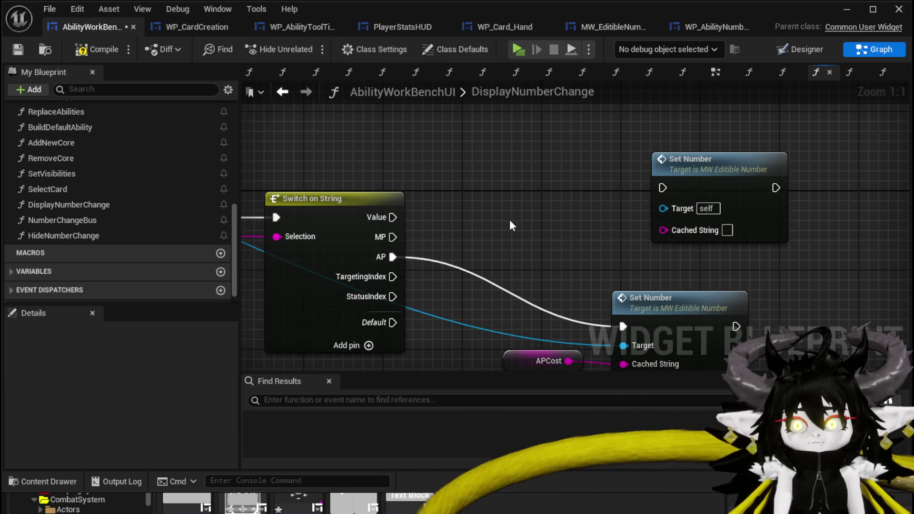
Feed MPCost into the second Set Number, connect the MP case and its Target, and compile.
{"action": "right_click", "coordinate": [491, 212]}
{"action": "type", "text": "MP"}
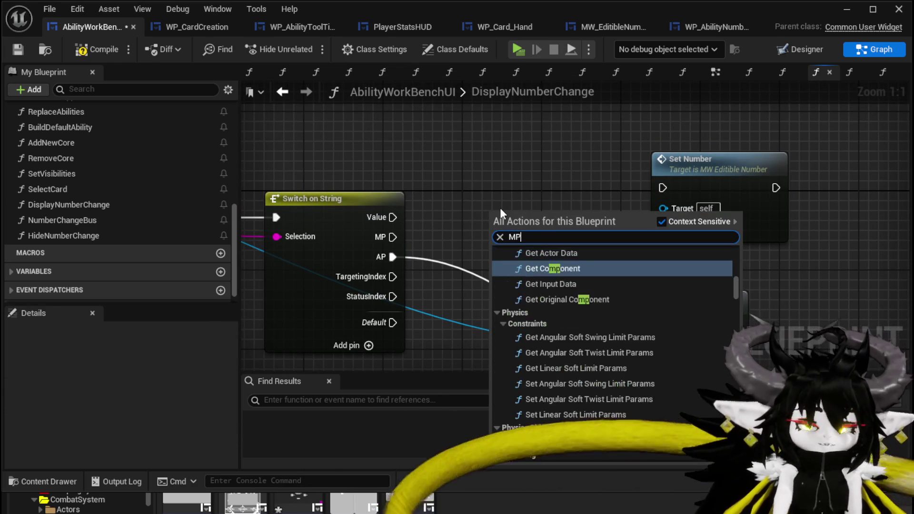
{"action": "type", "text": " cost"}
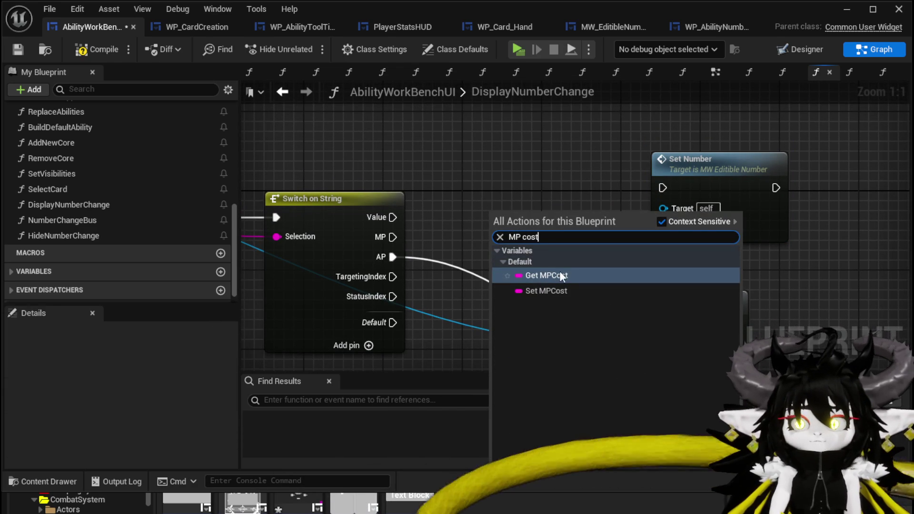
{"action": "left_click", "coordinate": [556, 275]}
{"action": "left_click_drag", "start_coordinate": [549, 223], "coordinate": [663, 228]}
{"action": "left_click_drag", "start_coordinate": [385, 237], "coordinate": [663, 187]}
{"action": "mouse_move", "coordinate": [690, 159]}
{"action": "left_mouse_down"}
{"action": "mouse_move", "coordinate": [647, 166]}
{"action": "mouse_move", "coordinate": [649, 188]}
{"action": "left_mouse_up"}
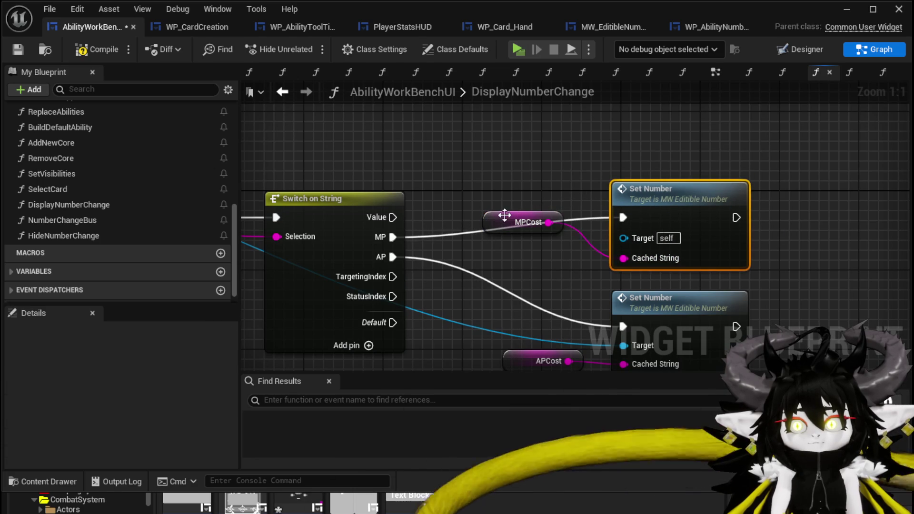
{"action": "left_click_drag", "start_coordinate": [505, 215], "coordinate": [524, 245]}
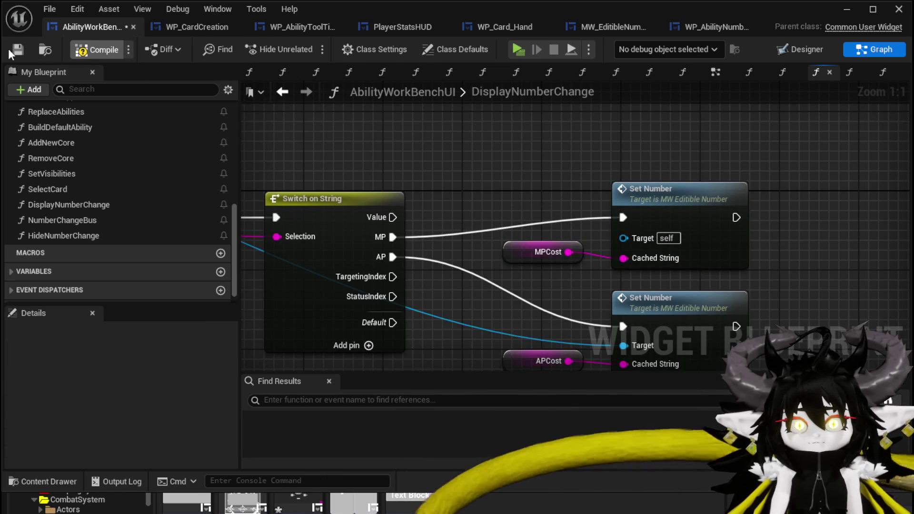
{"action": "key", "text": "F7"}
{"action": "mouse_move", "coordinate": [627, 341]}
{"action": "left_mouse_down"}
{"action": "mouse_move", "coordinate": [585, 310]}
{"action": "mouse_move", "coordinate": [595, 205]}
{"action": "left_mouse_up"}
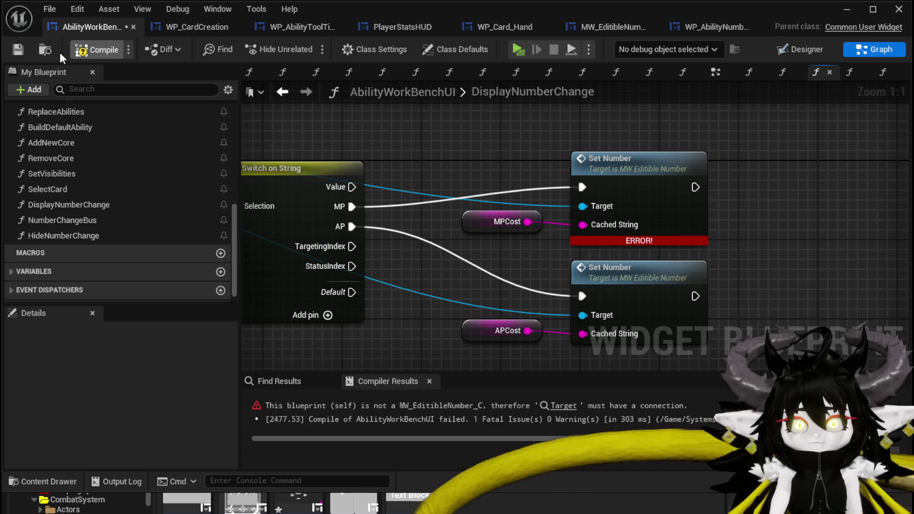
{"action": "left_click", "coordinate": [71, 51]}
{"action": "scroll", "coordinate": [182, 162], "scroll_direction": "down", "scroll_amount": 3}
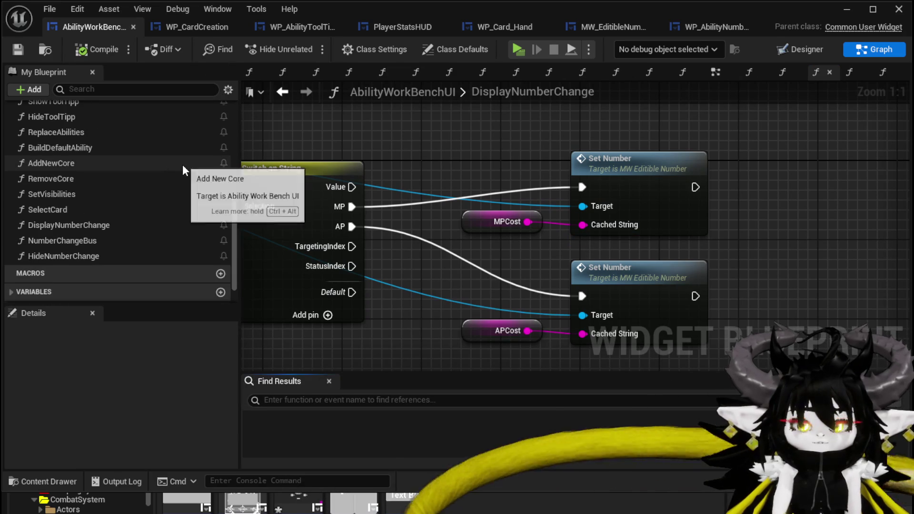
In SelectCard, add a SET MPCost after Set Data fed by the ability's MP value.
{"action": "double_click", "coordinate": [96, 206]}
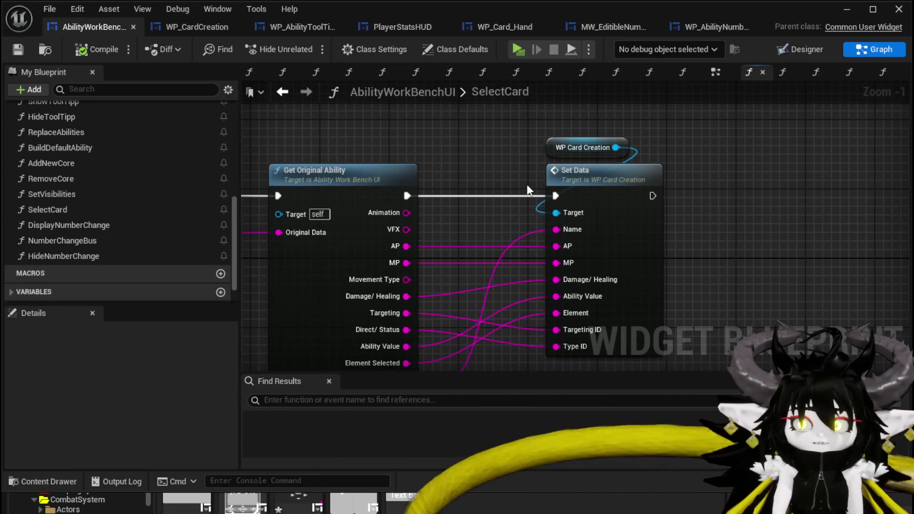
{"action": "mouse_move", "coordinate": [399, 116]}
{"action": "left_mouse_down"}
{"action": "mouse_move", "coordinate": [501, 170]}
{"action": "mouse_move", "coordinate": [559, 172]}
{"action": "left_mouse_up"}
{"action": "mouse_move", "coordinate": [295, 168]}
{"action": "left_mouse_down"}
{"action": "mouse_move", "coordinate": [326, 137]}
{"action": "mouse_move", "coordinate": [450, 145]}
{"action": "left_mouse_up"}
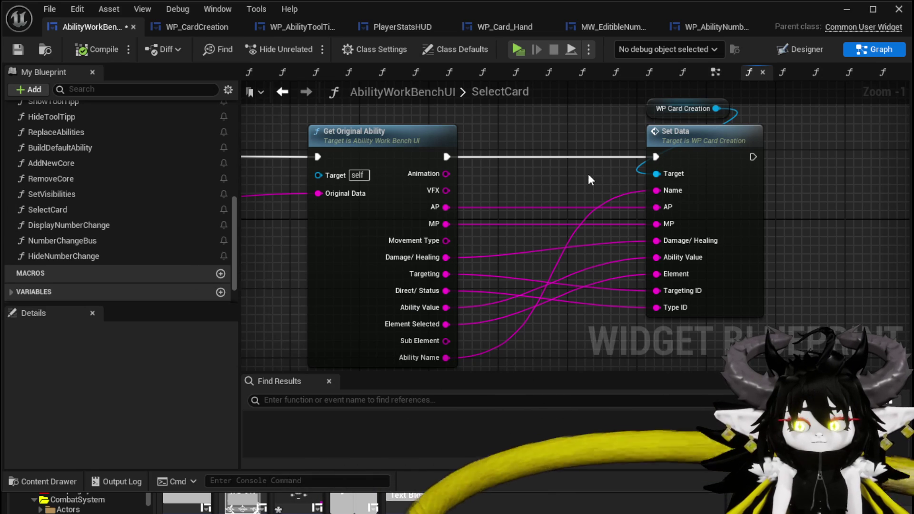
{"action": "scroll", "coordinate": [104, 193], "scroll_direction": "down", "scroll_amount": 2}
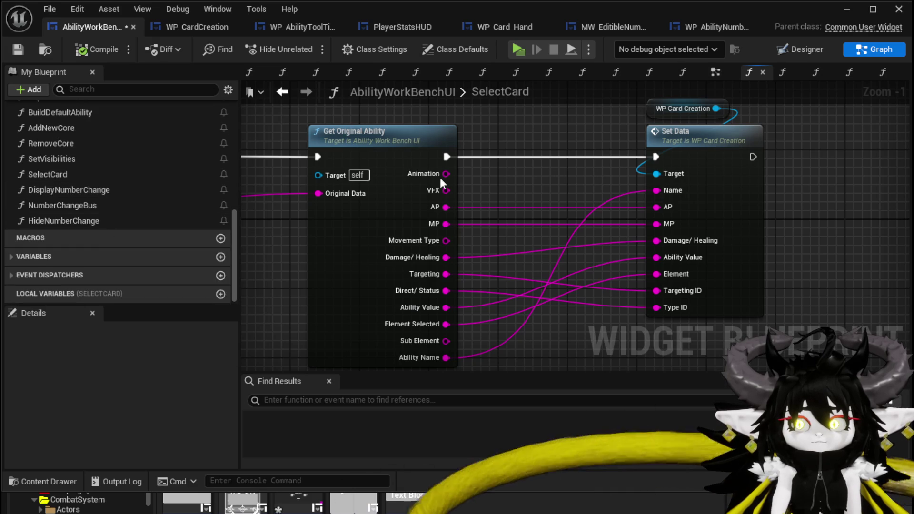
{"action": "scroll", "coordinate": [176, 175], "scroll_direction": "up", "scroll_amount": 5}
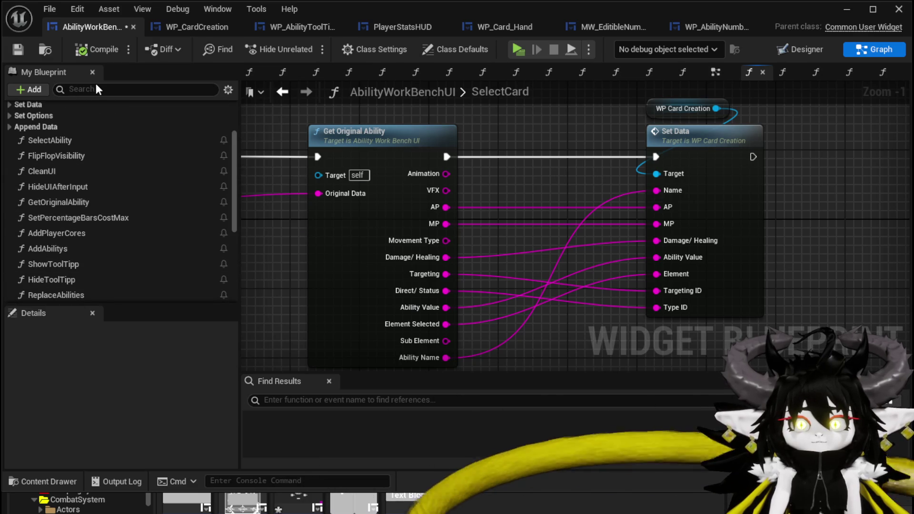
{"action": "type", "text": "MP"}
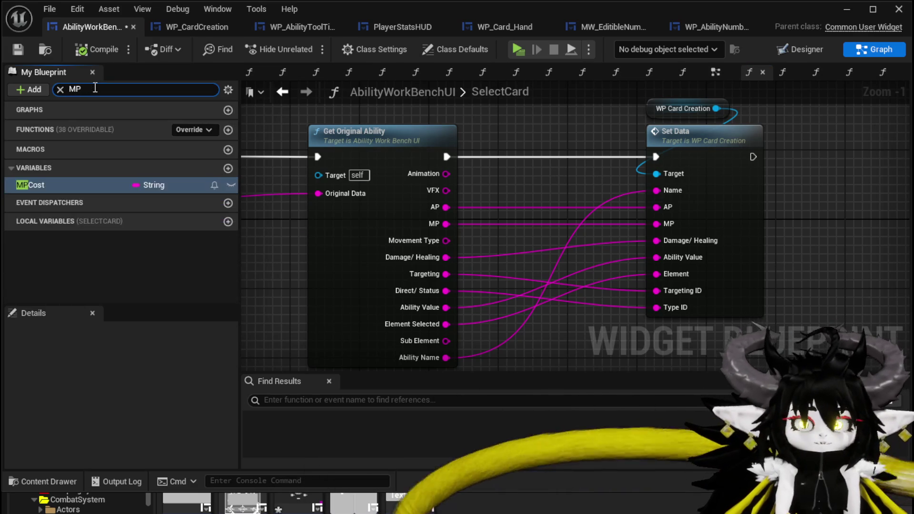
{"action": "left_click_drag", "start_coordinate": [72, 185], "coordinate": [236, 169]}
{"action": "mouse_move", "coordinate": [850, 158]}
{"action": "left_mouse_down"}
{"action": "mouse_move", "coordinate": [852, 181]}
{"action": "mouse_move", "coordinate": [701, 156]}
{"action": "mouse_move", "coordinate": [777, 148]}
{"action": "left_mouse_up"}
{"action": "left_click", "coordinate": [845, 180]}
{"action": "mouse_move", "coordinate": [387, 203]}
{"action": "left_mouse_down"}
{"action": "mouse_move", "coordinate": [674, 175]}
{"action": "mouse_move", "coordinate": [784, 144]}
{"action": "mouse_move", "coordinate": [745, 135]}
{"action": "left_mouse_up"}
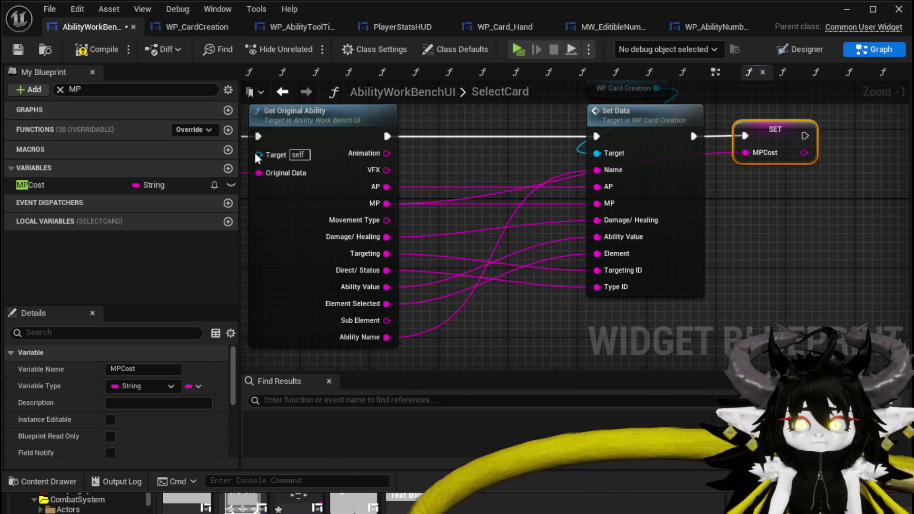
Add a SET APCost after SET MPCost fed by the ability's AP value, and compile.
{"action": "left_click", "coordinate": [71, 90]}
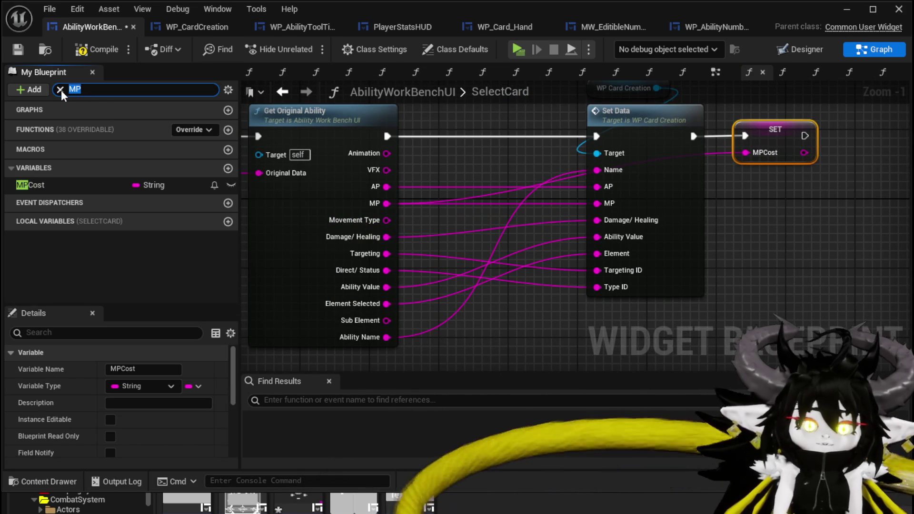
{"action": "type", "text": "AP"}
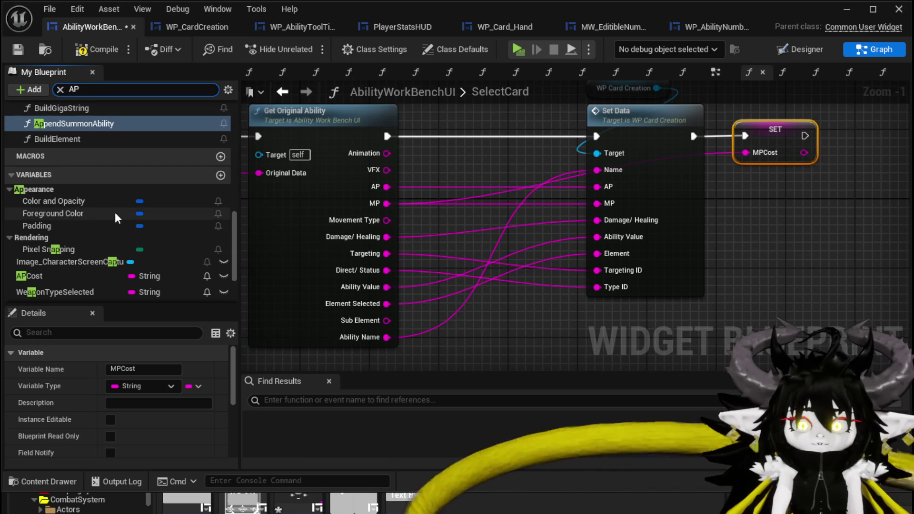
{"action": "mouse_move", "coordinate": [66, 276]}
{"action": "left_mouse_down"}
{"action": "mouse_move", "coordinate": [901, 172]}
{"action": "mouse_move", "coordinate": [831, 124]}
{"action": "mouse_move", "coordinate": [841, 136]}
{"action": "left_mouse_up"}
{"action": "left_click", "coordinate": [852, 159]}
{"action": "left_click_drag", "start_coordinate": [380, 187], "coordinate": [841, 154]}
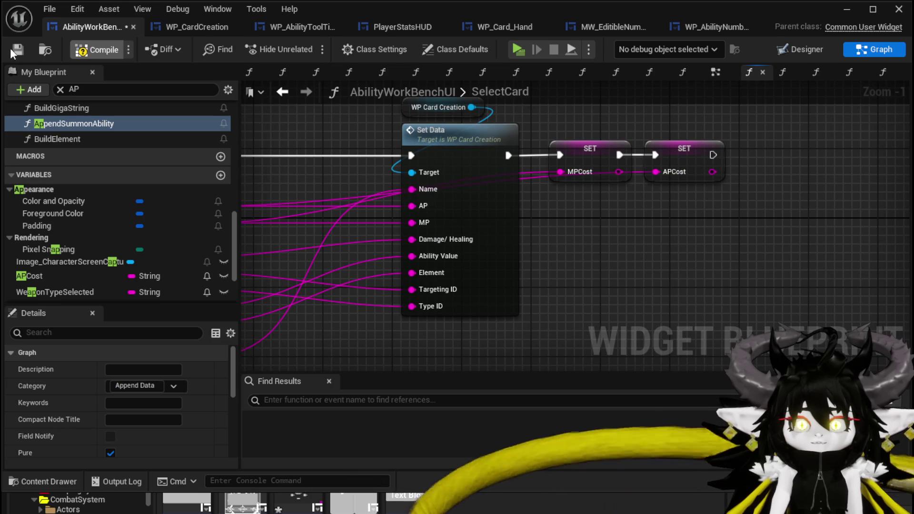
{"action": "left_click", "coordinate": [10, 48]}
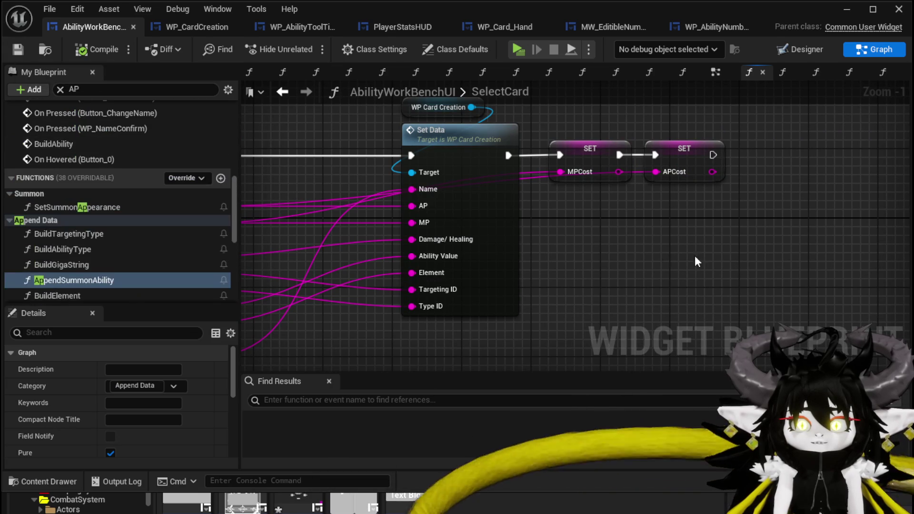
Select the two new SET nodes and save AbilityWorkBenchUI.
{"action": "left_click_drag", "start_coordinate": [561, 220], "coordinate": [741, 123]}
{"action": "scroll", "coordinate": [152, 193], "scroll_direction": "up", "scroll_amount": 10}
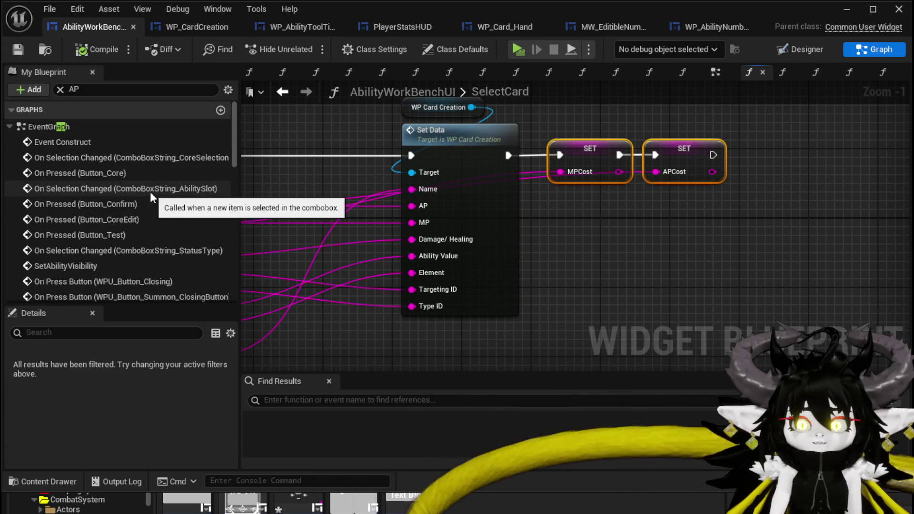
{"action": "scroll", "coordinate": [148, 193], "scroll_direction": "down", "scroll_amount": 5}
{"action": "scroll", "coordinate": [144, 189], "scroll_direction": "down", "scroll_amount": 3}
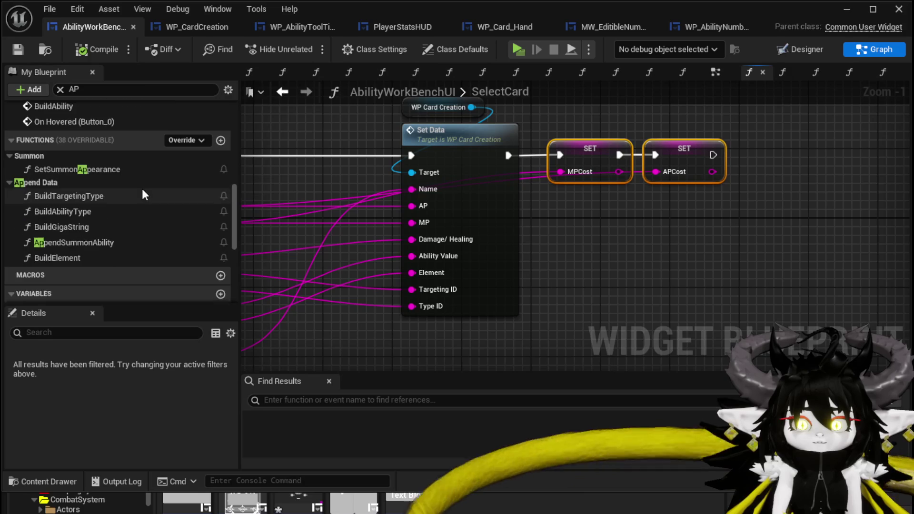
{"action": "scroll", "coordinate": [141, 189], "scroll_direction": "up", "scroll_amount": 3}
{"action": "scroll", "coordinate": [142, 189], "scroll_direction": "down", "scroll_amount": 3}
{"action": "scroll", "coordinate": [139, 189], "scroll_direction": "up", "scroll_amount": 3}
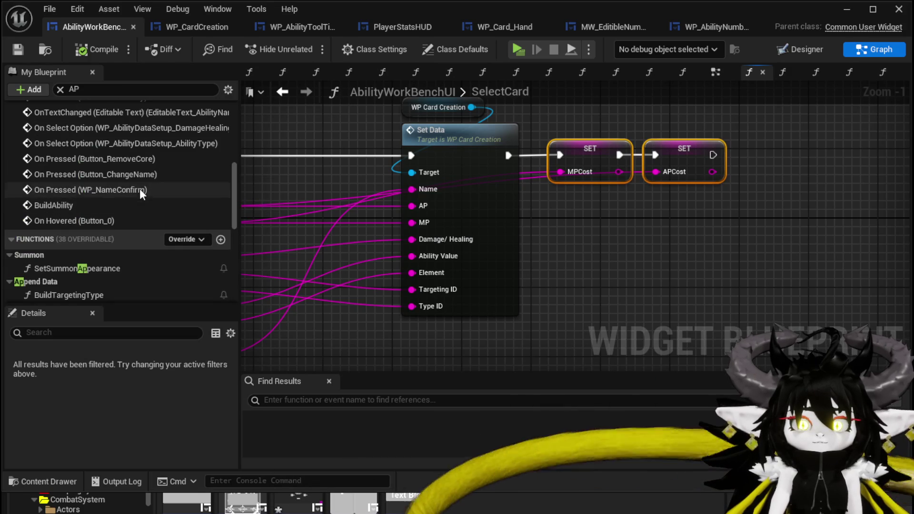
{"action": "left_click", "coordinate": [60, 89]}
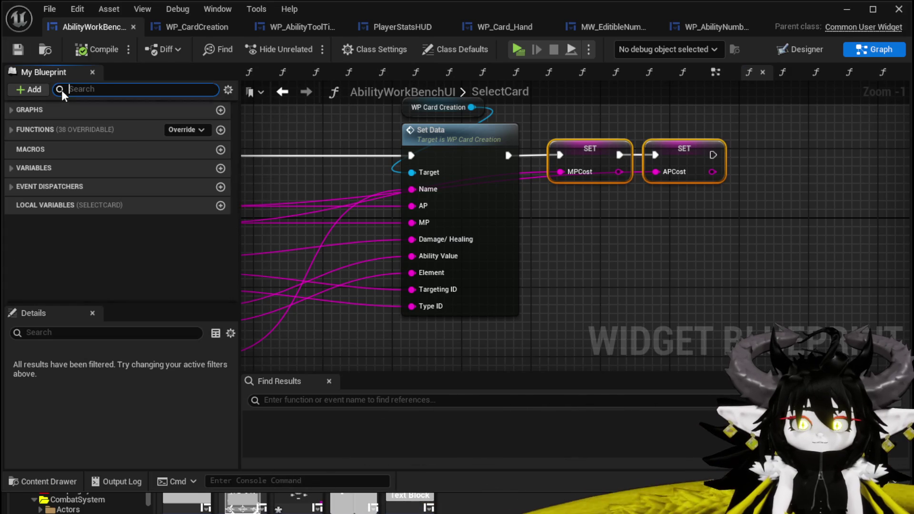
{"action": "left_click", "coordinate": [15, 129]}
{"action": "scroll", "coordinate": [116, 206], "scroll_direction": "down", "scroll_amount": 5}
{"action": "scroll", "coordinate": [116, 205], "scroll_direction": "down", "scroll_amount": 3}
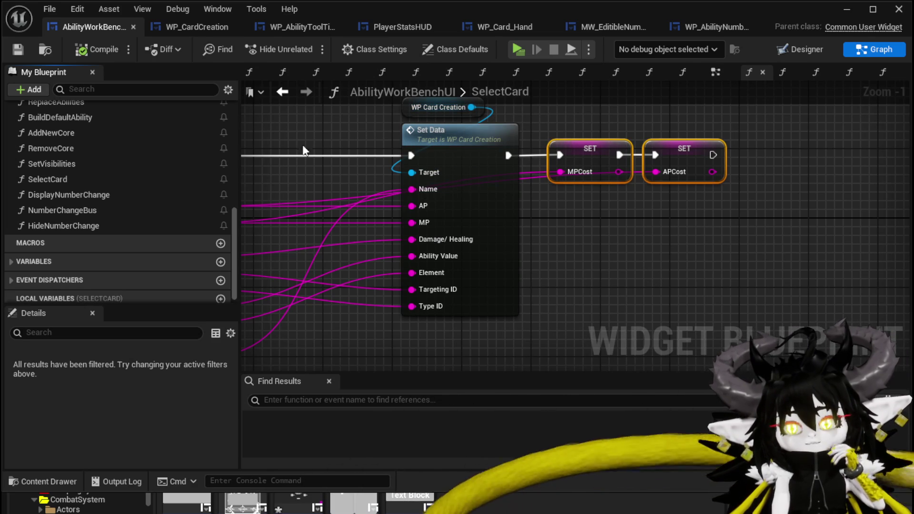
{"action": "left_click_drag", "start_coordinate": [503, 70], "coordinate": [594, 111]}
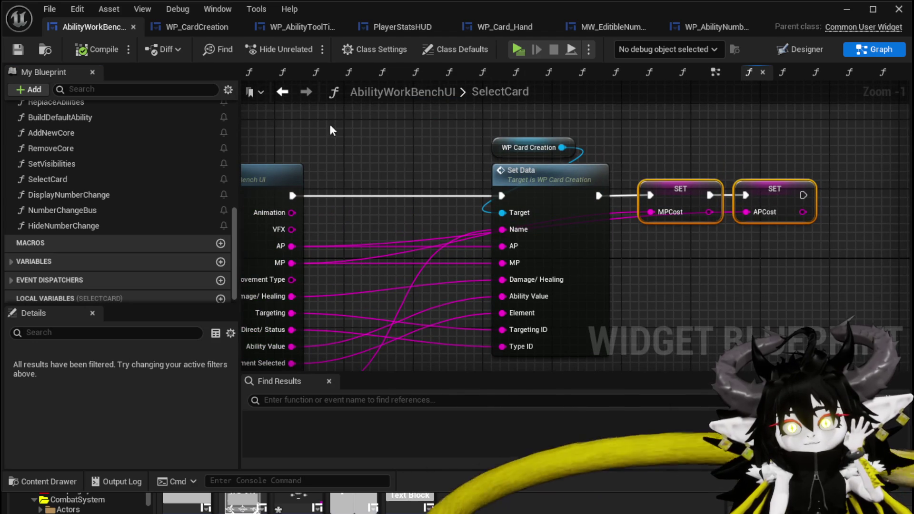
{"action": "left_click", "coordinate": [10, 51]}
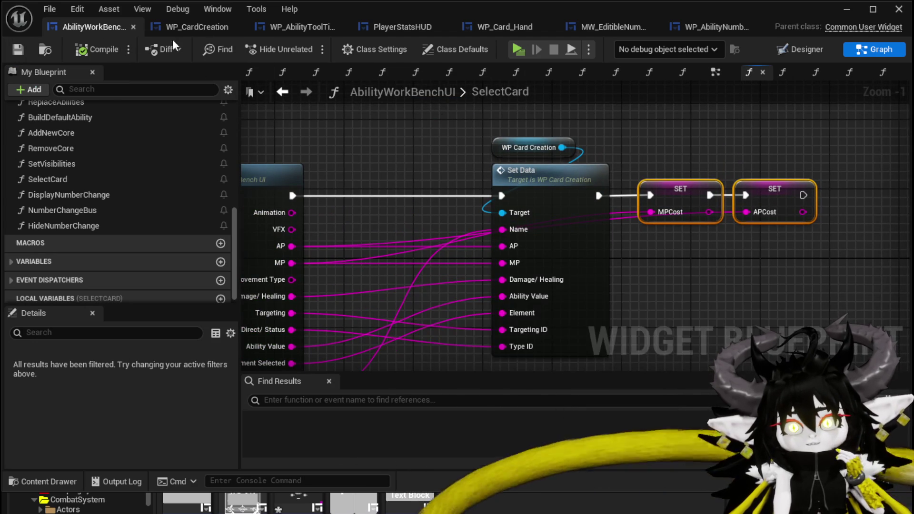
{"action": "mouse_move", "coordinate": [389, 145]}
{"action": "left_mouse_down"}
{"action": "mouse_move", "coordinate": [475, 130]}
{"action": "mouse_move", "coordinate": [434, 106]}
{"action": "mouse_move", "coordinate": [415, 133]}
{"action": "mouse_move", "coordinate": [369, 131]}
{"action": "left_mouse_up"}
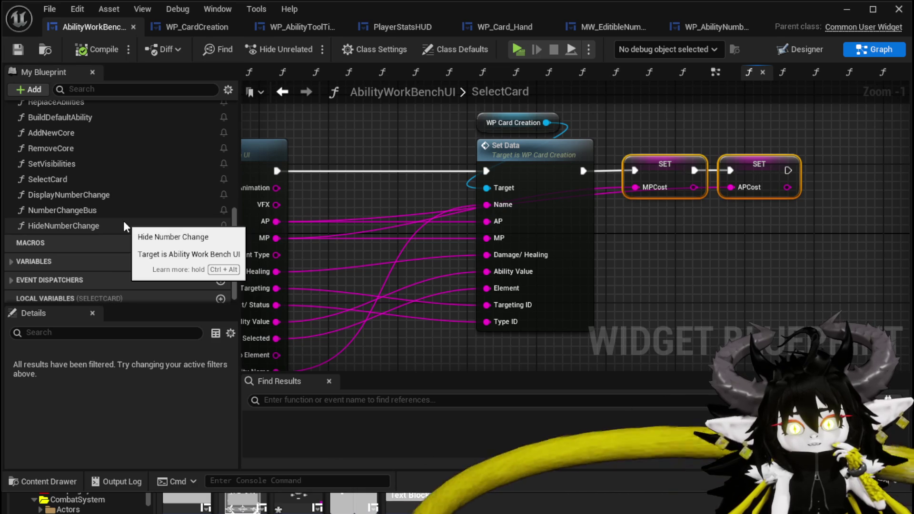
Paste the SET MPCost and SET APCost nodes into NumberChangeBus and unlink them.
{"action": "double_click", "coordinate": [107, 210]}
{"action": "left_click_drag", "start_coordinate": [683, 279], "coordinate": [573, 252]}
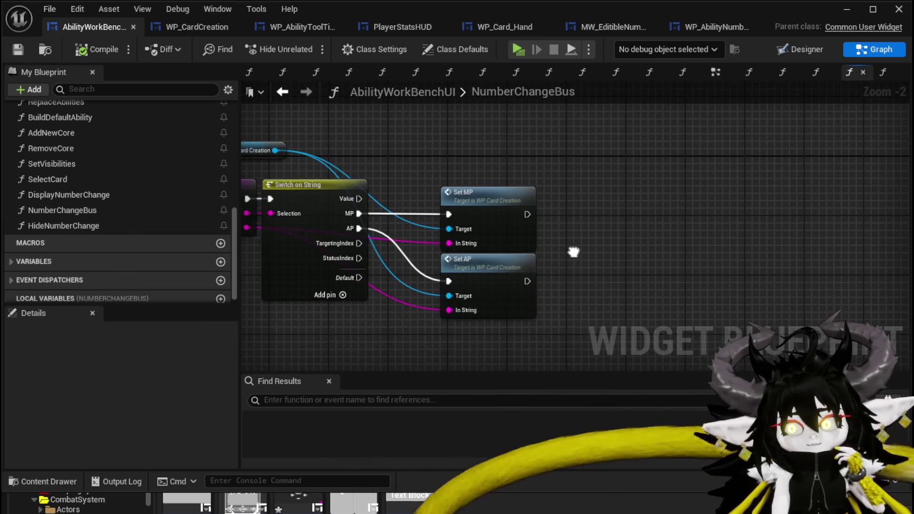
{"action": "key", "text": "ctrl+v"}
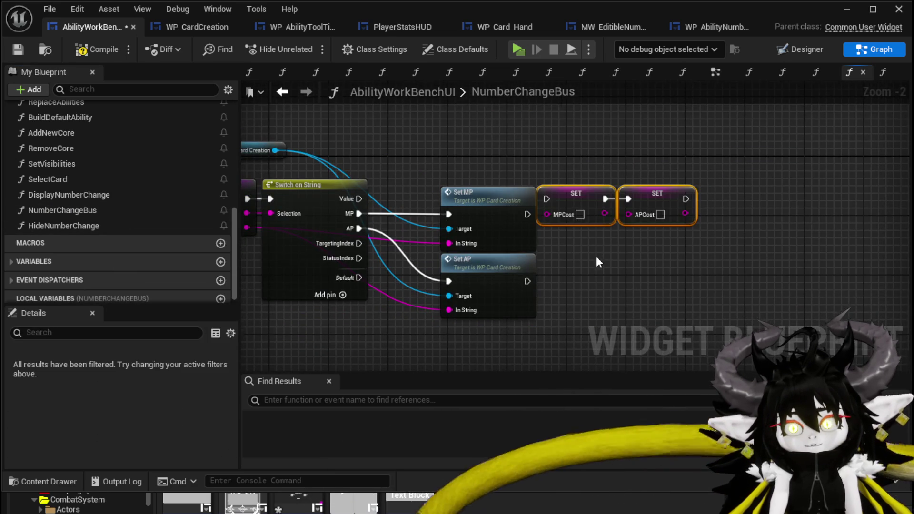
{"action": "scroll", "coordinate": [596, 257], "scroll_direction": "up", "scroll_amount": 2}
{"action": "mouse_move", "coordinate": [629, 181]}
{"action": "left_mouse_down"}
{"action": "mouse_move", "coordinate": [623, 256]}
{"action": "mouse_move", "coordinate": [572, 264]}
{"action": "left_mouse_up"}
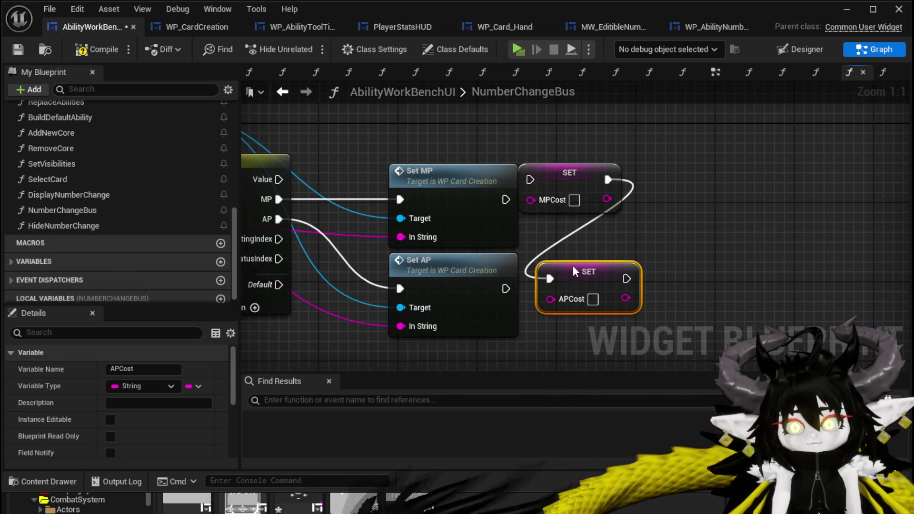
{"action": "left_click", "coordinate": [550, 279], "text": "alt"}
Run SET MPCost after Set MP and SET APCost after Set AP, each fed the incoming string.
{"action": "mouse_move", "coordinate": [505, 199]}
{"action": "left_mouse_down"}
{"action": "mouse_move", "coordinate": [541, 181]}
{"action": "mouse_move", "coordinate": [576, 210]}
{"action": "left_mouse_up"}
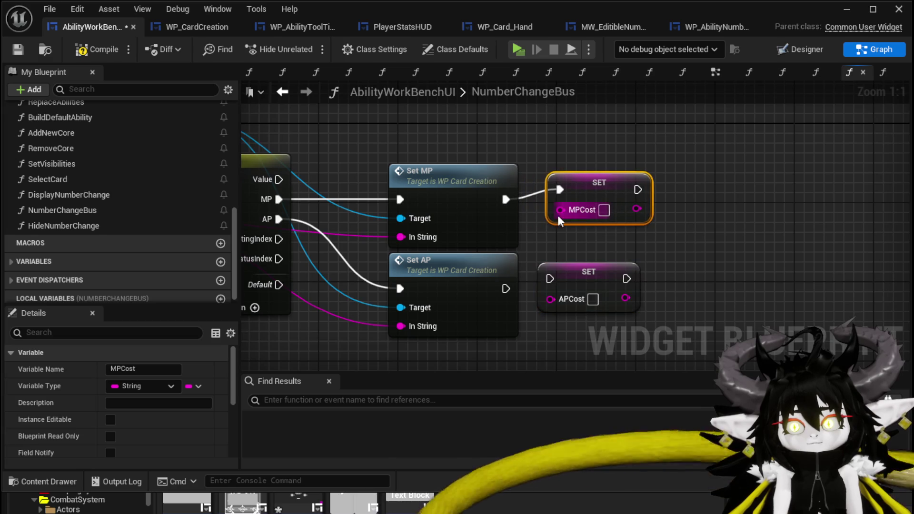
{"action": "mouse_move", "coordinate": [409, 236]}
{"action": "left_mouse_down"}
{"action": "mouse_move", "coordinate": [582, 221]}
{"action": "mouse_move", "coordinate": [560, 210]}
{"action": "left_mouse_up"}
{"action": "key", "text": "q"}
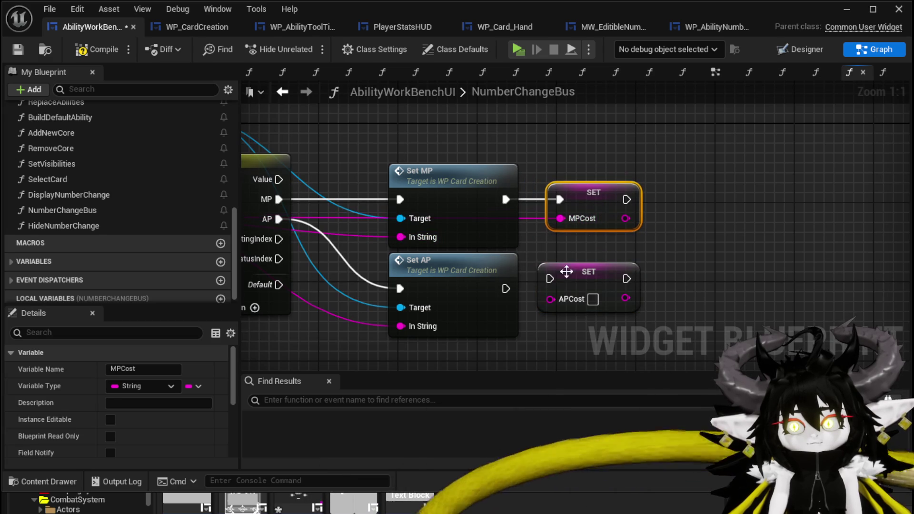
{"action": "mouse_move", "coordinate": [504, 288]}
{"action": "left_mouse_down"}
{"action": "mouse_move", "coordinate": [550, 279]}
{"action": "mouse_move", "coordinate": [545, 292]}
{"action": "left_mouse_up"}
{"action": "left_click_drag", "start_coordinate": [401, 326], "coordinate": [539, 319]}
{"action": "left_click", "coordinate": [599, 258]}
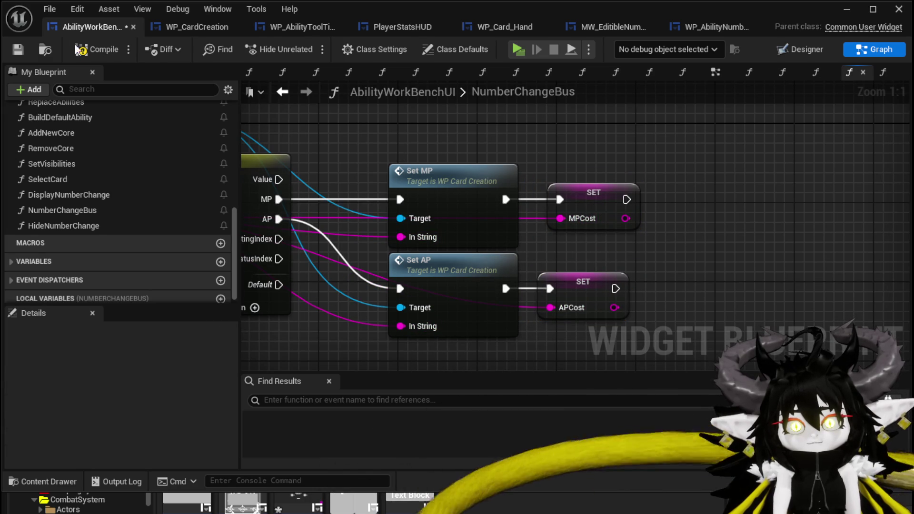
Save the blueprint and launch a play test of the level.
{"action": "left_click", "coordinate": [18, 49]}
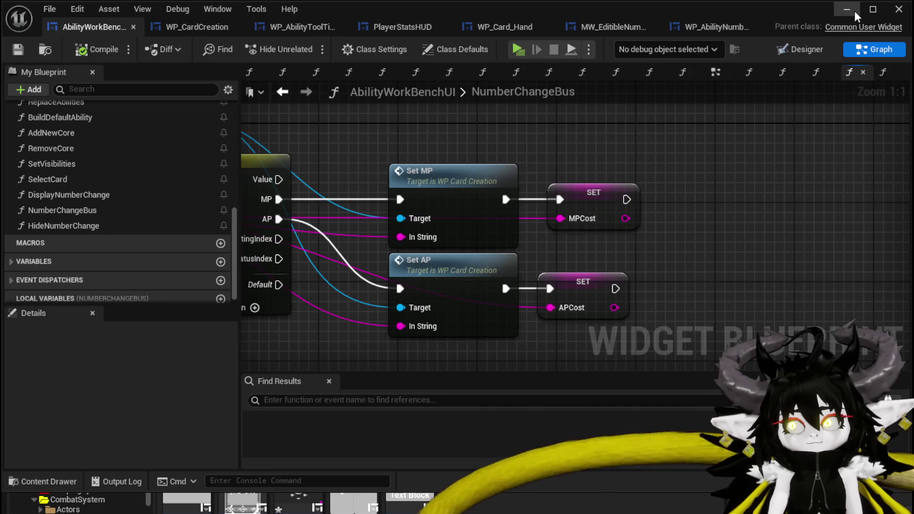
{"action": "left_click", "coordinate": [855, 11]}
{"action": "left_click", "coordinate": [307, 48]}
At the bench, pick the first saved ability and enlarge the Fire SpeedUp card with costs 2 and 0.
{"action": "key", "text": "e"}
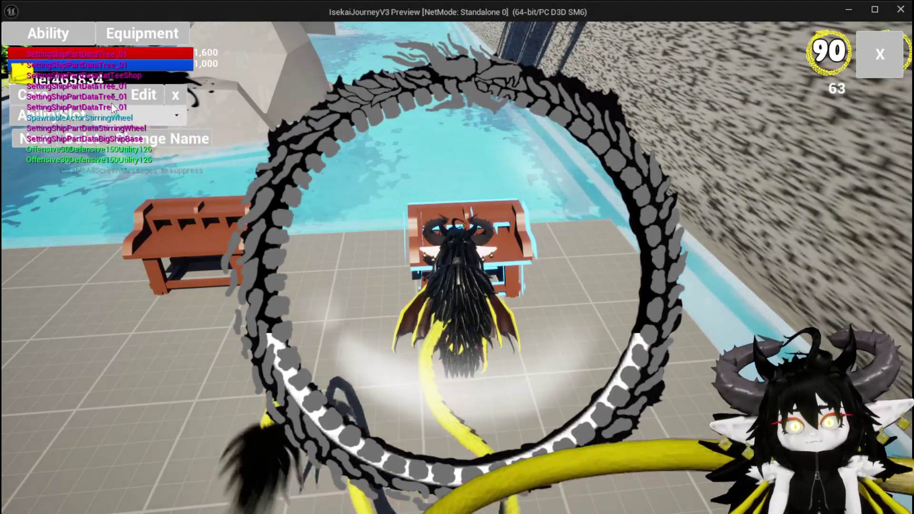
{"action": "left_click", "coordinate": [107, 116]}
{"action": "left_click", "coordinate": [108, 122]}
{"action": "left_click", "coordinate": [307, 395]}
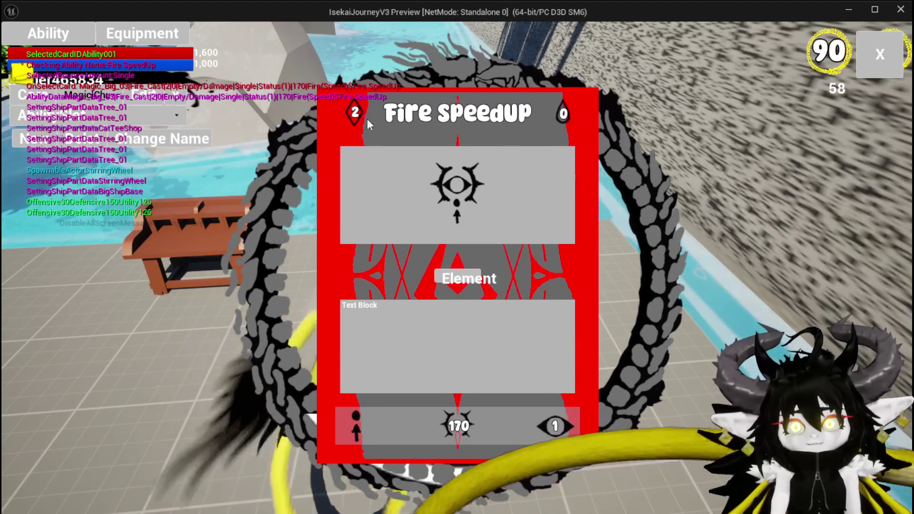
Stop the play session, save the level, and return to the widget blueprint.
{"action": "key", "text": "alt+Tab"}
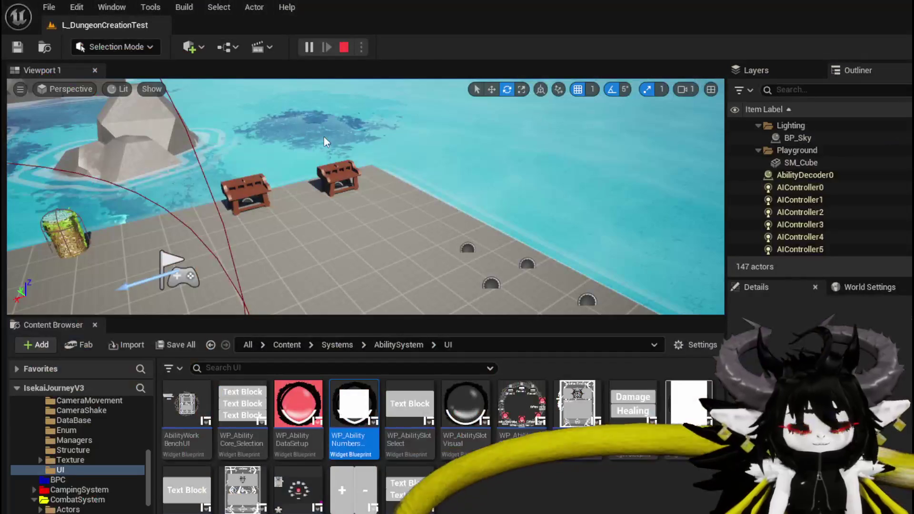
{"action": "key", "text": "Escape"}
{"action": "left_click", "coordinate": [335, 178]}
{"action": "left_click", "coordinate": [17, 47]}
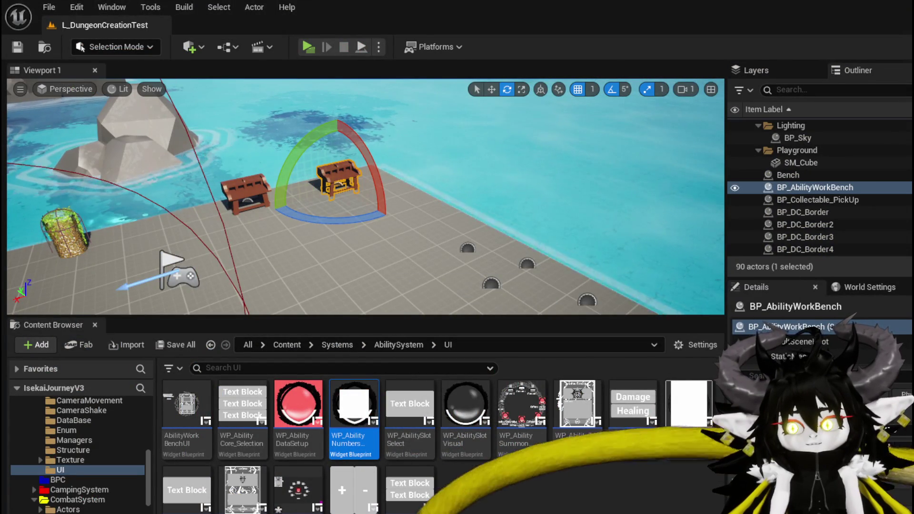
{"action": "key", "text": "alt+Tab"}
In WP_CardCreation, inspect Image_MP's visibility options and Button_MP's details.
{"action": "left_click", "coordinate": [169, 31]}
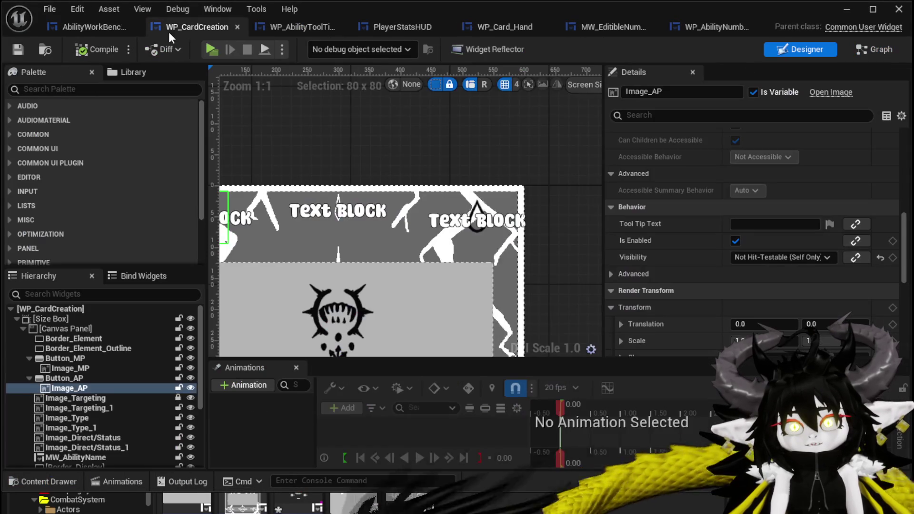
{"action": "left_click", "coordinate": [473, 200]}
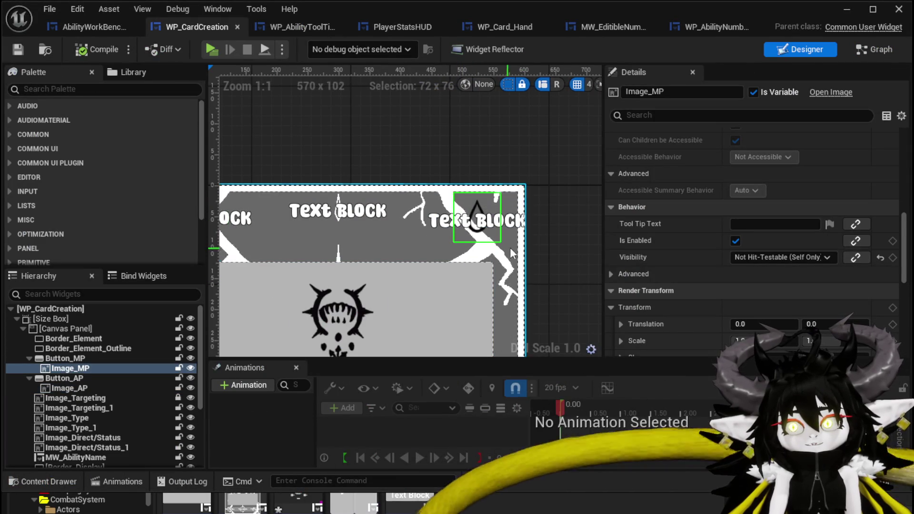
{"action": "left_click", "coordinate": [778, 256]}
{"action": "key", "text": "Escape"}
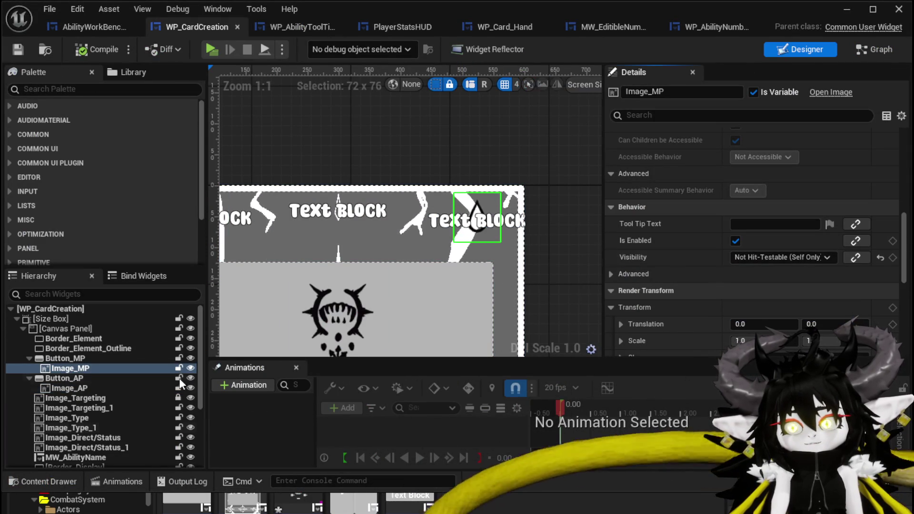
{"action": "left_click", "coordinate": [65, 358]}
{"action": "scroll", "coordinate": [760, 248], "scroll_direction": "down", "scroll_amount": 4}
{"action": "scroll", "coordinate": [760, 248], "scroll_direction": "up", "scroll_amount": 7}
{"action": "scroll", "coordinate": [760, 248], "scroll_direction": "up", "scroll_amount": 8}
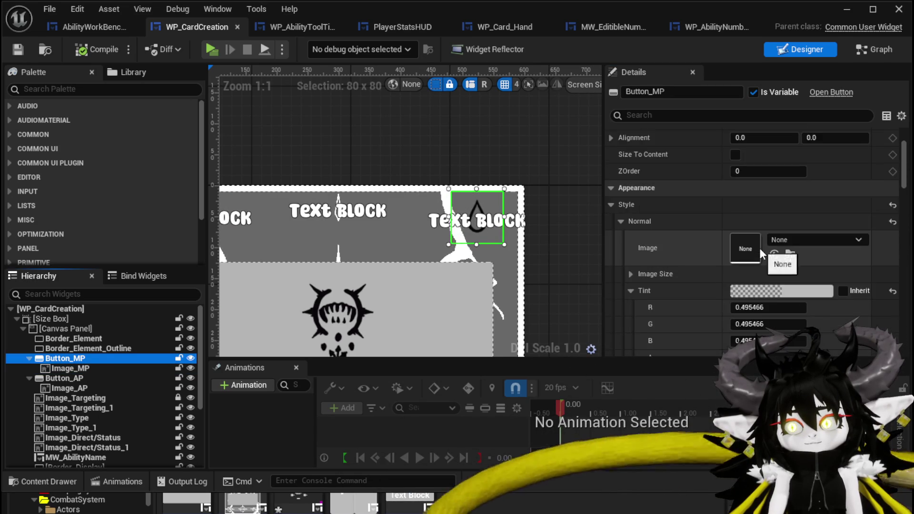
{"action": "scroll", "coordinate": [759, 248], "scroll_direction": "down", "scroll_amount": 2}
{"action": "scroll", "coordinate": [759, 247], "scroll_direction": "down", "scroll_amount": 8}
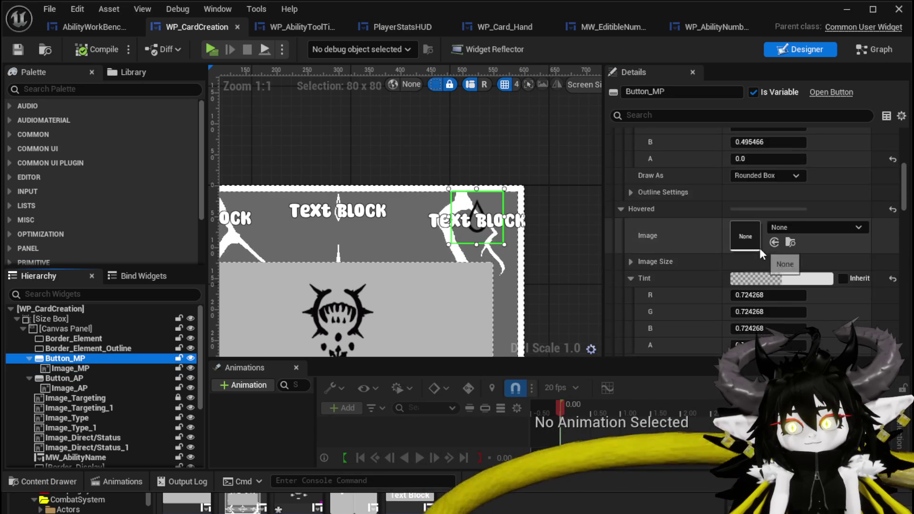
{"action": "scroll", "coordinate": [760, 247], "scroll_direction": "down", "scroll_amount": 12}
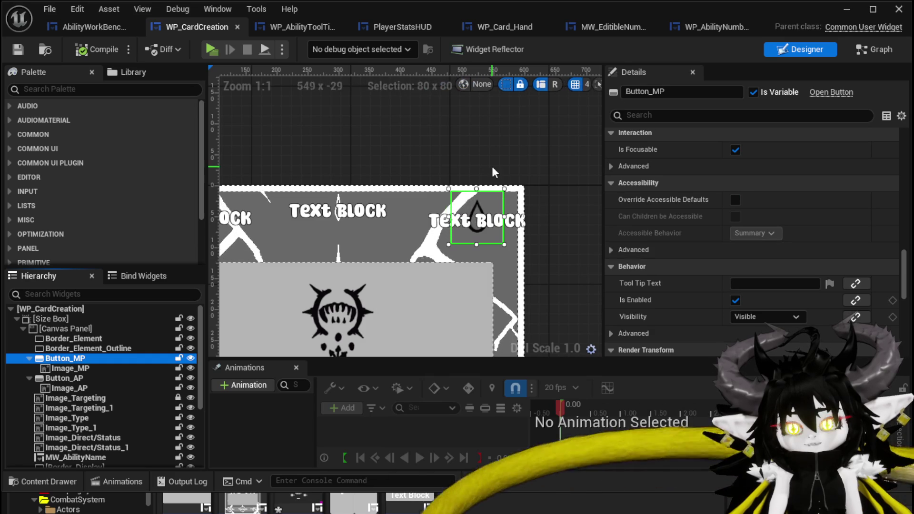
{"action": "mouse_move", "coordinate": [460, 151]}
{"action": "left_mouse_down"}
{"action": "mouse_move", "coordinate": [545, 149]}
{"action": "mouse_move", "coordinate": [515, 150]}
{"action": "left_mouse_up"}
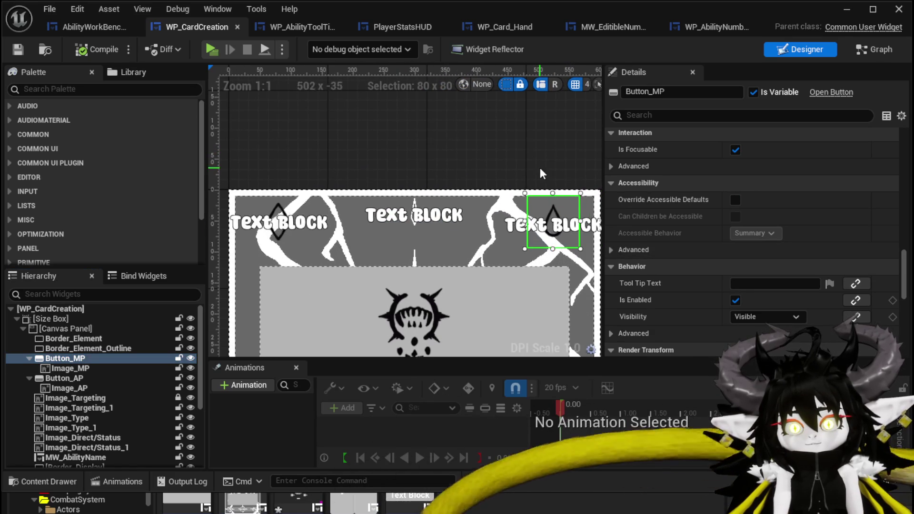
Select Button_AP and begin editing its ZOrder value.
{"action": "left_click", "coordinate": [71, 378]}
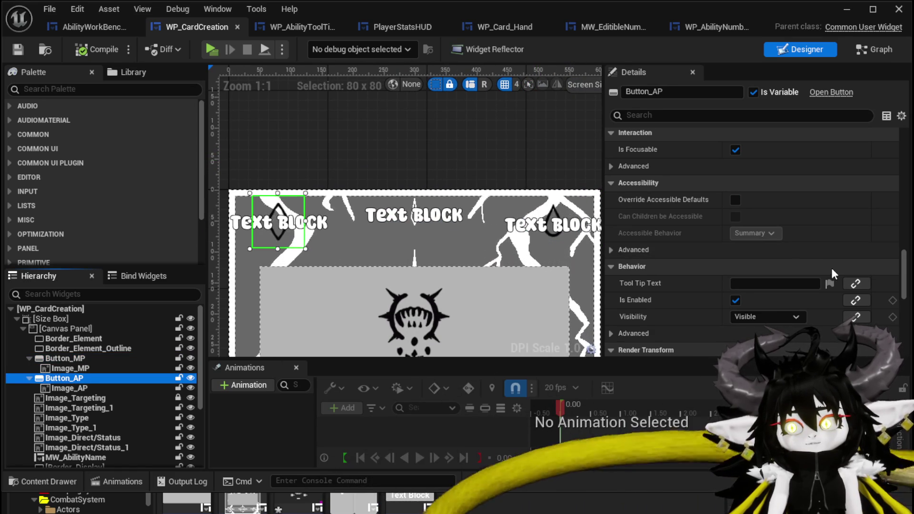
{"action": "scroll", "coordinate": [818, 262], "scroll_direction": "up", "scroll_amount": 4}
{"action": "scroll", "coordinate": [811, 258], "scroll_direction": "up", "scroll_amount": 10}
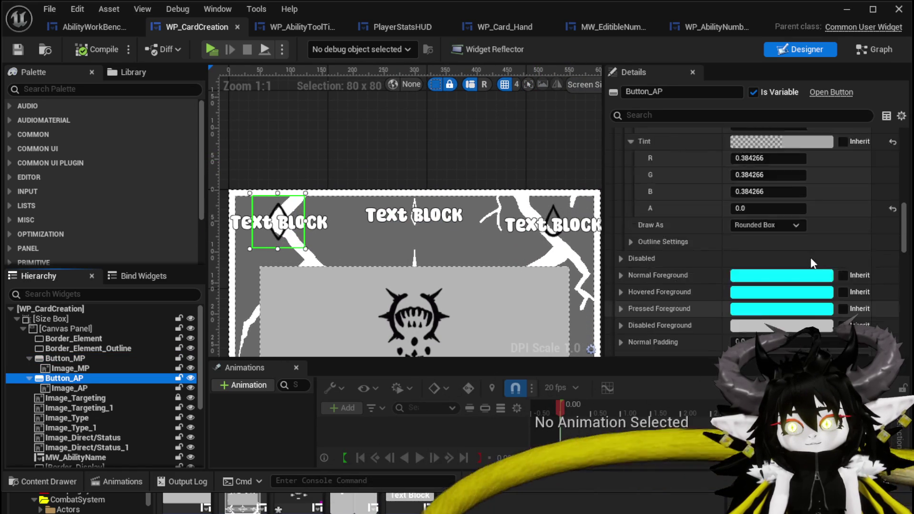
{"action": "scroll", "coordinate": [804, 256], "scroll_direction": "up", "scroll_amount": 8}
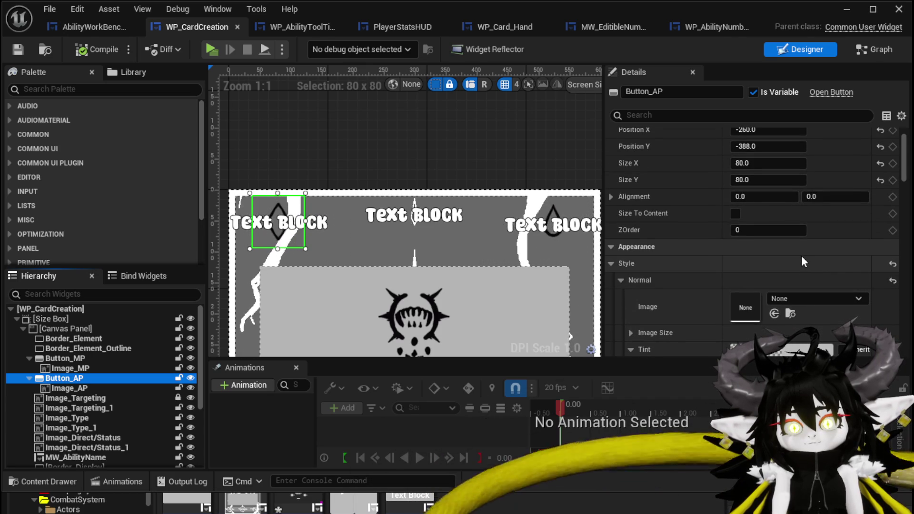
{"action": "left_click", "coordinate": [766, 232]}
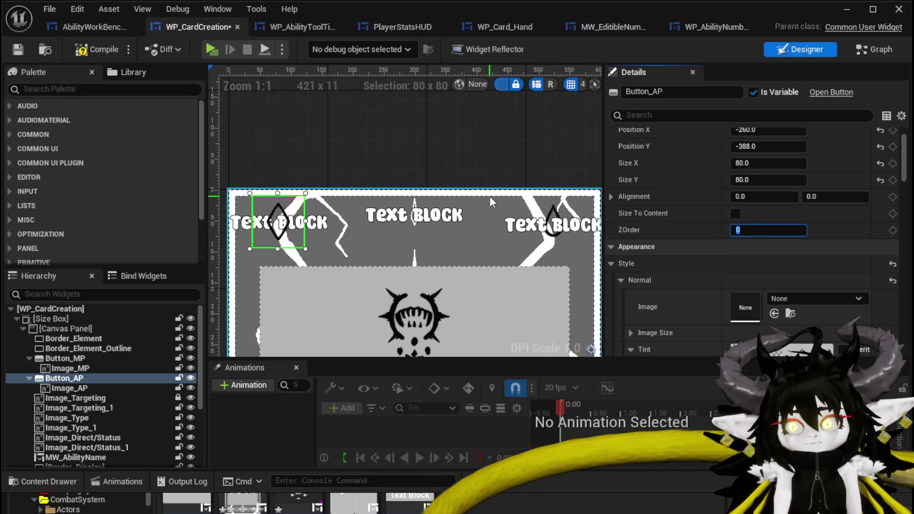
Recheck the MP icon image and the Button_MP settings.
{"action": "left_click", "coordinate": [551, 211]}
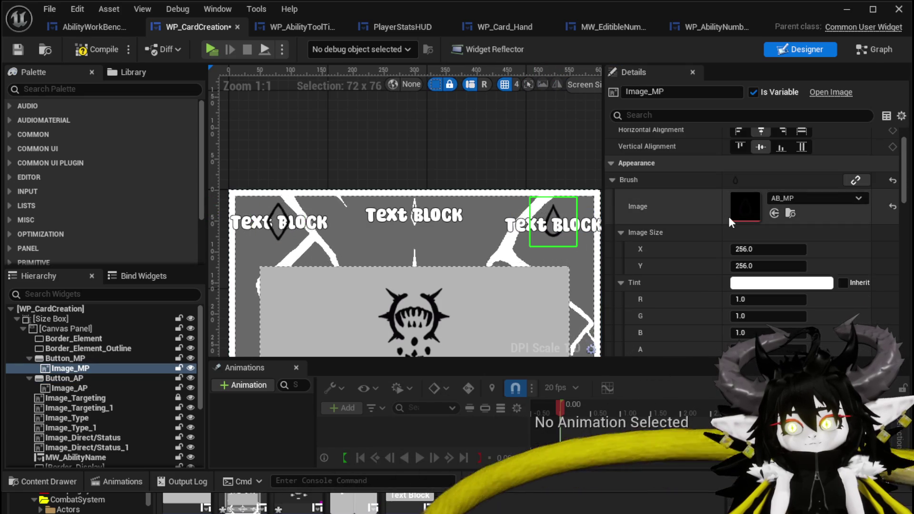
{"action": "scroll", "coordinate": [730, 221], "scroll_direction": "down", "scroll_amount": 2}
{"action": "scroll", "coordinate": [730, 221], "scroll_direction": "down", "scroll_amount": 10}
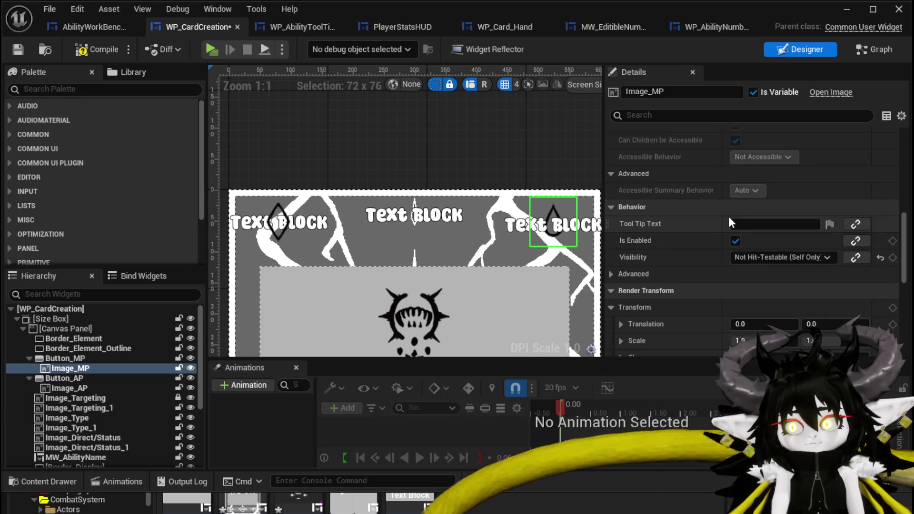
{"action": "scroll", "coordinate": [729, 216], "scroll_direction": "up", "scroll_amount": 10}
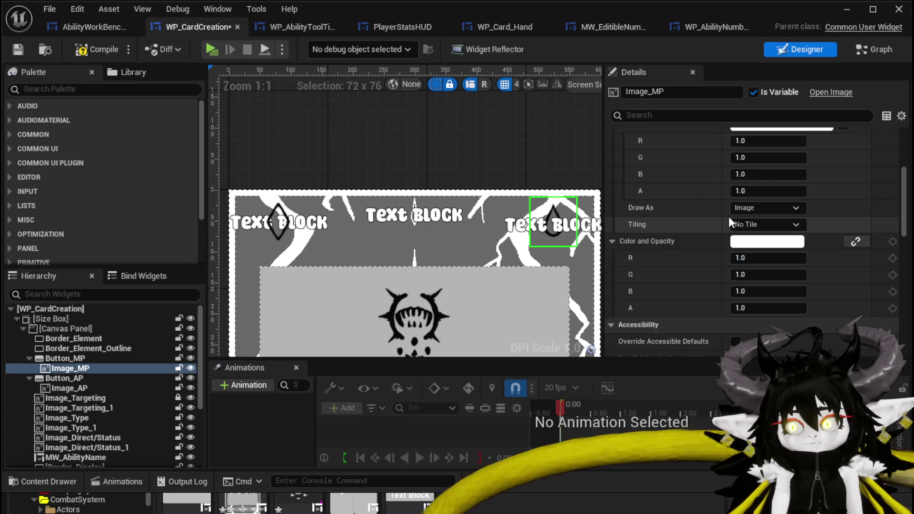
{"action": "left_click", "coordinate": [65, 361]}
{"action": "scroll", "coordinate": [692, 290], "scroll_direction": "up", "scroll_amount": 3}
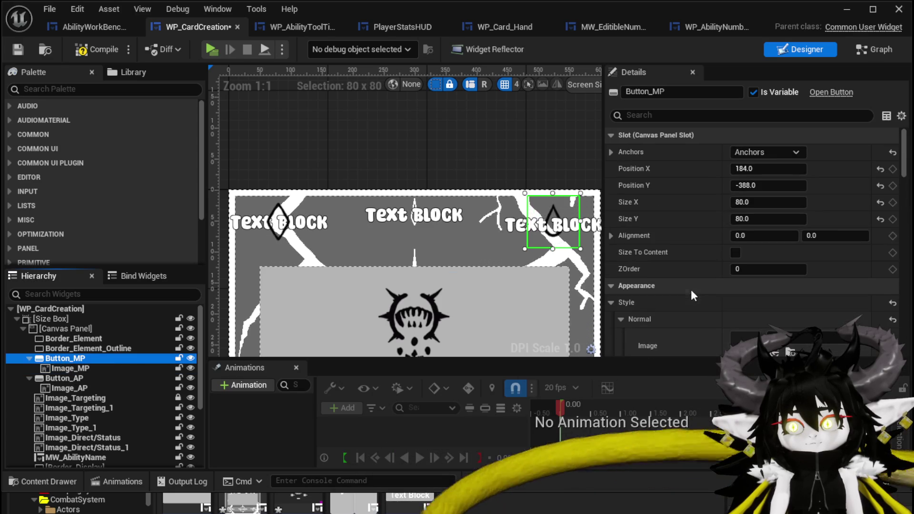
Review the AP cost icon's details, then start editing Button_AP's ZOrder.
{"action": "left_click", "coordinate": [288, 225]}
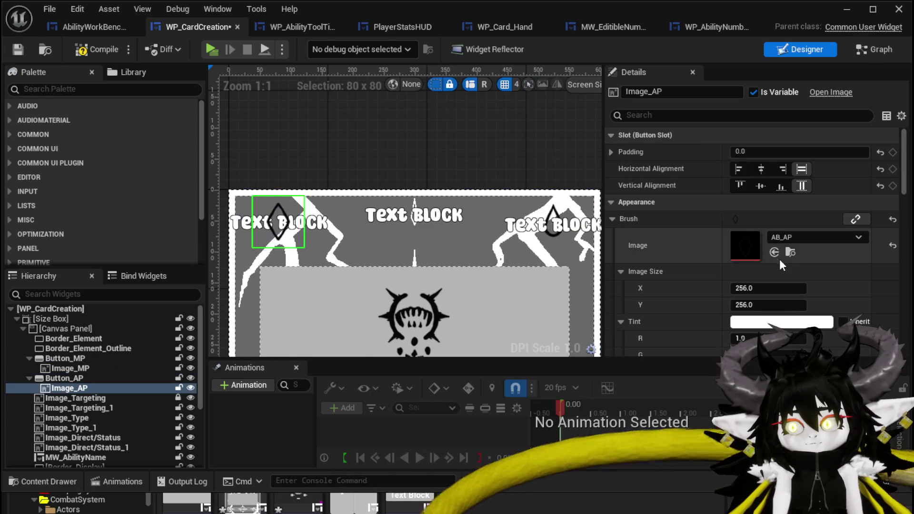
{"action": "scroll", "coordinate": [753, 250], "scroll_direction": "down", "scroll_amount": 2}
{"action": "scroll", "coordinate": [754, 252], "scroll_direction": "down", "scroll_amount": 6}
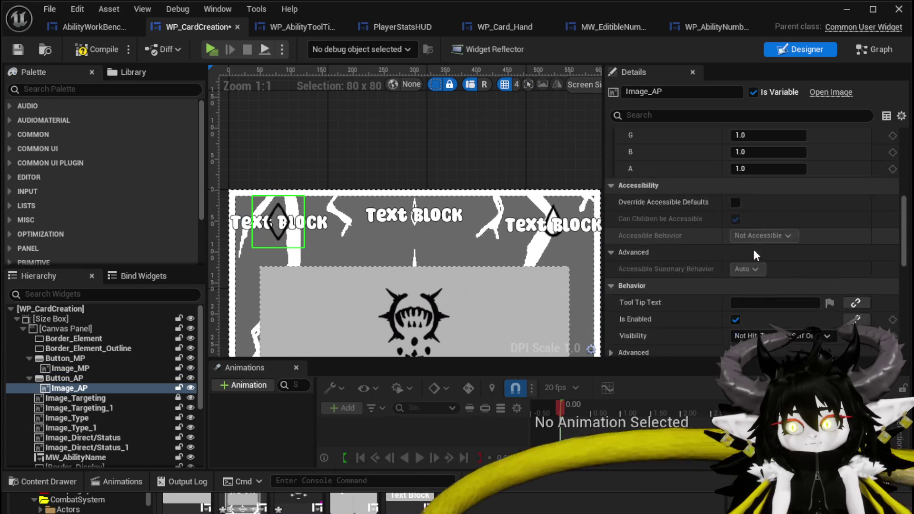
{"action": "scroll", "coordinate": [753, 249], "scroll_direction": "down", "scroll_amount": 5}
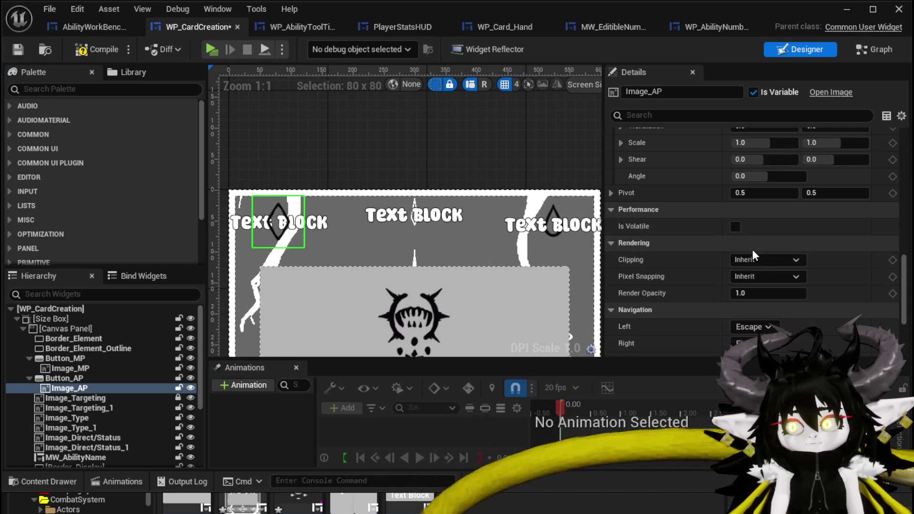
{"action": "scroll", "coordinate": [752, 250], "scroll_direction": "down", "scroll_amount": 3}
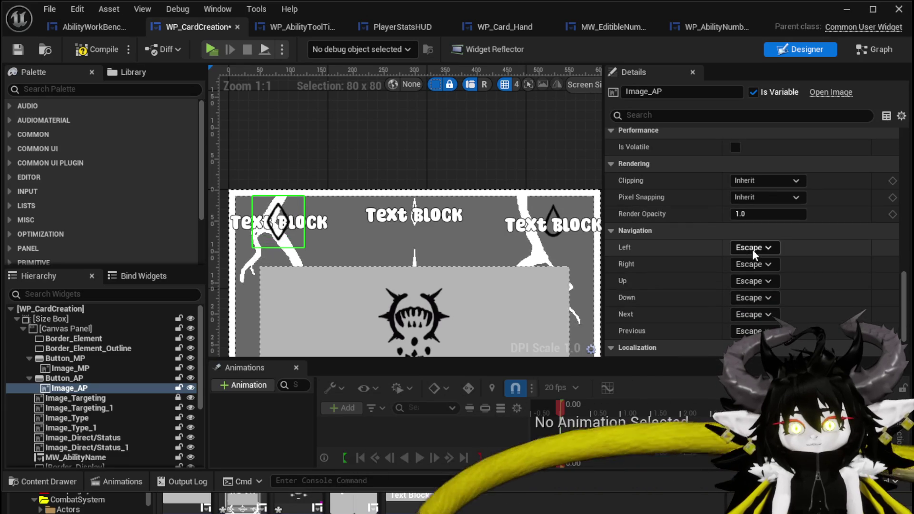
{"action": "scroll", "coordinate": [752, 250], "scroll_direction": "down", "scroll_amount": 2}
{"action": "scroll", "coordinate": [752, 249], "scroll_direction": "up", "scroll_amount": 5}
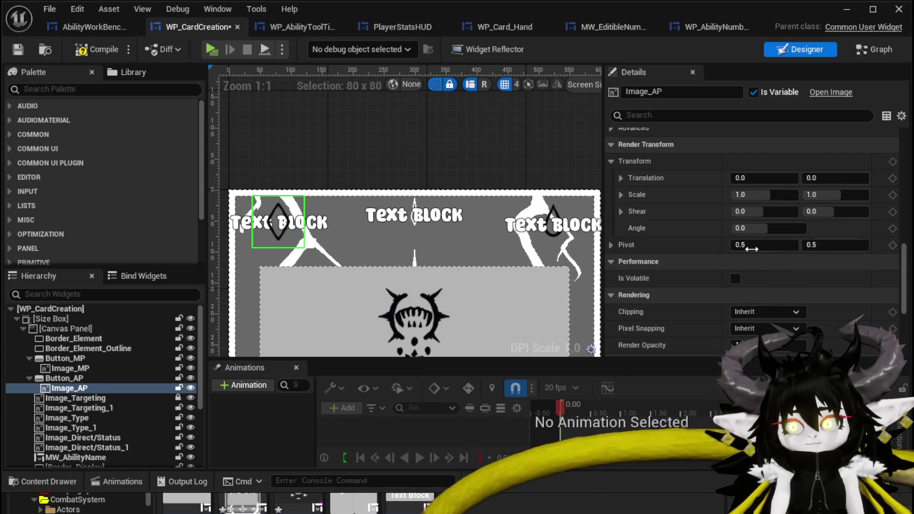
{"action": "scroll", "coordinate": [752, 249], "scroll_direction": "up", "scroll_amount": 10}
{"action": "scroll", "coordinate": [752, 249], "scroll_direction": "up", "scroll_amount": 2}
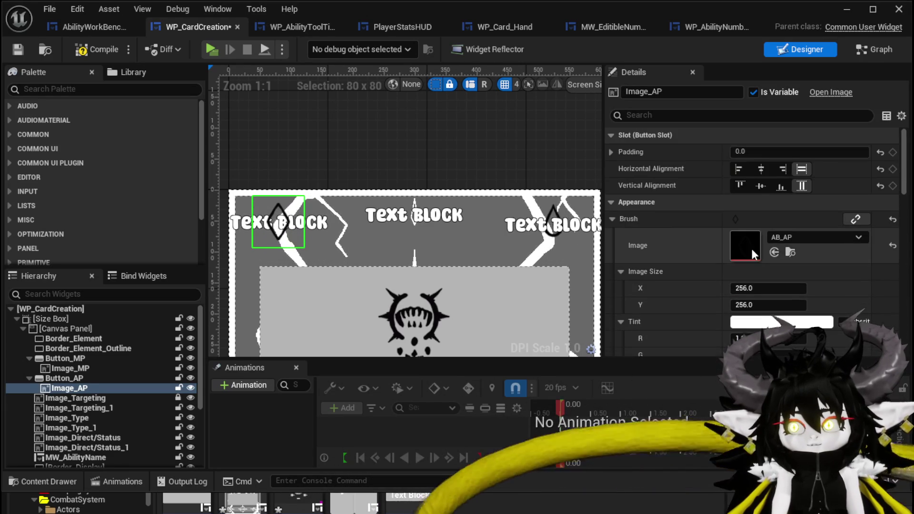
{"action": "left_click", "coordinate": [78, 378]}
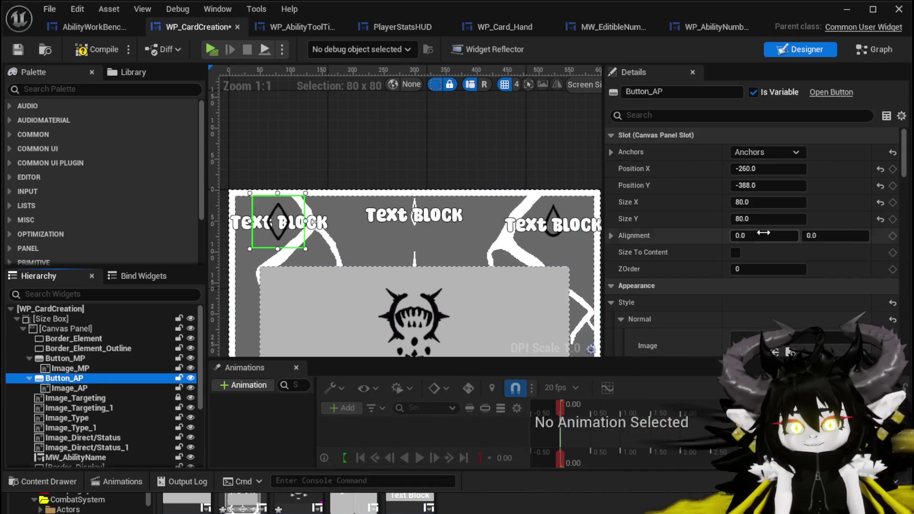
{"action": "left_click", "coordinate": [762, 270]}
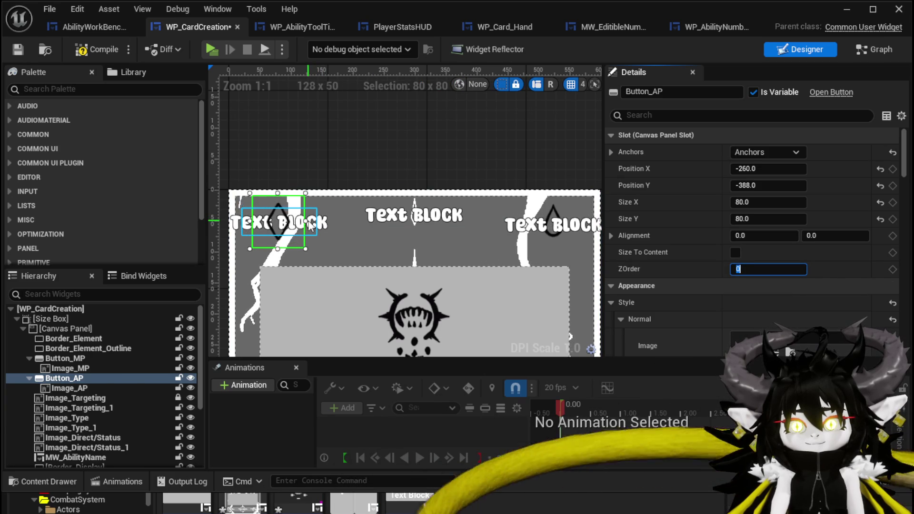
Give the AP and MP cost texts ZOrder 1 and review their Visibility settings.
{"action": "left_click", "coordinate": [311, 225]}
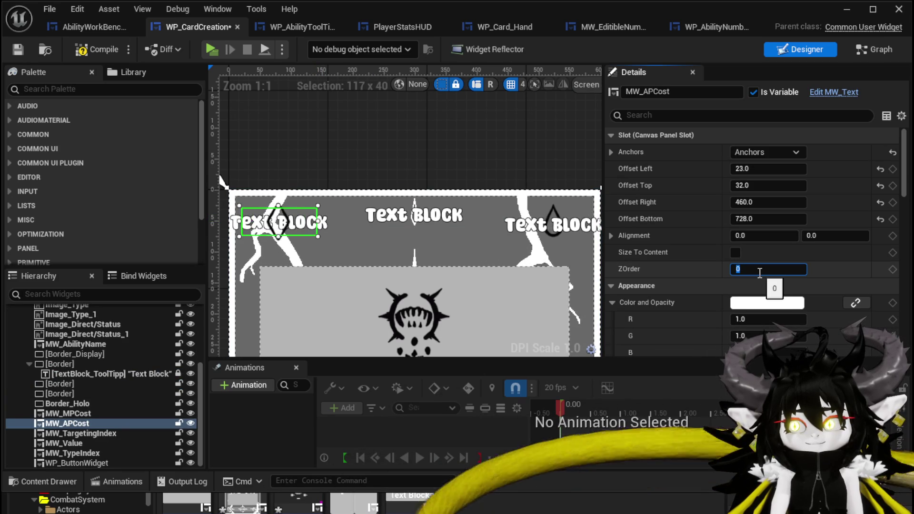
{"action": "type", "text": "1"}
{"action": "key", "text": "Return"}
{"action": "left_click", "coordinate": [562, 227]}
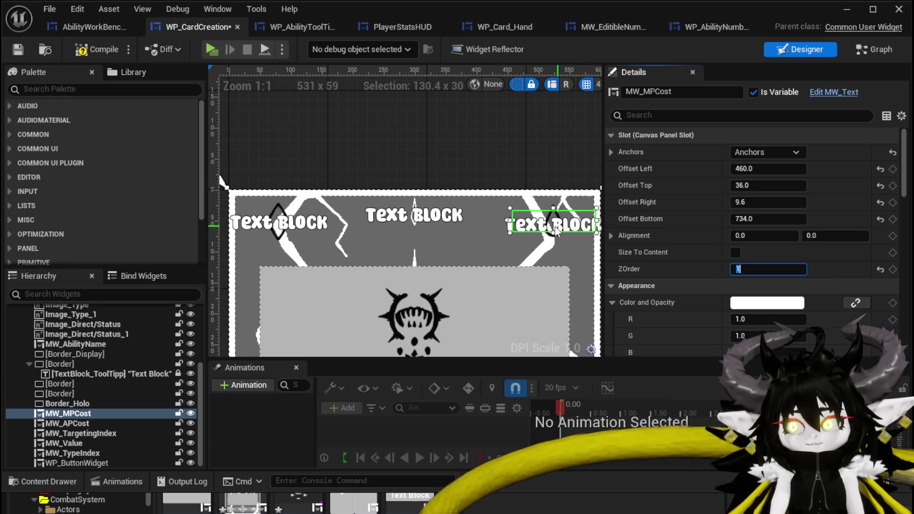
{"action": "type", "text": "-3"}
{"action": "scroll", "coordinate": [783, 250], "scroll_direction": "down", "scroll_amount": 1}
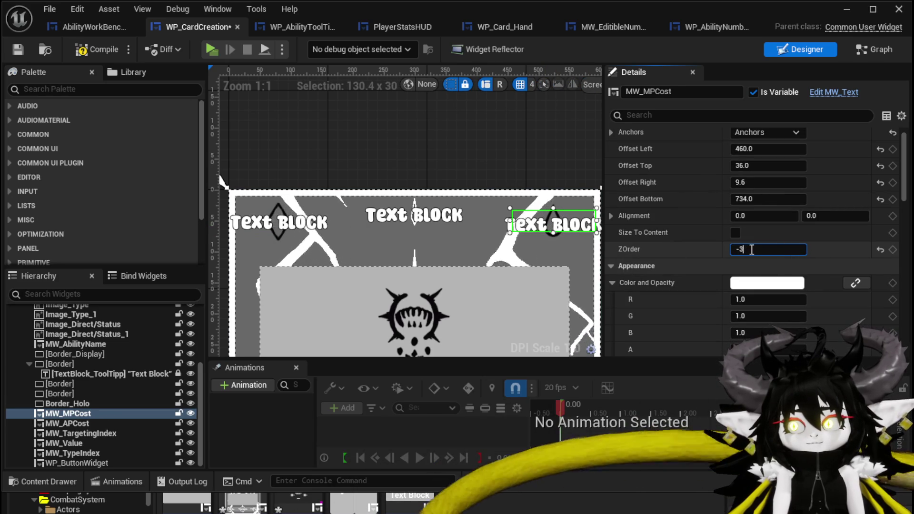
{"action": "scroll", "coordinate": [704, 252], "scroll_direction": "down", "scroll_amount": 5}
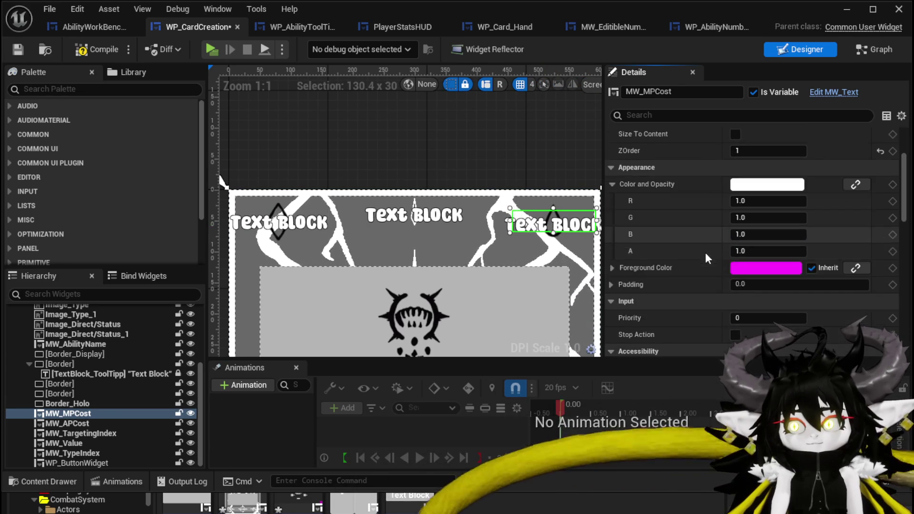
{"action": "scroll", "coordinate": [706, 250], "scroll_direction": "down", "scroll_amount": 4}
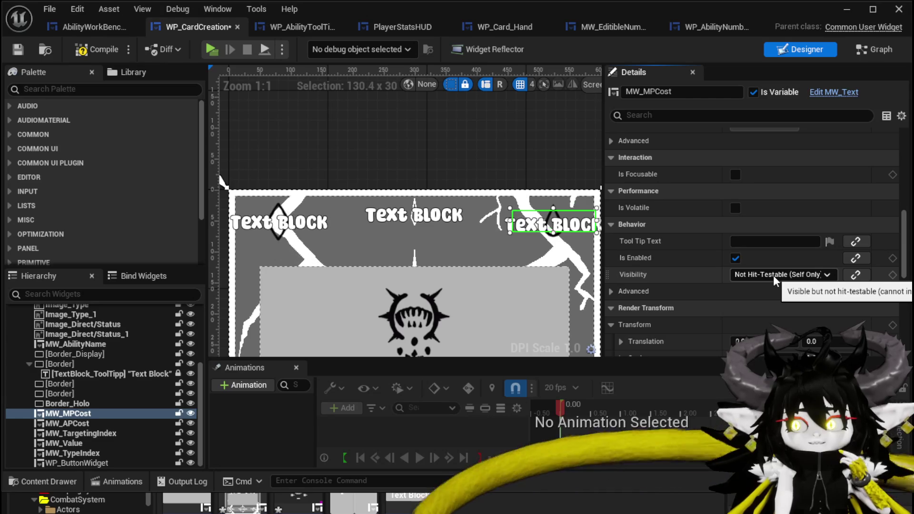
Check the AP cost text and icon, then select Button_AP.
{"action": "left_click", "coordinate": [303, 226]}
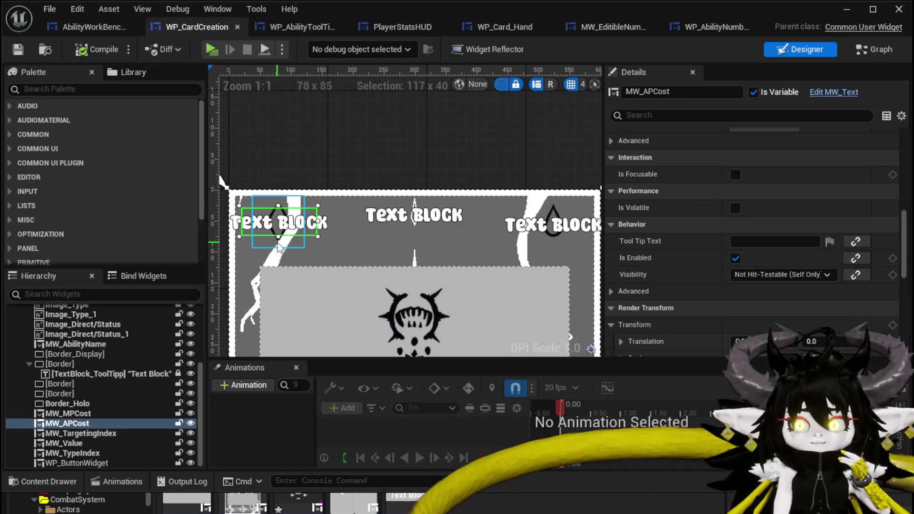
{"action": "left_click", "coordinate": [270, 242]}
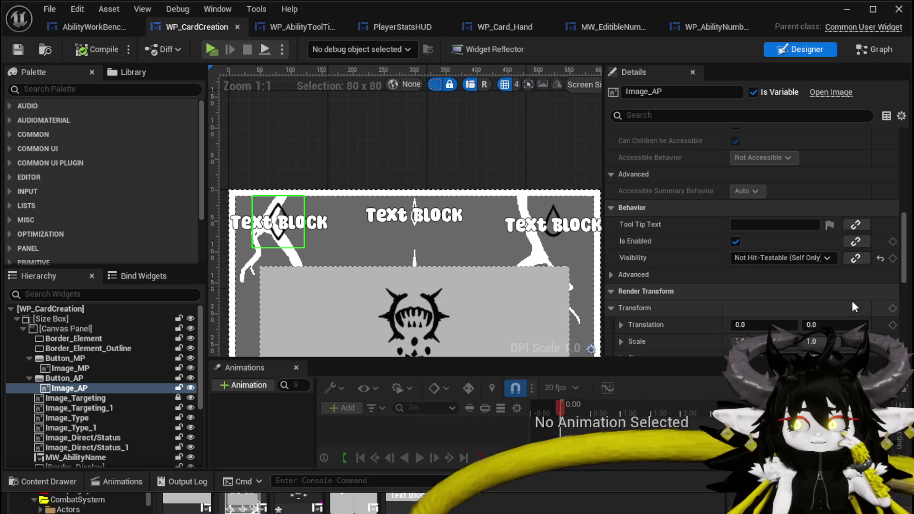
{"action": "left_click", "coordinate": [114, 378]}
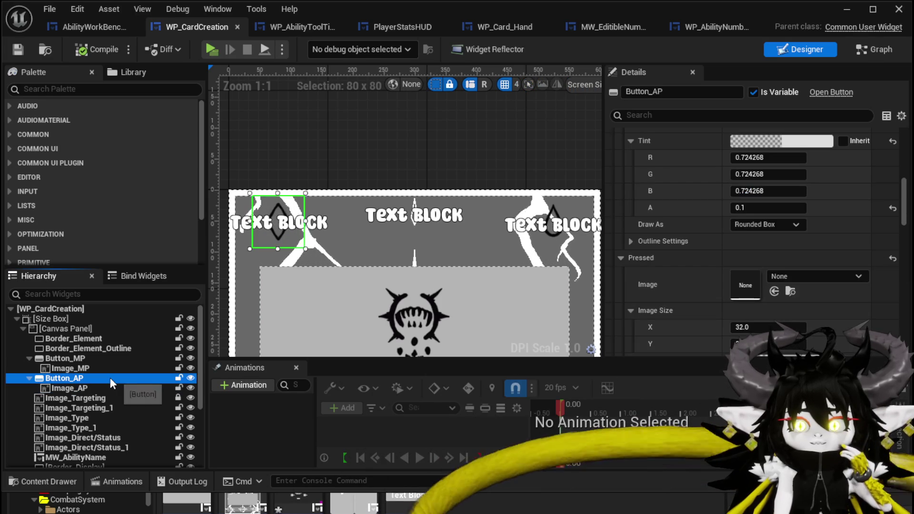
Set Button_AP's Normal tint alpha to 1, compile and save WP_CardCreation, and return to the level.
{"action": "scroll", "coordinate": [829, 318], "scroll_direction": "up", "scroll_amount": 10}
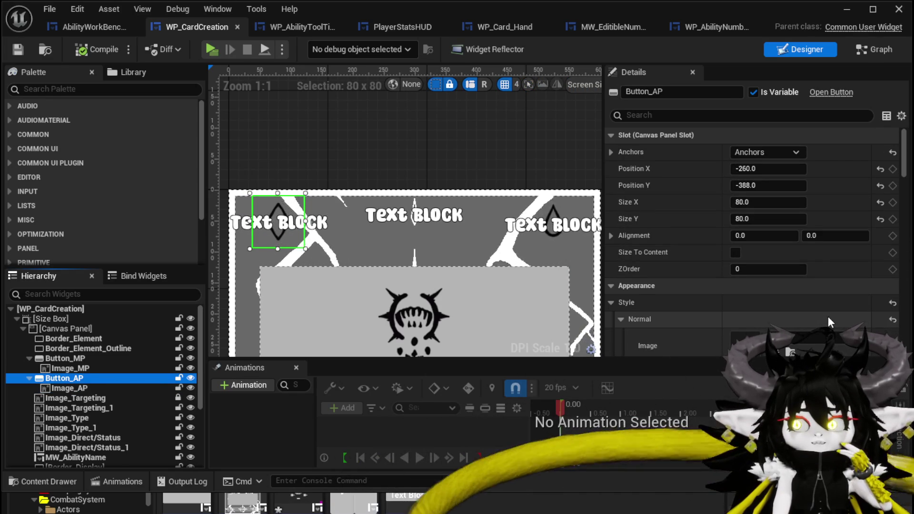
{"action": "scroll", "coordinate": [824, 316], "scroll_direction": "down", "scroll_amount": 5}
{"action": "scroll", "coordinate": [819, 318], "scroll_direction": "down", "scroll_amount": 15}
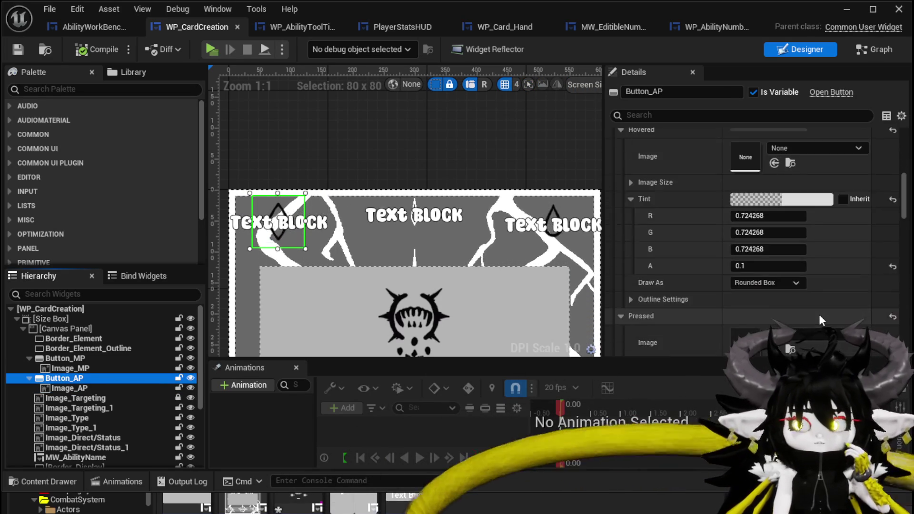
{"action": "scroll", "coordinate": [818, 314], "scroll_direction": "down", "scroll_amount": 10}
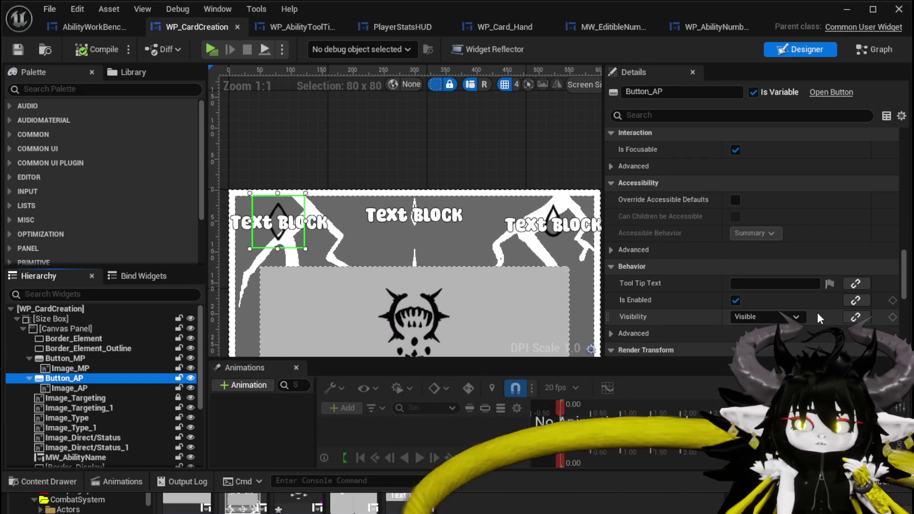
{"action": "scroll", "coordinate": [818, 312], "scroll_direction": "up", "scroll_amount": 10}
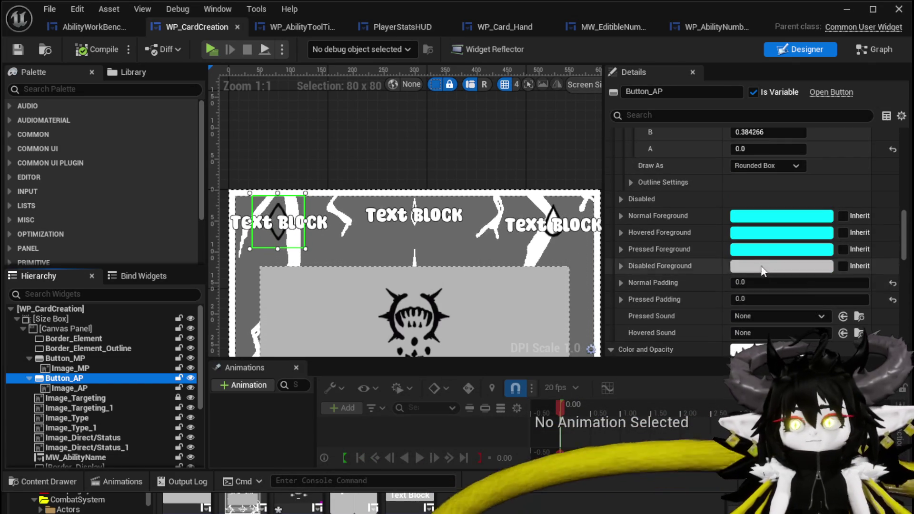
{"action": "scroll", "coordinate": [759, 264], "scroll_direction": "up", "scroll_amount": 5}
{"action": "scroll", "coordinate": [677, 277], "scroll_direction": "up", "scroll_amount": 10}
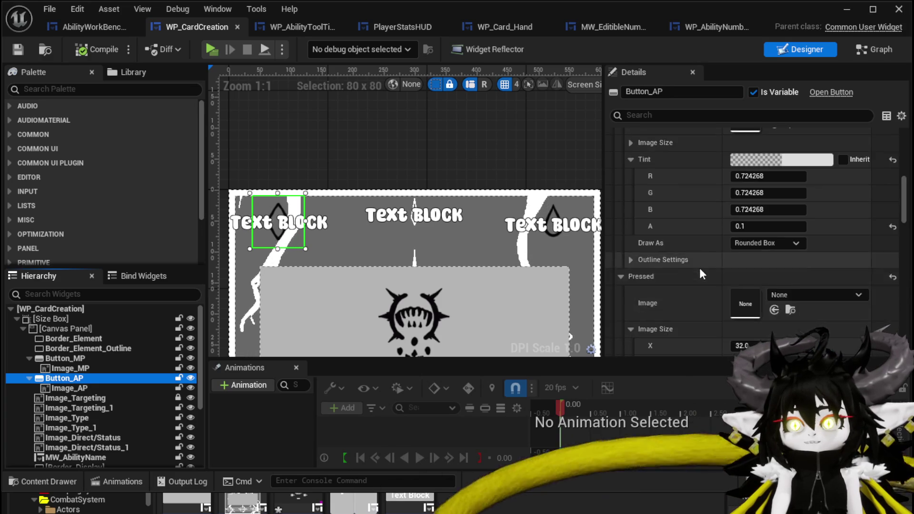
{"action": "scroll", "coordinate": [681, 195], "scroll_direction": "up", "scroll_amount": 1}
{"action": "type", "text": "0.2"}
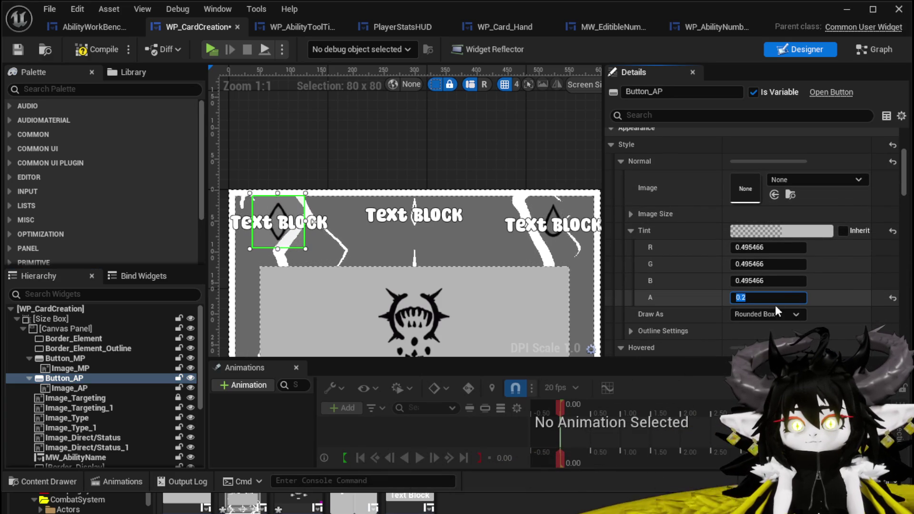
{"action": "type", "text": "1"}
{"action": "key", "text": "Return"}
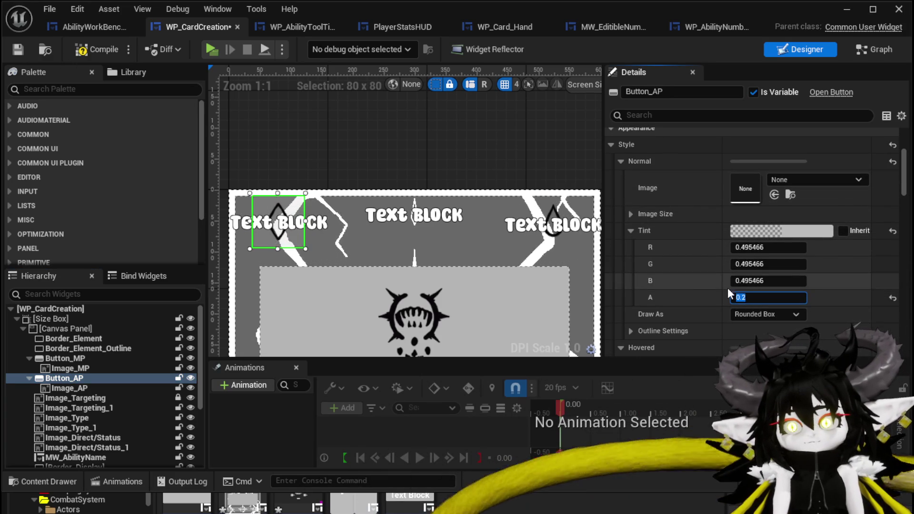
{"action": "left_click", "coordinate": [22, 47]}
{"action": "left_click", "coordinate": [849, 9]}
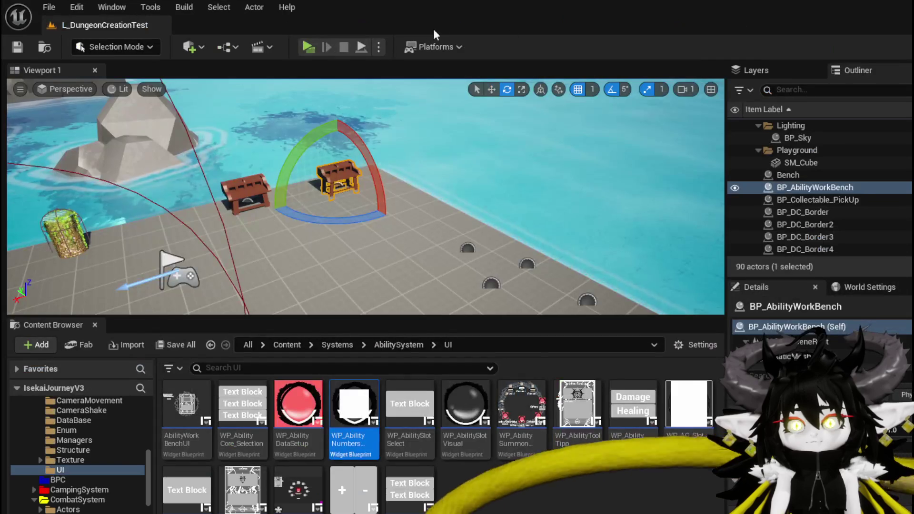
Start a play test, walk to the workbench and pick the green Nature ability card.
{"action": "left_click", "coordinate": [302, 41]}
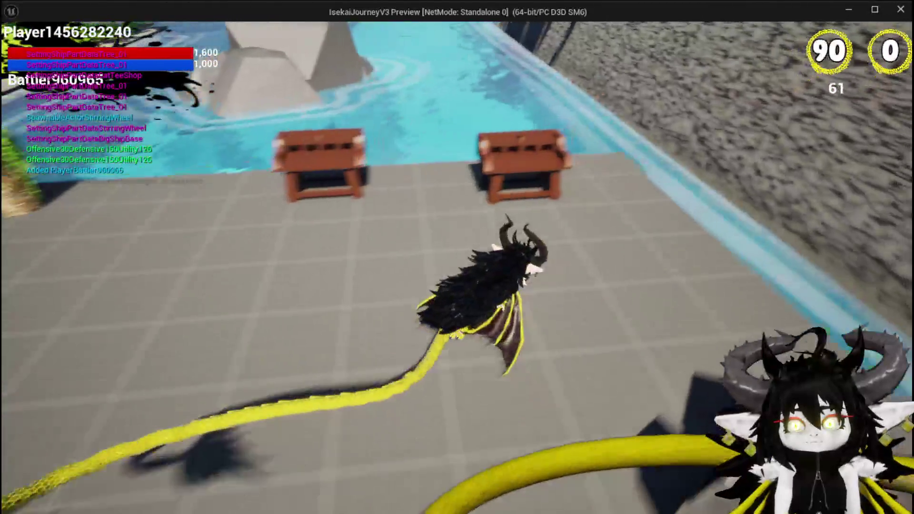
{"action": "key", "text": "w"}
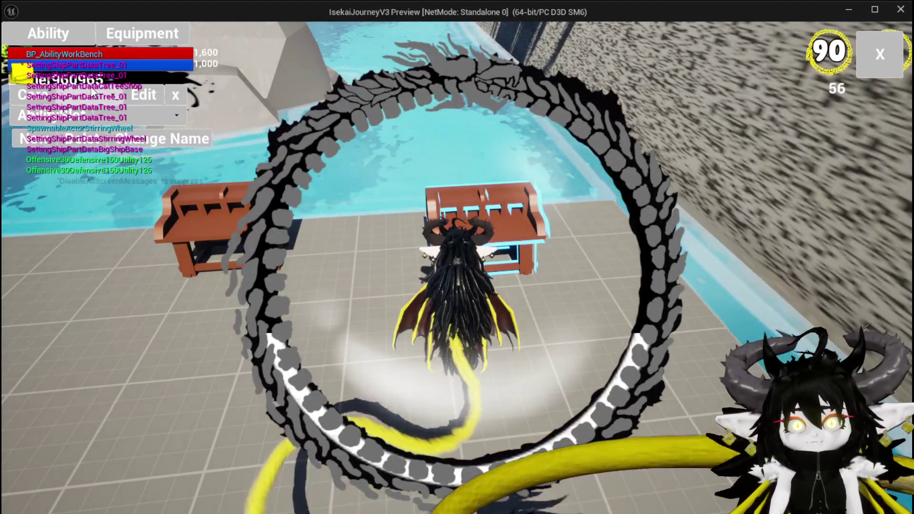
{"action": "left_click", "coordinate": [55, 41]}
{"action": "left_click", "coordinate": [363, 395]}
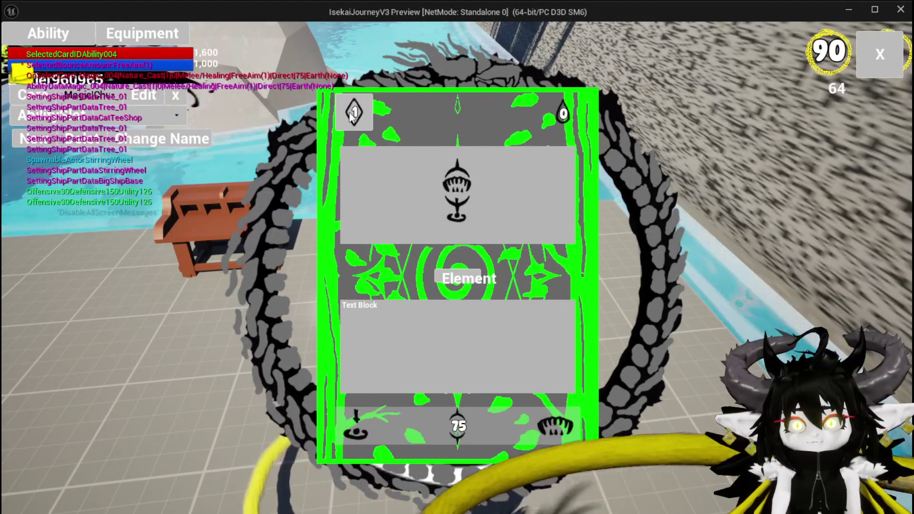
Change the card's MP cost to 20 and AP cost to 100, then stop play and save the level.
{"action": "mouse_move", "coordinate": [343, 102]}
{"action": "type", "text": "20"}
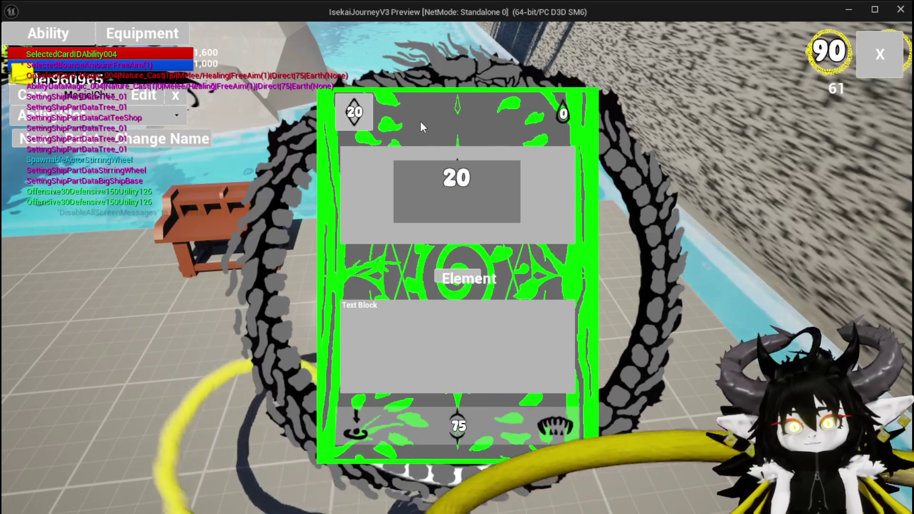
{"action": "left_click", "coordinate": [419, 120]}
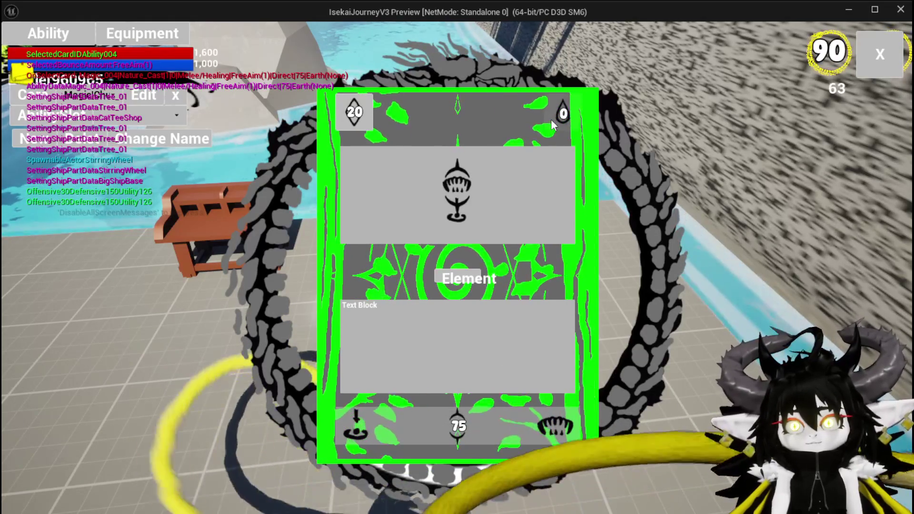
{"action": "left_click", "coordinate": [552, 125]}
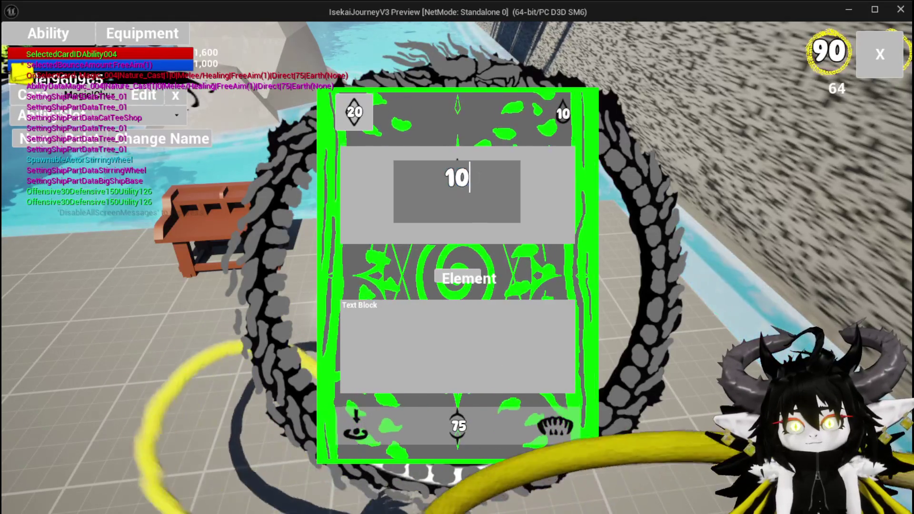
{"action": "type", "text": "0"}
{"action": "left_click", "coordinate": [489, 139]}
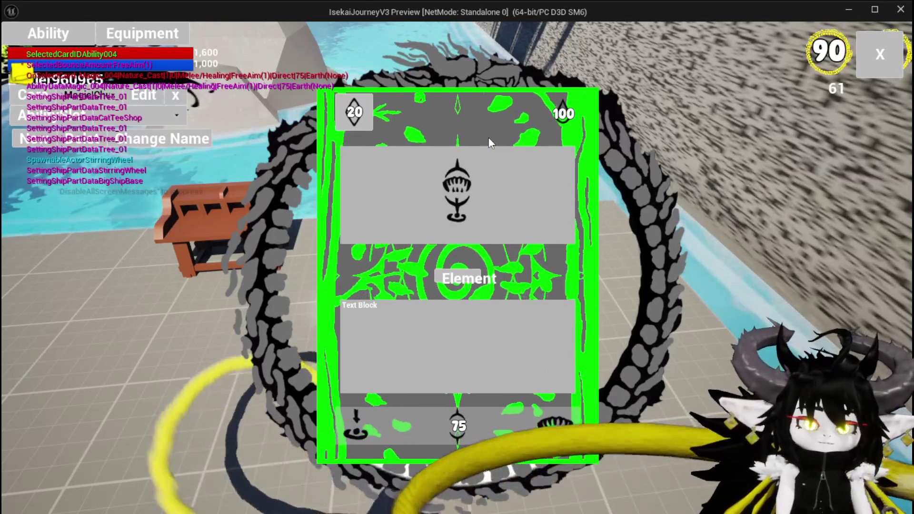
{"action": "key", "text": "Escape"}
{"action": "left_click", "coordinate": [17, 48]}
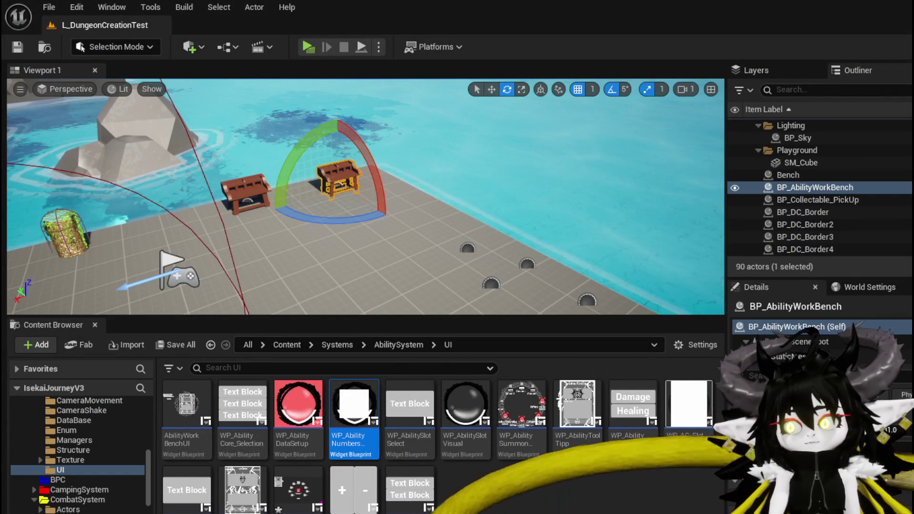
Save all unsaved assets including WPU_IconButton, save the level, and switch to WP_CardCreation.
{"action": "key", "text": "ctrl+shift+s"}
{"action": "left_click", "coordinate": [691, 467]}
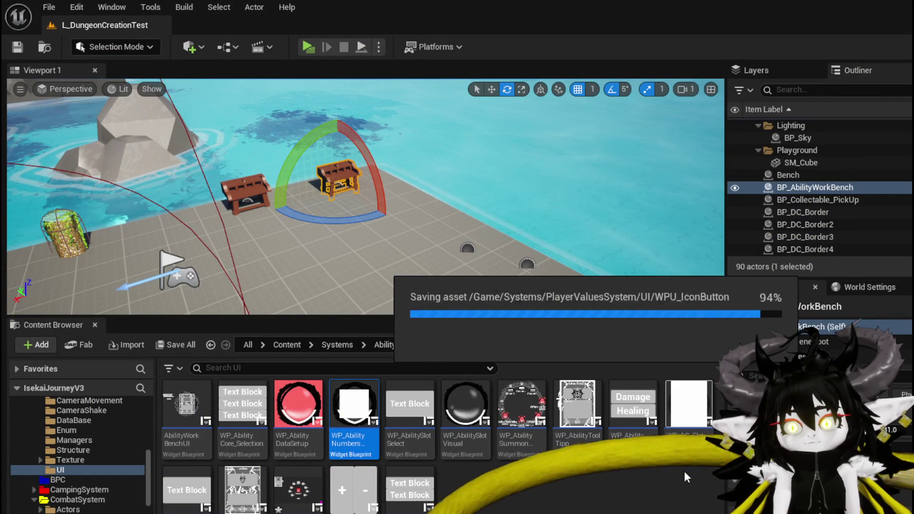
{"action": "left_click", "coordinate": [20, 48]}
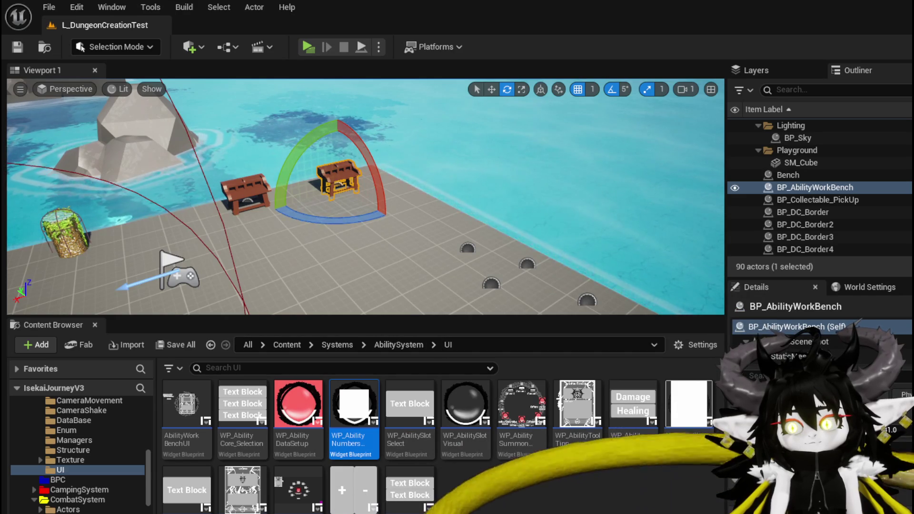
{"action": "key", "text": "alt+Tab"}
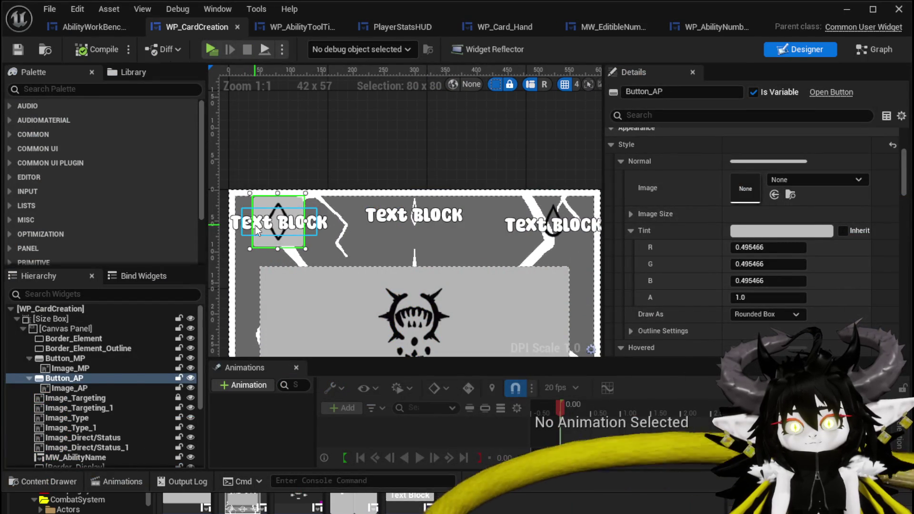
Copy the AB_AP brush image from Image_AP.
{"action": "left_click", "coordinate": [257, 230]}
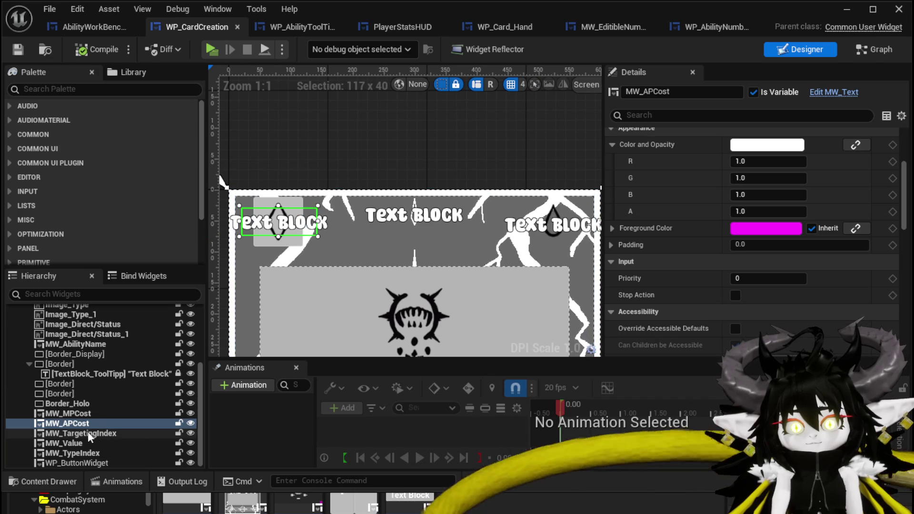
{"action": "left_click", "coordinate": [269, 242]}
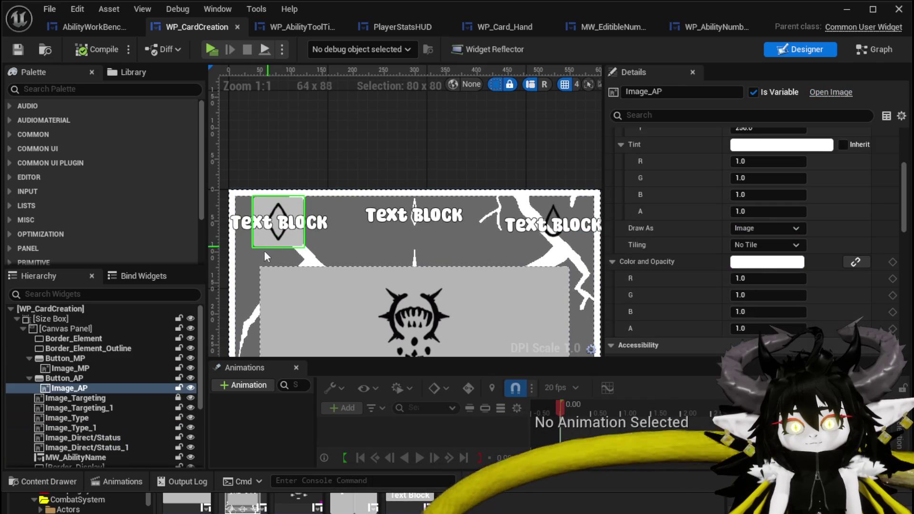
{"action": "scroll", "coordinate": [636, 281], "scroll_direction": "down", "scroll_amount": 10}
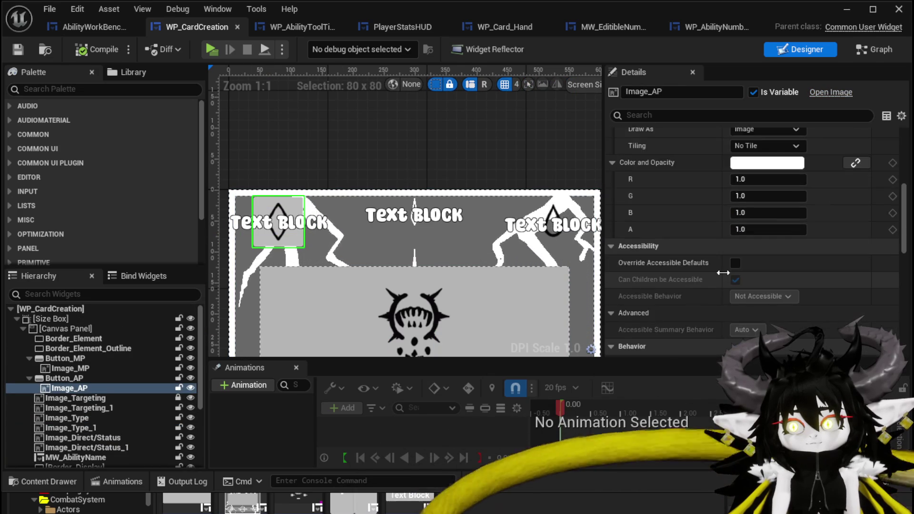
{"action": "scroll", "coordinate": [722, 272], "scroll_direction": "down", "scroll_amount": 5}
{"action": "scroll", "coordinate": [722, 273], "scroll_direction": "up", "scroll_amount": 7}
{"action": "scroll", "coordinate": [721, 275], "scroll_direction": "up", "scroll_amount": 8}
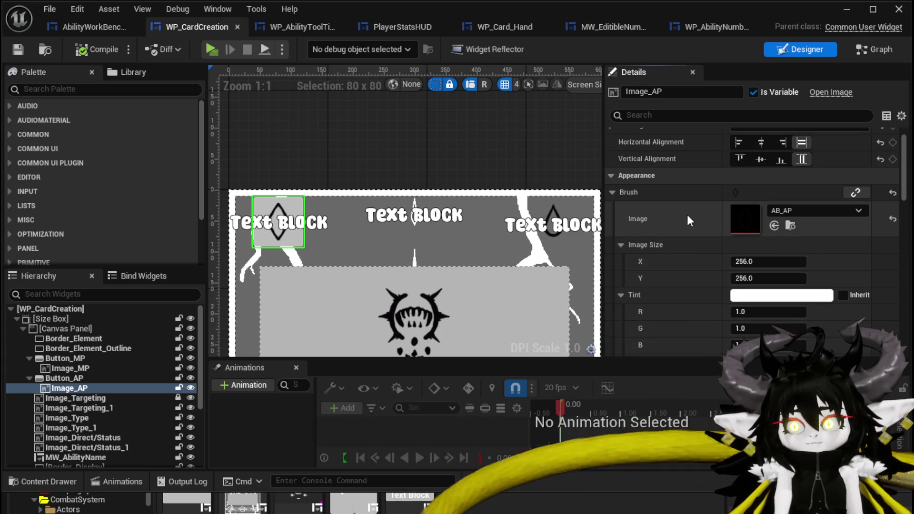
{"action": "right_click", "coordinate": [690, 221]}
{"action": "left_click", "coordinate": [695, 243]}
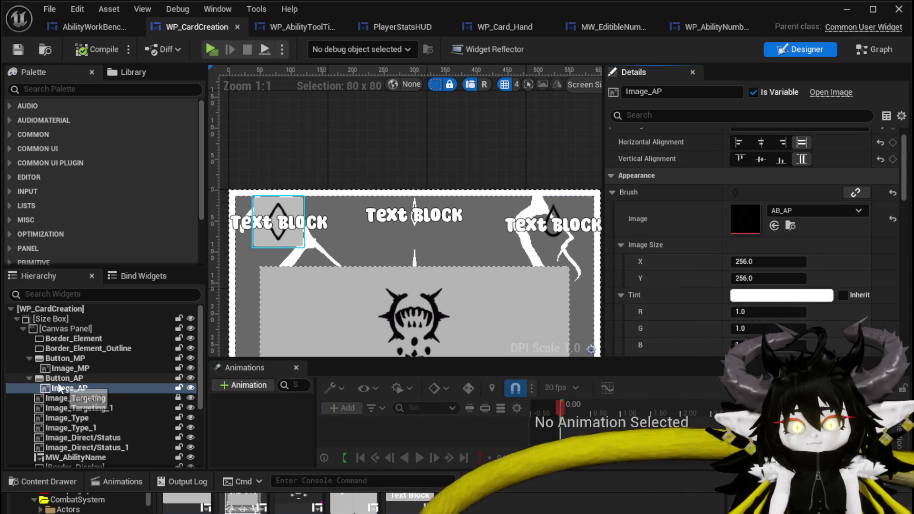
Paste AB_AP into Button_AP's Style > Normal > Image.
{"action": "left_click", "coordinate": [64, 377]}
{"action": "scroll", "coordinate": [750, 262], "scroll_direction": "down", "scroll_amount": 3}
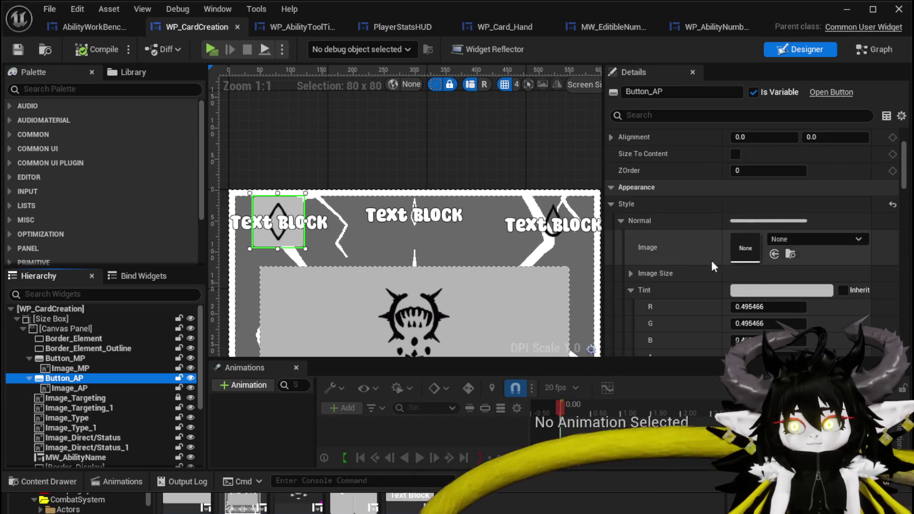
{"action": "right_click", "coordinate": [693, 250]}
{"action": "left_click", "coordinate": [744, 288]}
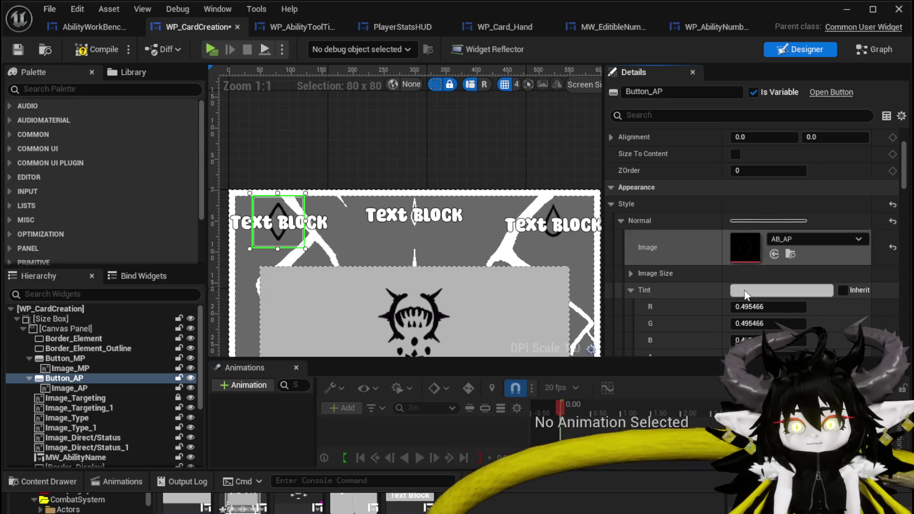
{"action": "left_click", "coordinate": [67, 388]}
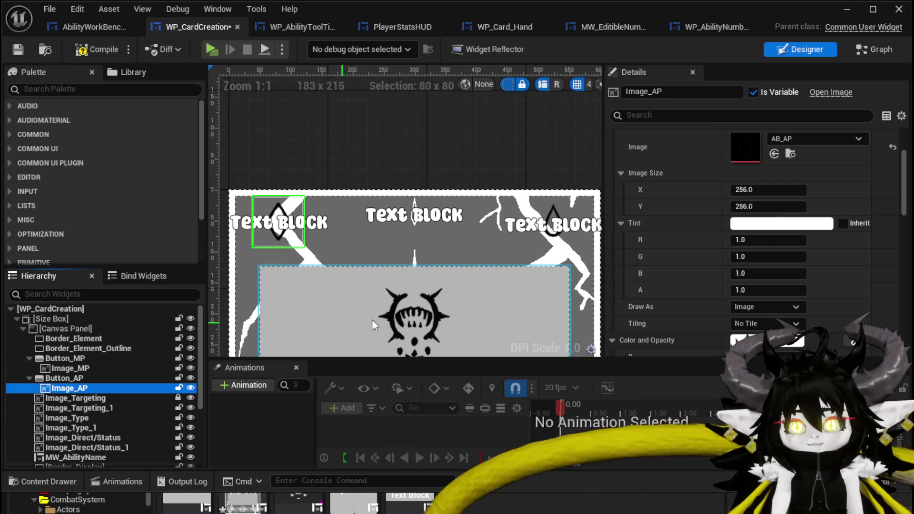
{"action": "left_click", "coordinate": [64, 378]}
{"action": "left_click", "coordinate": [893, 246]}
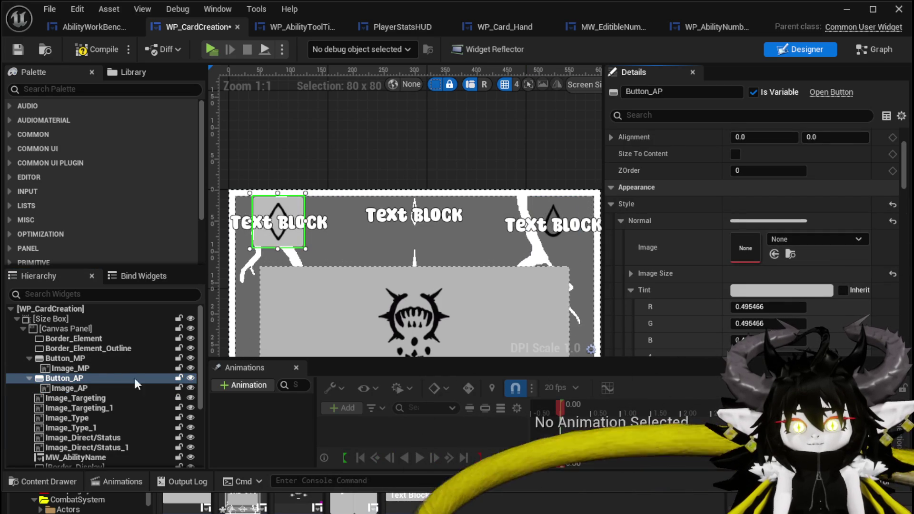
{"action": "right_click", "coordinate": [692, 248]}
{"action": "left_click", "coordinate": [724, 284]}
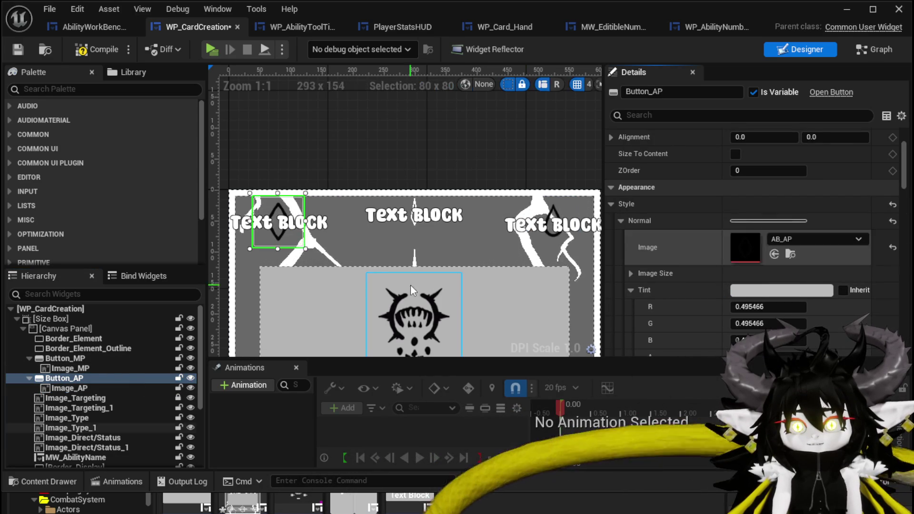
Delete the Image_AP child, then compile and save WP_CardCreation.
{"action": "left_click", "coordinate": [75, 389]}
{"action": "key", "text": "Delete"}
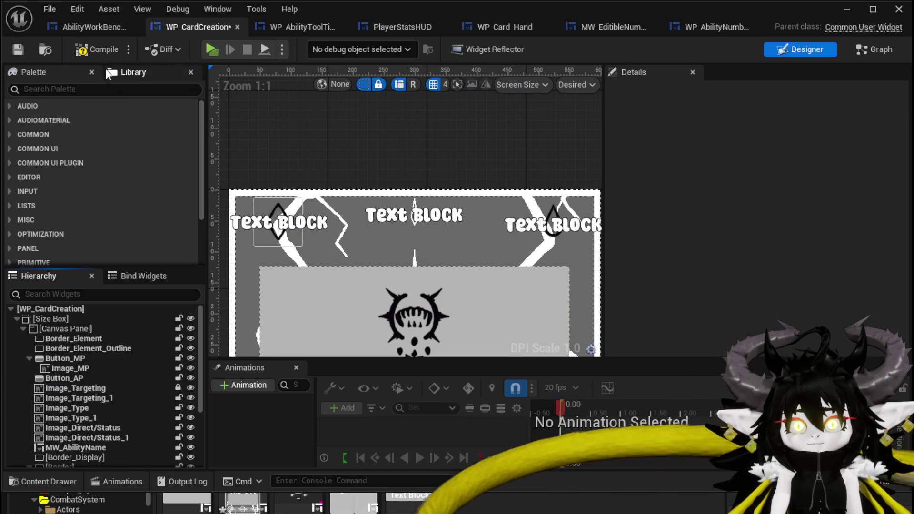
{"action": "left_click", "coordinate": [96, 51]}
{"action": "left_click", "coordinate": [16, 49]}
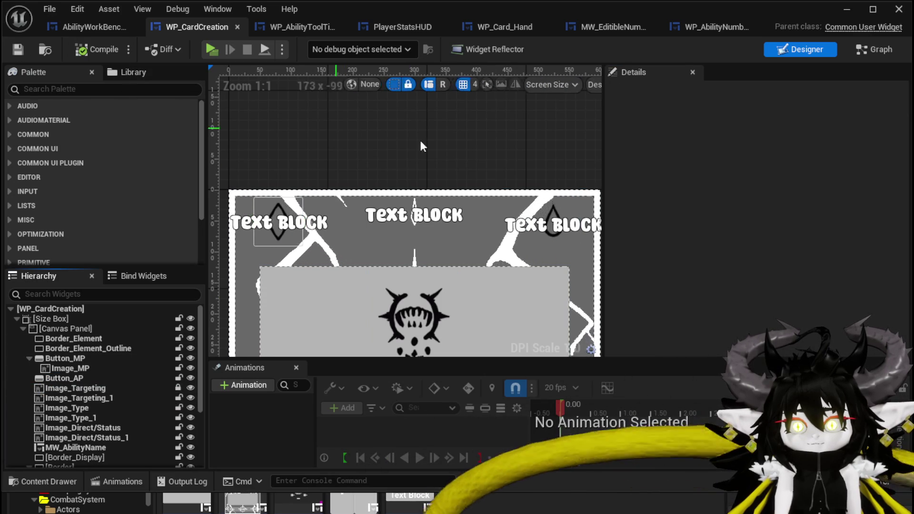
{"action": "left_click", "coordinate": [844, 9]}
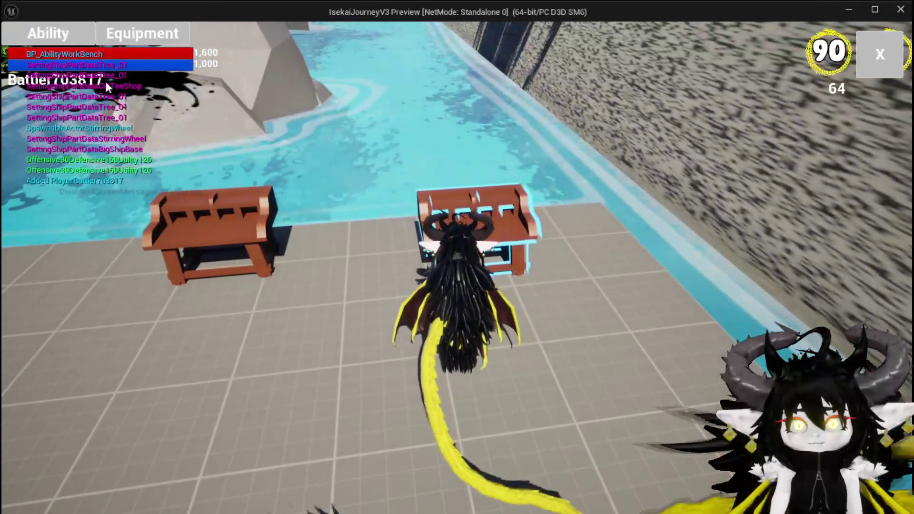
{"action": "left_click", "coordinate": [79, 30]}
{"action": "left_click", "coordinate": [95, 94]}
{"action": "left_click", "coordinate": [103, 125]}
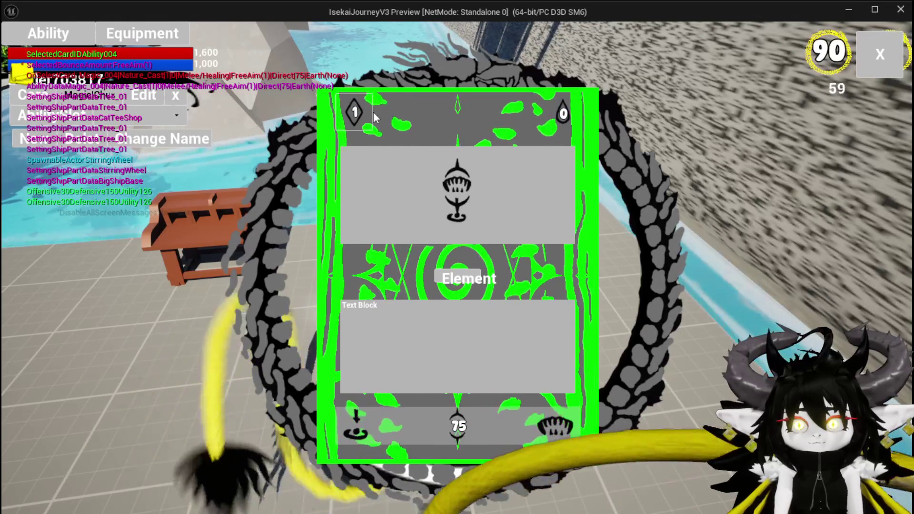
{"action": "key", "text": "alt+Tab"}
{"action": "key", "text": "Escape"}
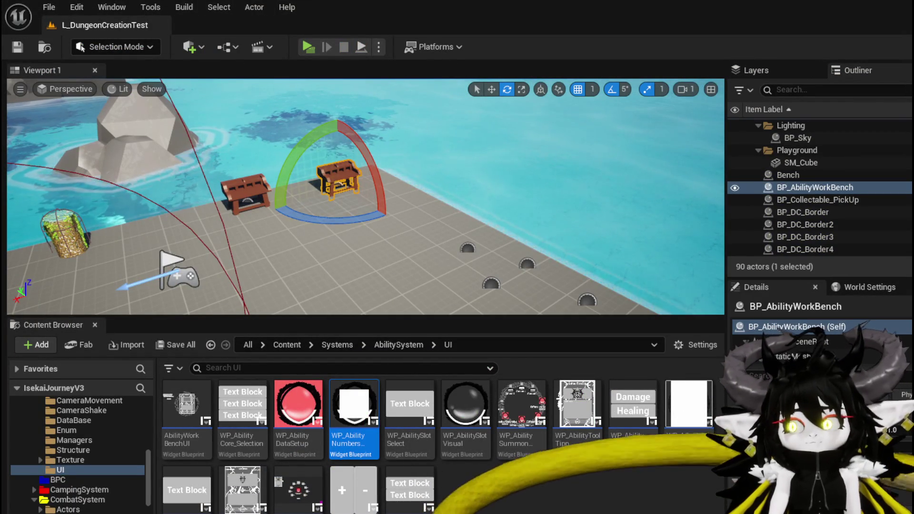
Set MW_APCost's Visibility to Not Hit-Testable (Self Only) and save WP_CardCreation.
{"action": "key", "text": "alt+Tab"}
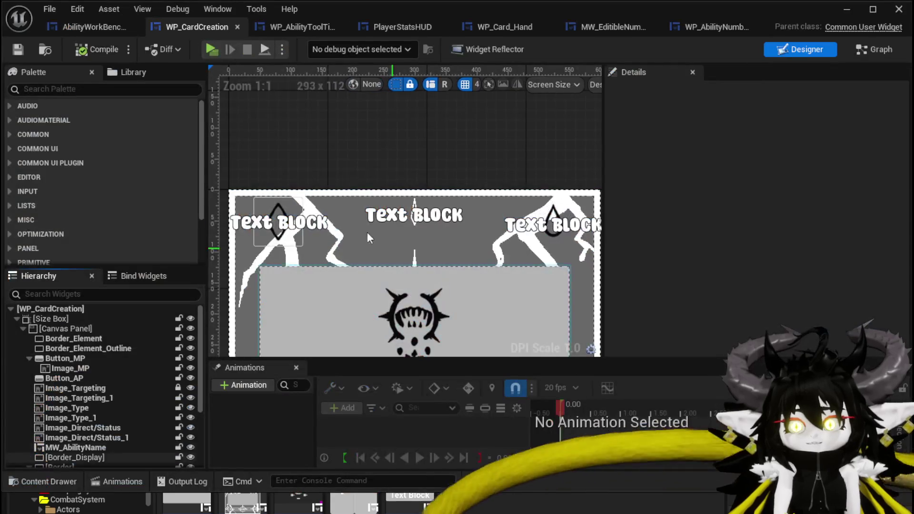
{"action": "left_click", "coordinate": [275, 227]}
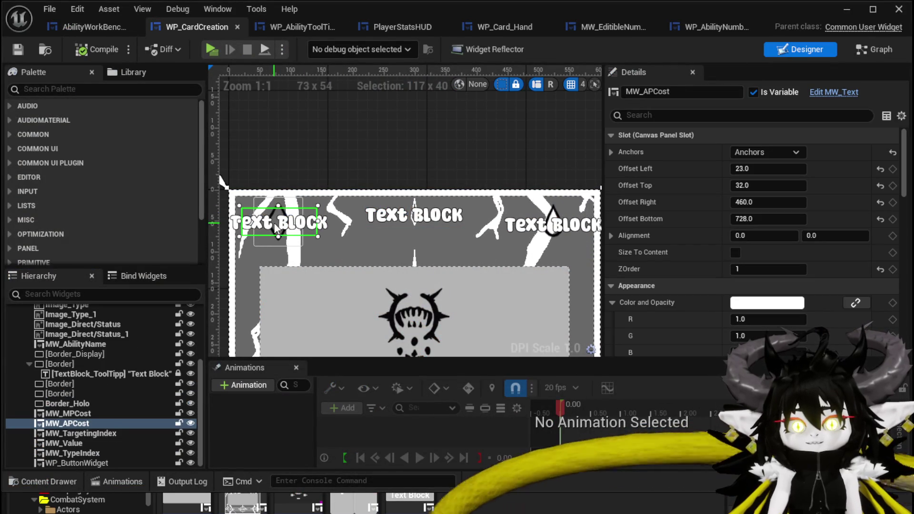
{"action": "scroll", "coordinate": [766, 267], "scroll_direction": "down", "scroll_amount": 10}
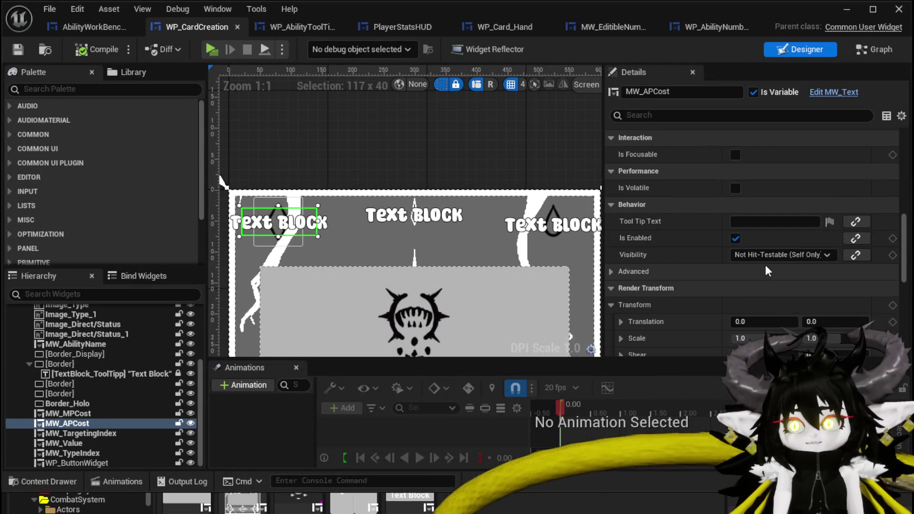
{"action": "left_click", "coordinate": [762, 255]}
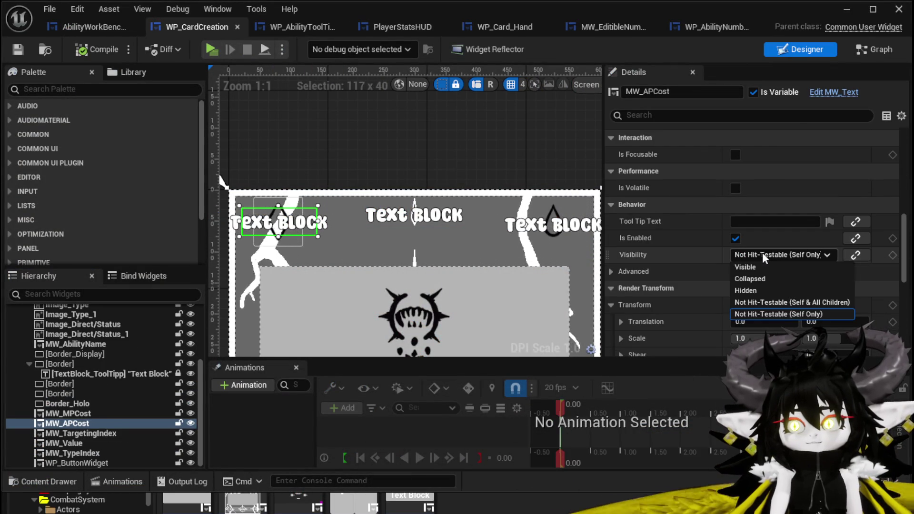
{"action": "left_click", "coordinate": [791, 303]}
{"action": "left_click", "coordinate": [18, 49]}
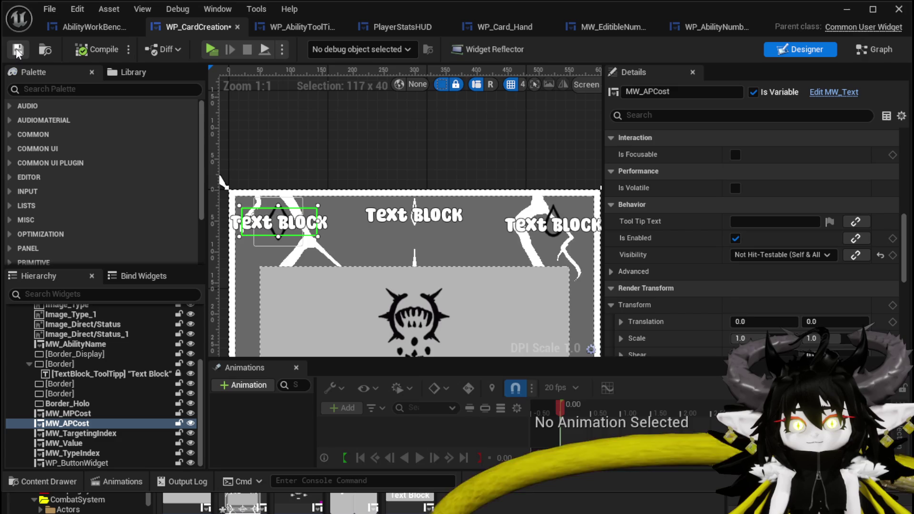
{"action": "left_click", "coordinate": [843, 11]}
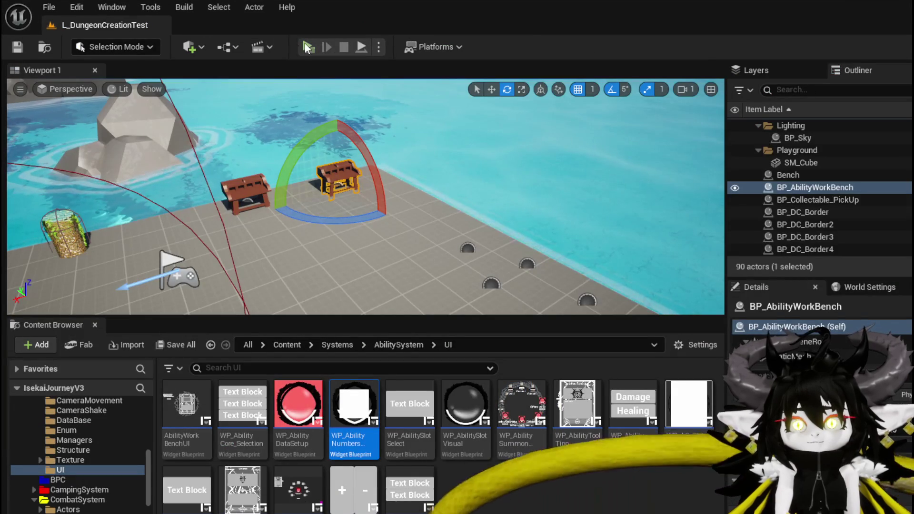
Play-test the ChuraMagicSummon green card's MP cost edit box, then stop play and save the level.
{"action": "left_click", "coordinate": [307, 47]}
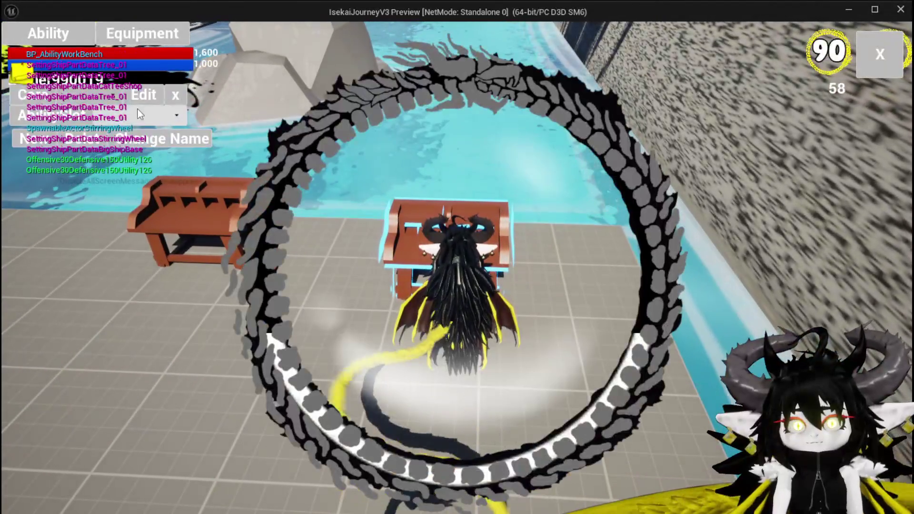
{"action": "left_click", "coordinate": [110, 97]}
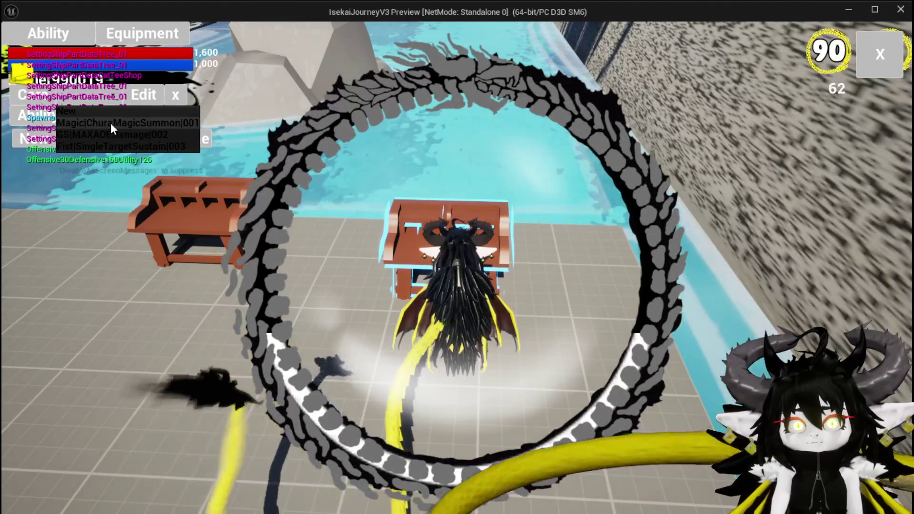
{"action": "left_click", "coordinate": [111, 124]}
{"action": "left_click", "coordinate": [476, 342]}
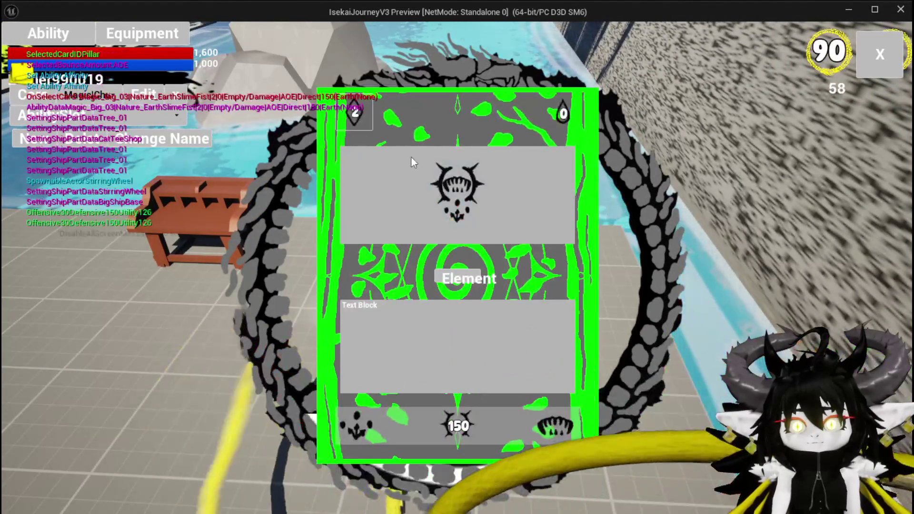
{"action": "left_click", "coordinate": [357, 117]}
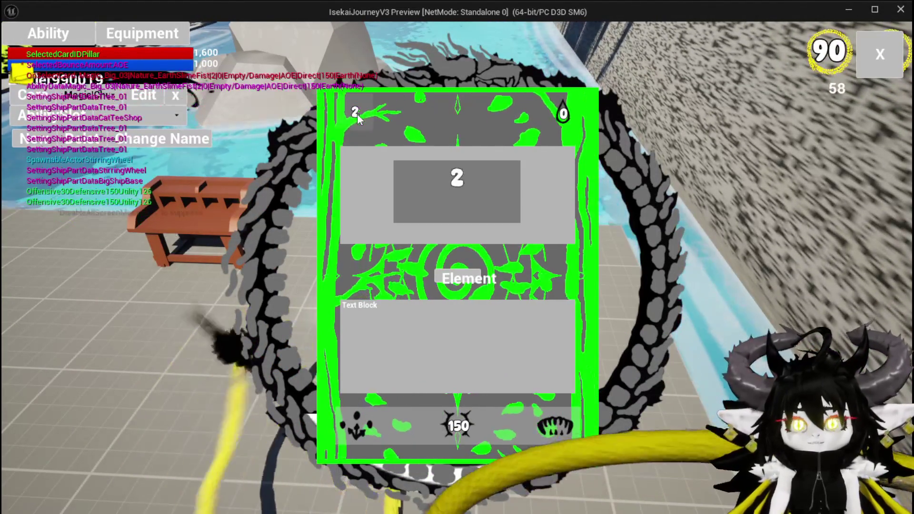
{"action": "key", "text": "Escape"}
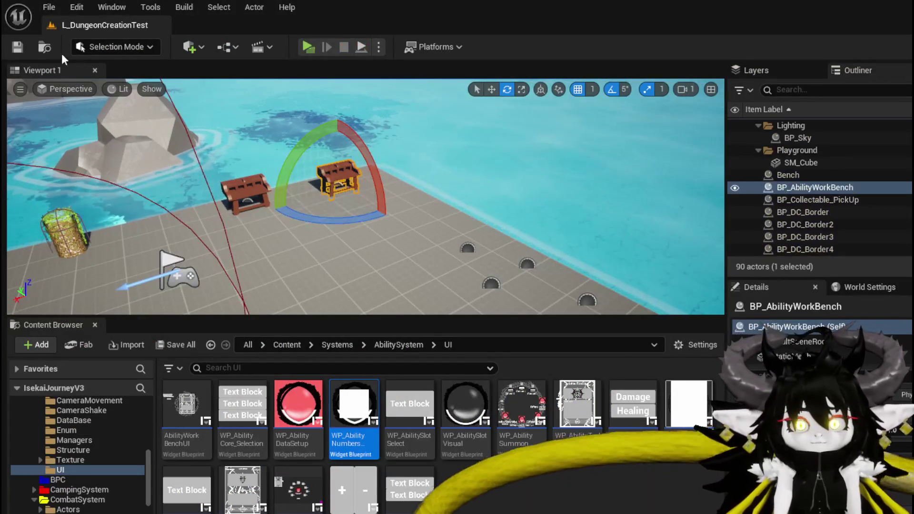
{"action": "left_click", "coordinate": [20, 48]}
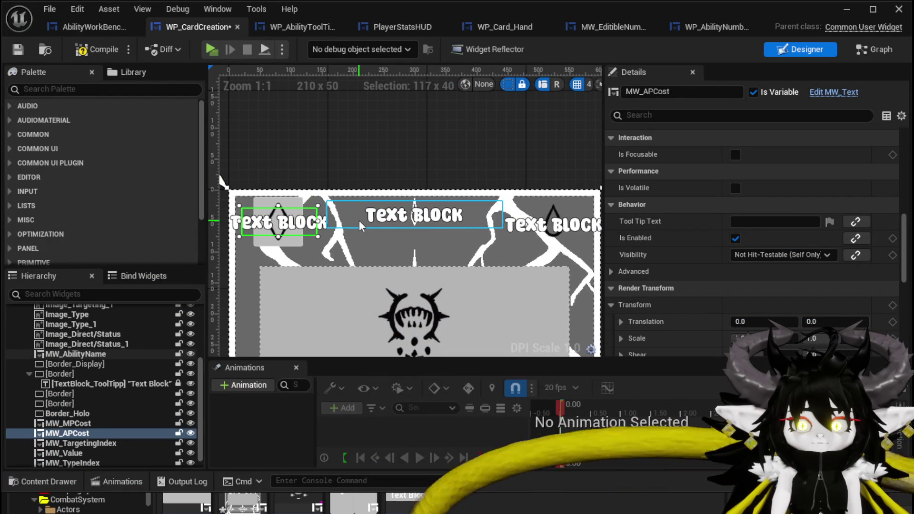
Set Button_AP's Normal tint alpha to 0 for a fully transparent button, and compile and save.
{"action": "left_click", "coordinate": [273, 238]}
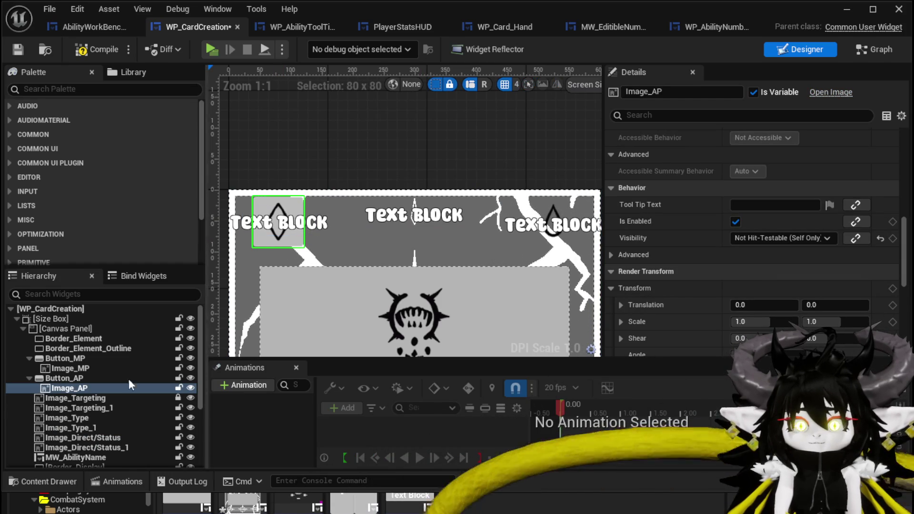
{"action": "left_click", "coordinate": [65, 378]}
{"action": "scroll", "coordinate": [862, 233], "scroll_direction": "down", "scroll_amount": 3}
{"action": "scroll", "coordinate": [856, 233], "scroll_direction": "up", "scroll_amount": 6}
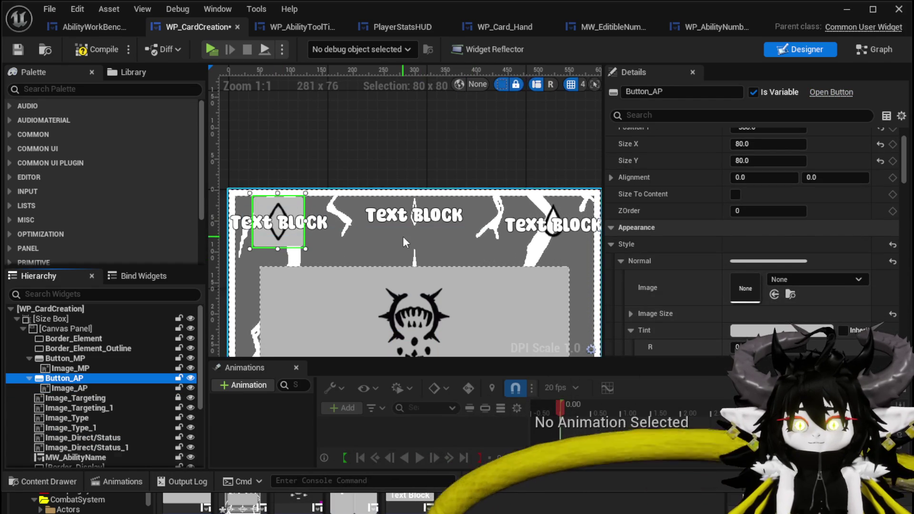
{"action": "left_click", "coordinate": [98, 50]}
{"action": "left_click", "coordinate": [10, 48]}
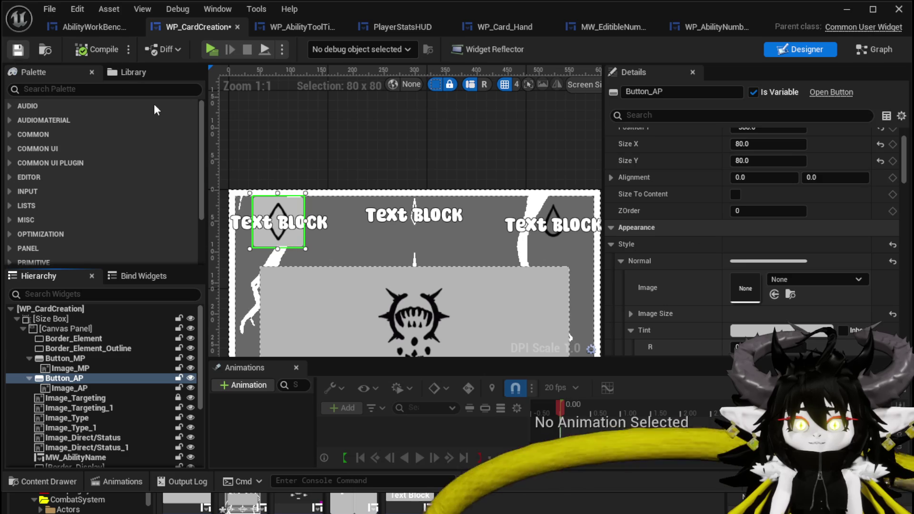
{"action": "scroll", "coordinate": [771, 334], "scroll_direction": "down", "scroll_amount": 3}
{"action": "left_click", "coordinate": [766, 318]}
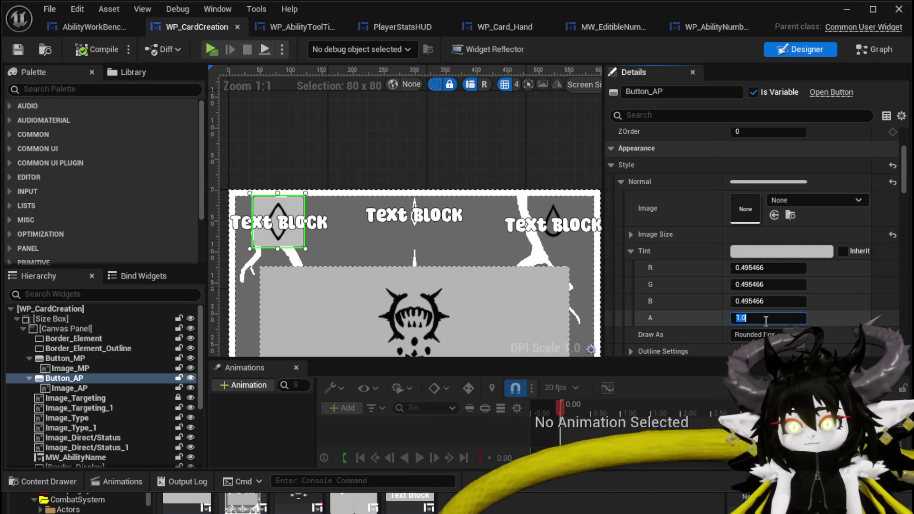
{"action": "type", "text": "0"}
{"action": "key", "text": "Return"}
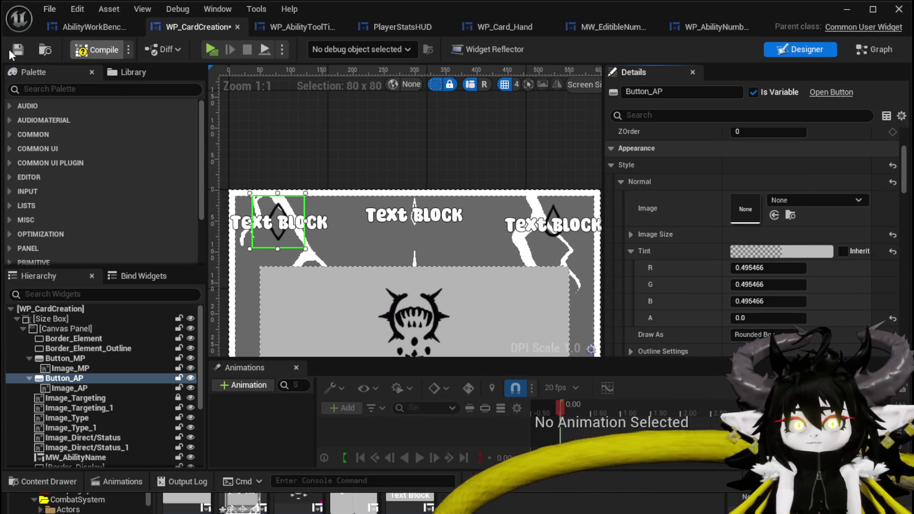
{"action": "left_click", "coordinate": [8, 50]}
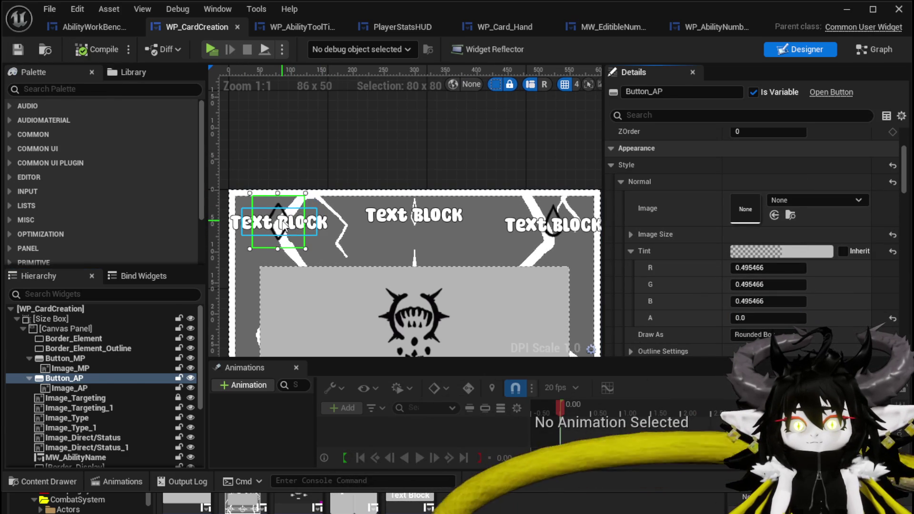
Make the AP and MP cost texts Not Hit-Testable (Self & All Children).
{"action": "left_click", "coordinate": [285, 227]}
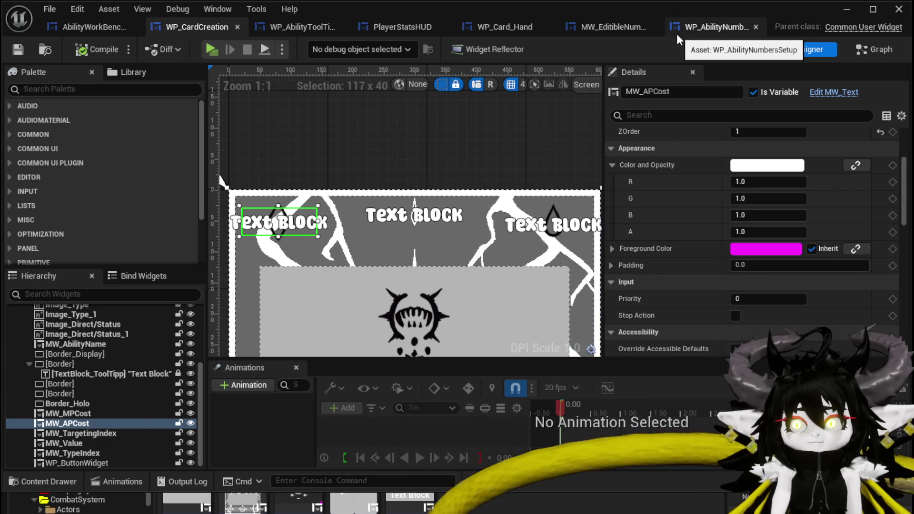
{"action": "scroll", "coordinate": [780, 244], "scroll_direction": "up", "scroll_amount": 2}
{"action": "scroll", "coordinate": [779, 242], "scroll_direction": "up", "scroll_amount": 4}
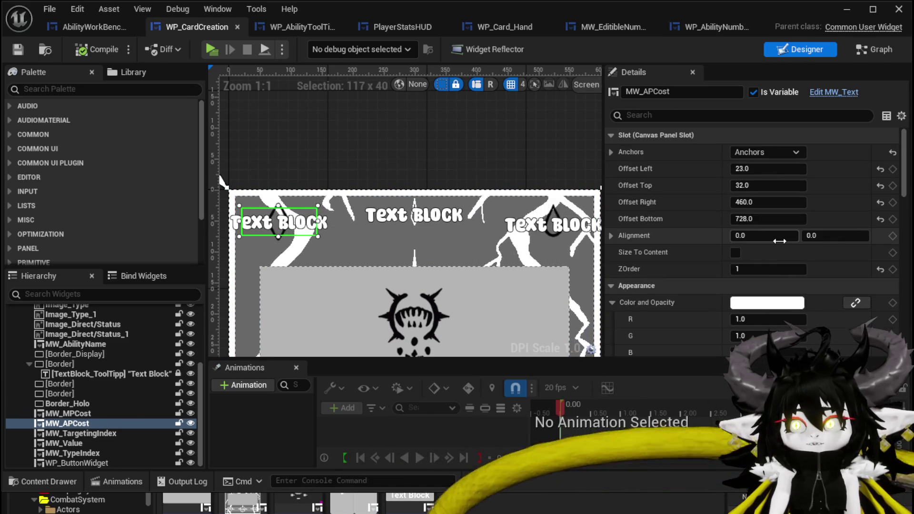
{"action": "scroll", "coordinate": [779, 240], "scroll_direction": "down", "scroll_amount": 15}
{"action": "scroll", "coordinate": [779, 239], "scroll_direction": "down", "scroll_amount": 2}
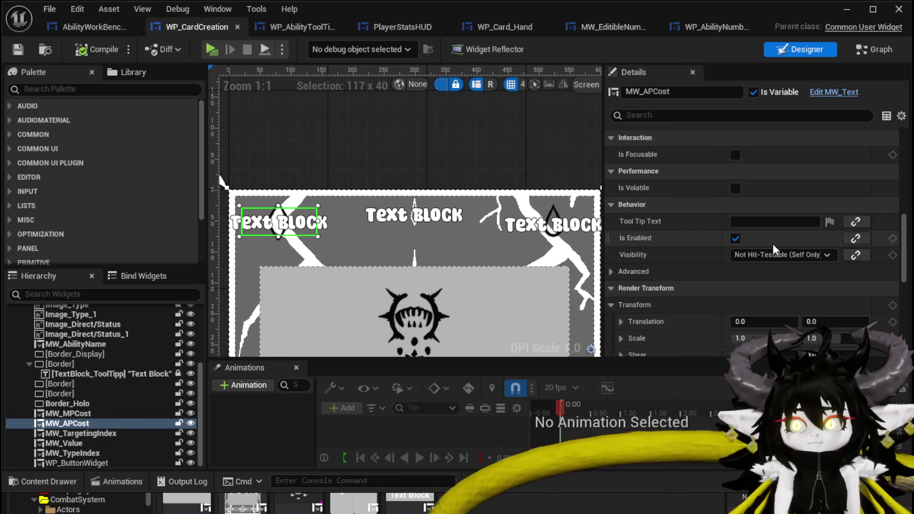
{"action": "left_click", "coordinate": [762, 255]}
{"action": "left_click", "coordinate": [766, 311]}
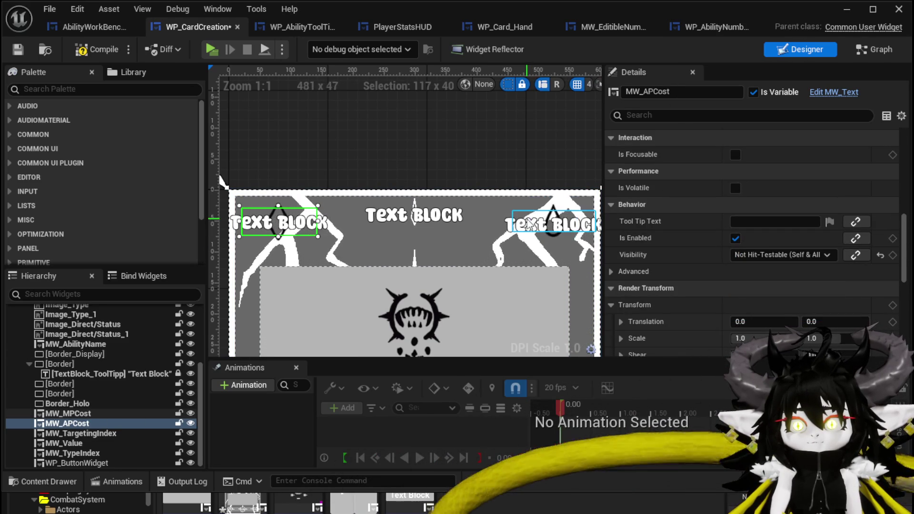
{"action": "left_click", "coordinate": [67, 413]}
{"action": "left_click", "coordinate": [776, 255]}
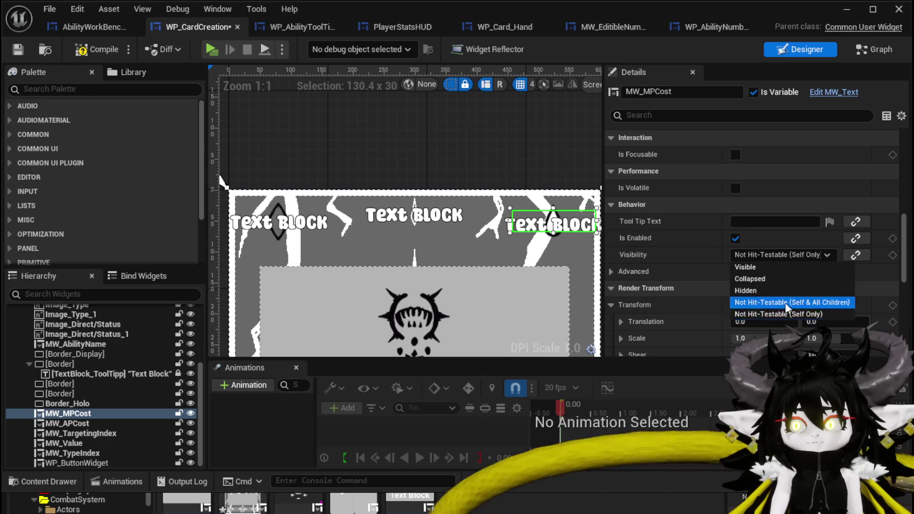
{"action": "left_click", "coordinate": [788, 305]}
Make the ability name and targeting index texts Not Hit-Testable (Self & All Children).
{"action": "left_click", "coordinate": [415, 215]}
{"action": "left_click", "coordinate": [767, 257]}
{"action": "left_click", "coordinate": [771, 300]}
{"action": "scroll", "coordinate": [437, 211], "scroll_direction": "down", "scroll_amount": 3}
{"action": "left_click_drag", "start_coordinate": [437, 211], "coordinate": [407, 180]}
{"action": "left_click_drag", "start_coordinate": [343, 307], "coordinate": [338, 224]}
{"action": "scroll", "coordinate": [338, 238], "scroll_direction": "up", "scroll_amount": 3}
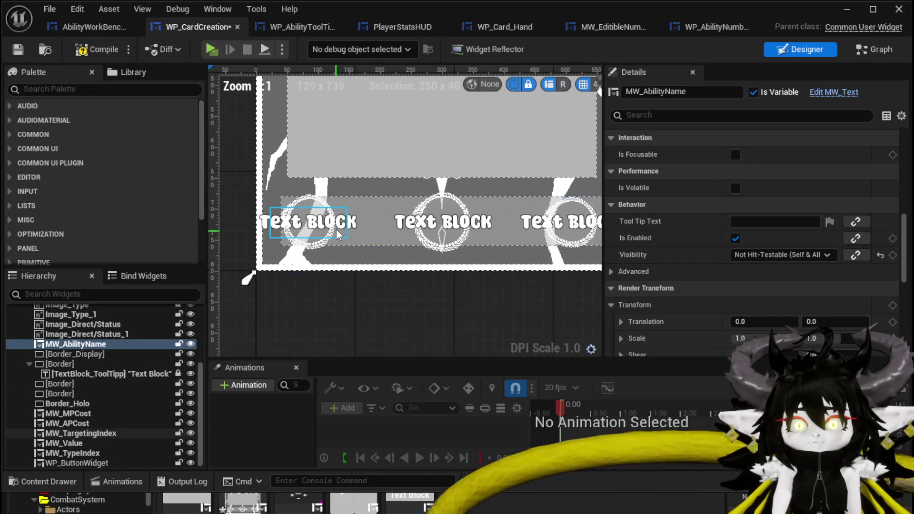
{"action": "left_click", "coordinate": [310, 225]}
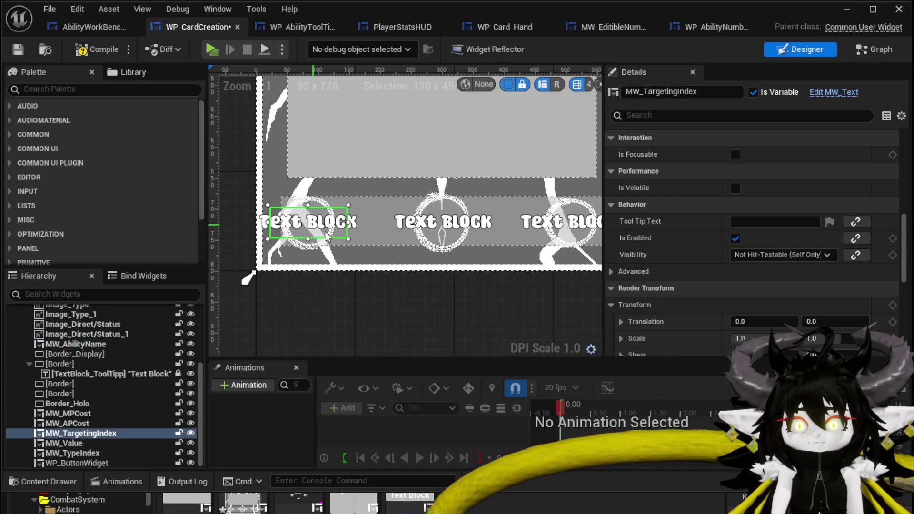
{"action": "left_click", "coordinate": [759, 256]}
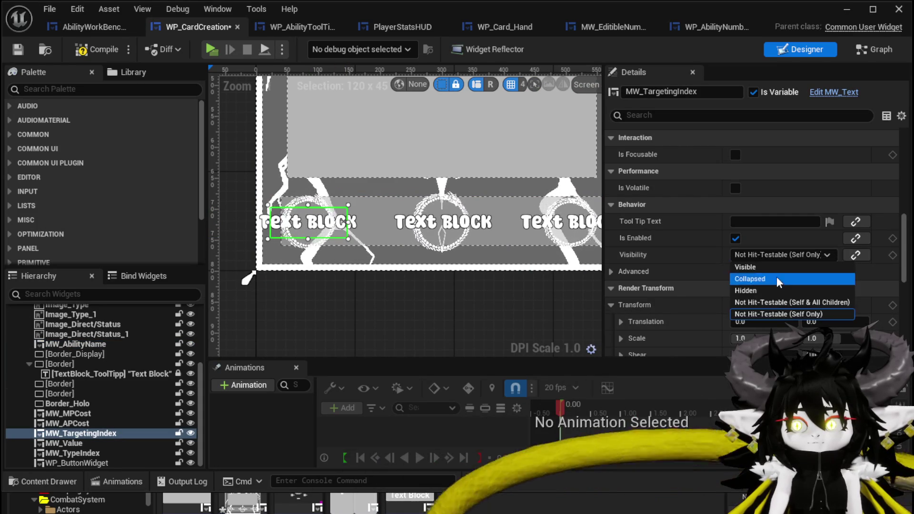
{"action": "left_click", "coordinate": [787, 302]}
Give the value text and MW_TypeIndex the same visibility, then launch a play test.
{"action": "left_click", "coordinate": [442, 222]}
{"action": "left_click", "coordinate": [758, 252]}
{"action": "left_click", "coordinate": [788, 293]}
{"action": "left_click", "coordinate": [543, 225]}
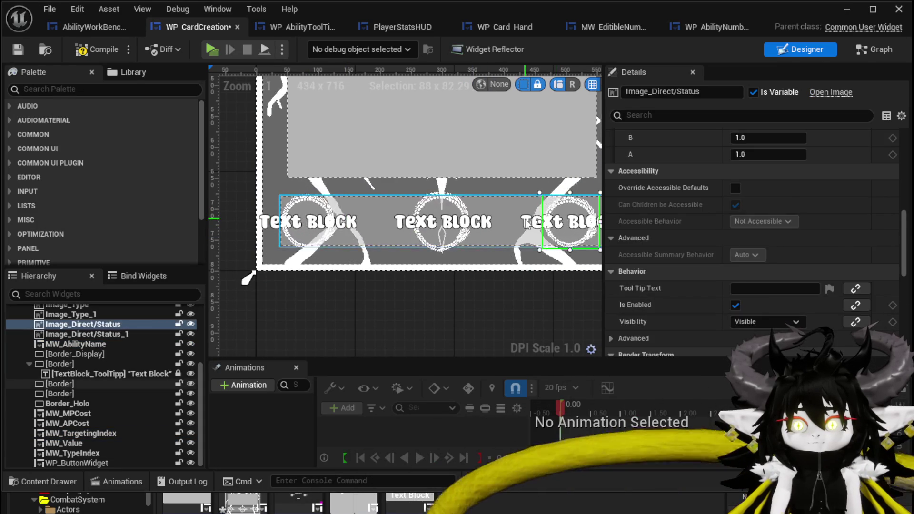
{"action": "left_click", "coordinate": [543, 225]}
{"action": "left_click", "coordinate": [537, 226]}
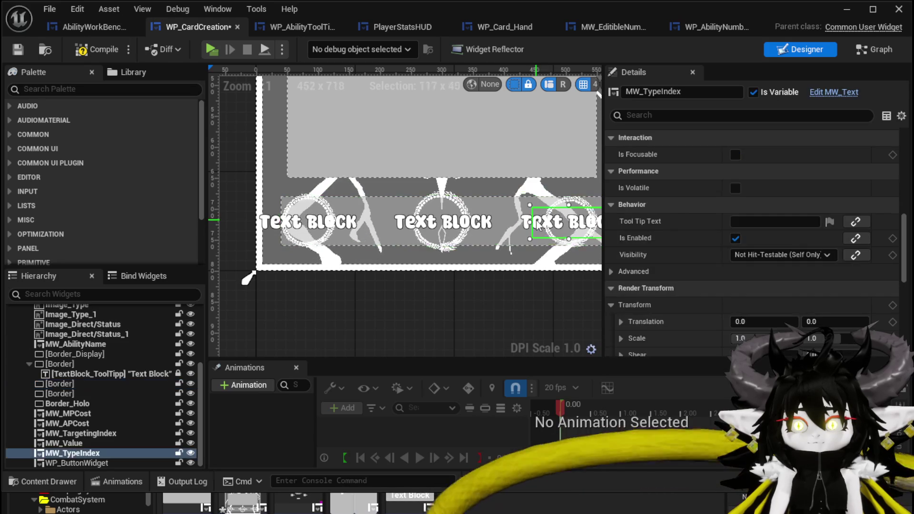
{"action": "left_click", "coordinate": [784, 253]}
{"action": "left_click", "coordinate": [796, 305]}
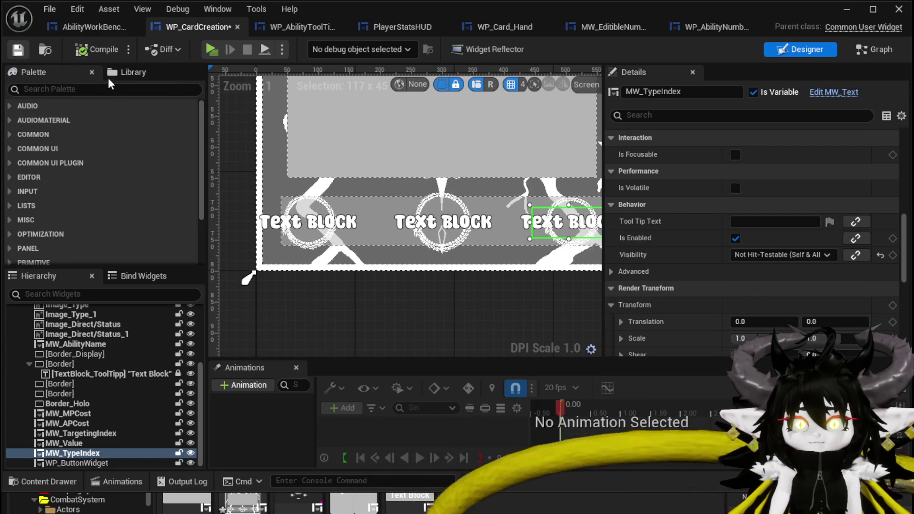
{"action": "left_click", "coordinate": [846, 9]}
{"action": "left_click", "coordinate": [305, 48]}
At the ability workbench, enlarge the green Nature card and change its AP cost to 100.
{"action": "key", "text": "w"}
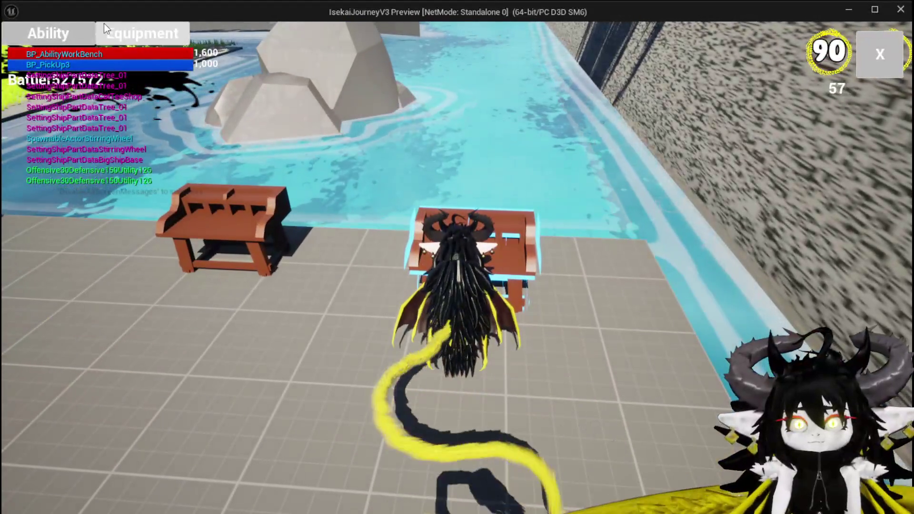
{"action": "left_click", "coordinate": [104, 23]}
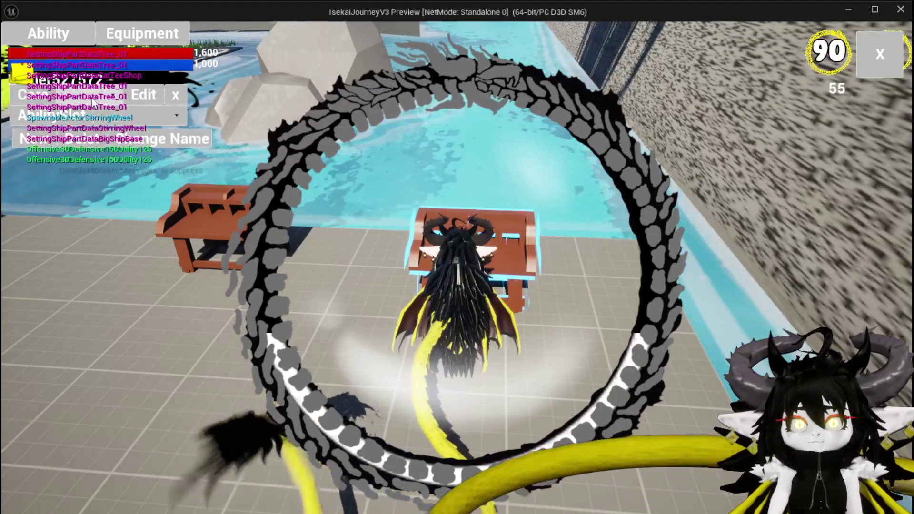
{"action": "left_click", "coordinate": [106, 119]}
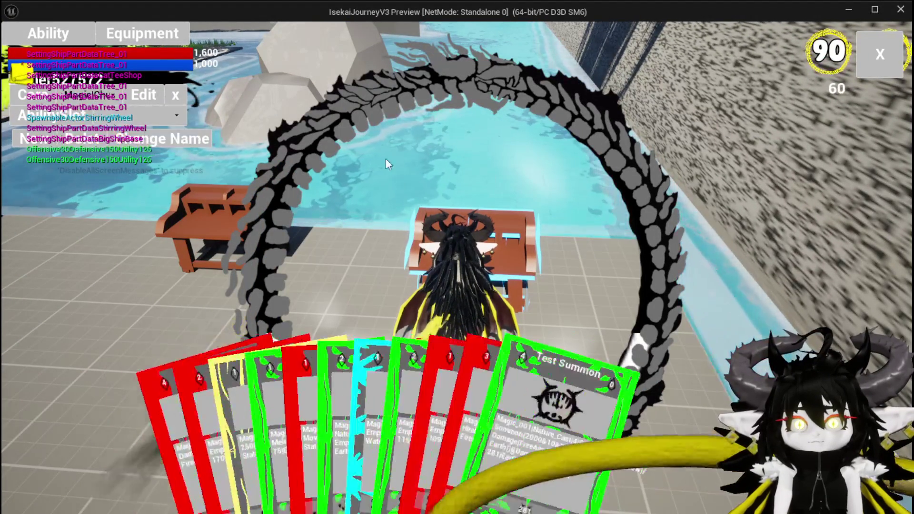
{"action": "left_click", "coordinate": [469, 376]}
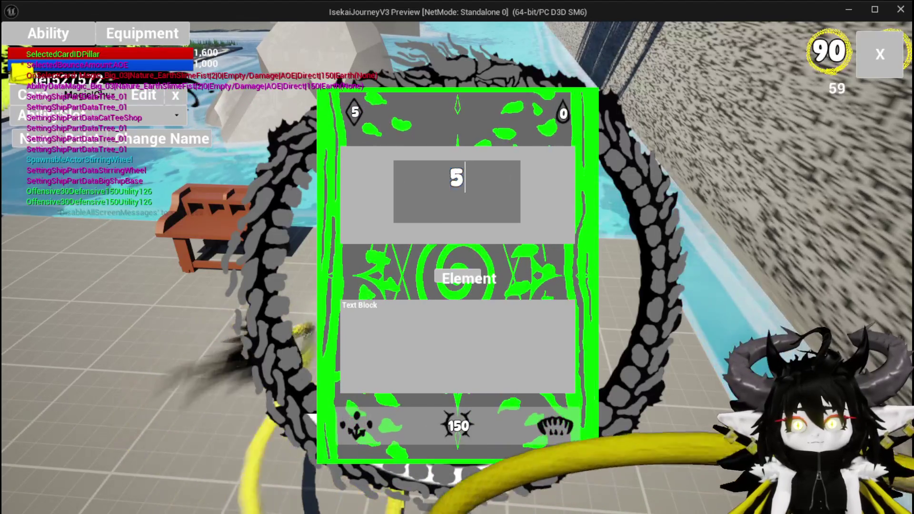
{"action": "left_click", "coordinate": [553, 119]}
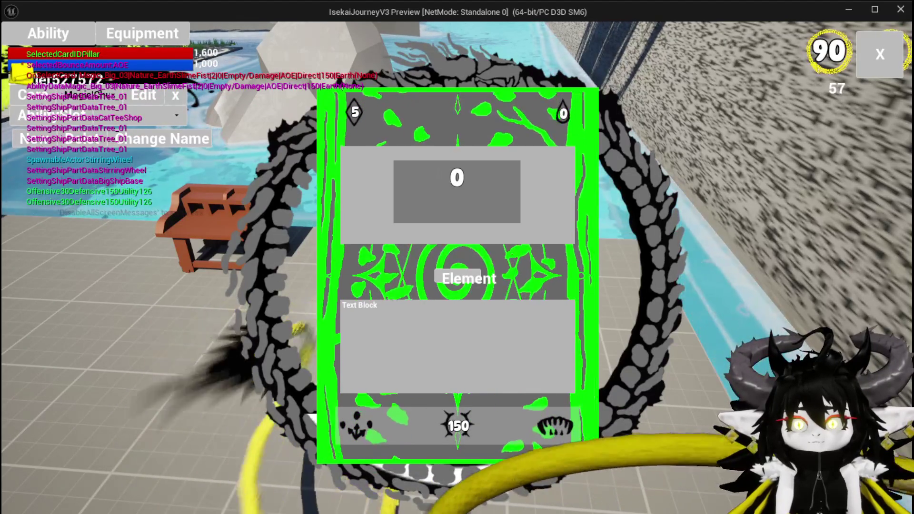
{"action": "type", "text": "100"}
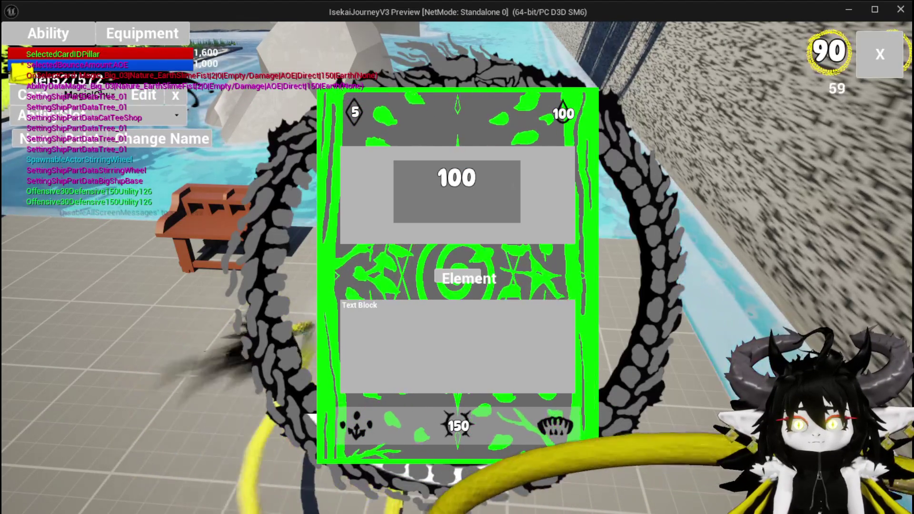
{"action": "left_click", "coordinate": [540, 178]}
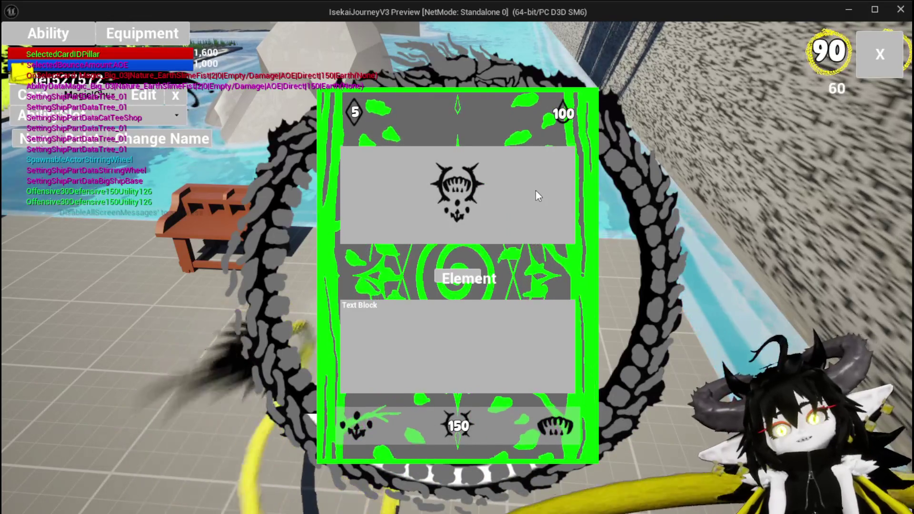
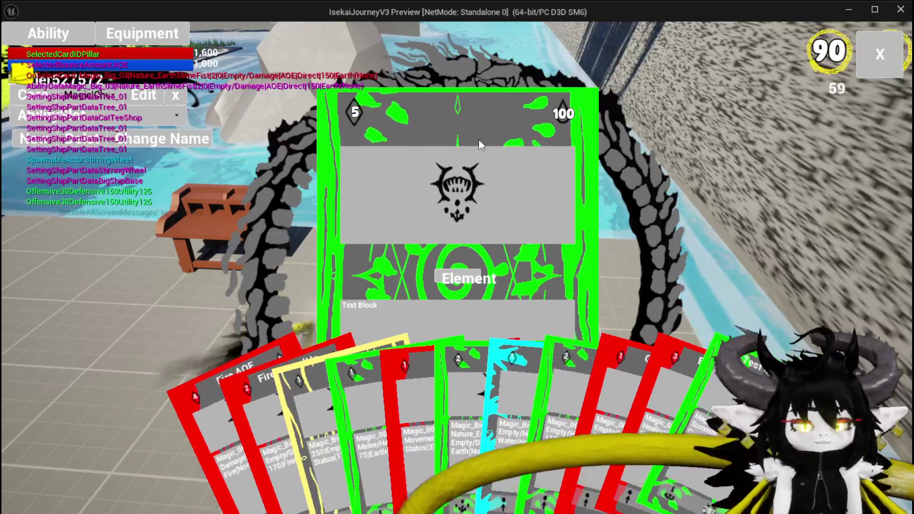
Stop the game preview and return to the WP_CardCreation widget blueprint.
{"action": "key", "text": "Escape"}
{"action": "key", "text": "ctrl+s"}
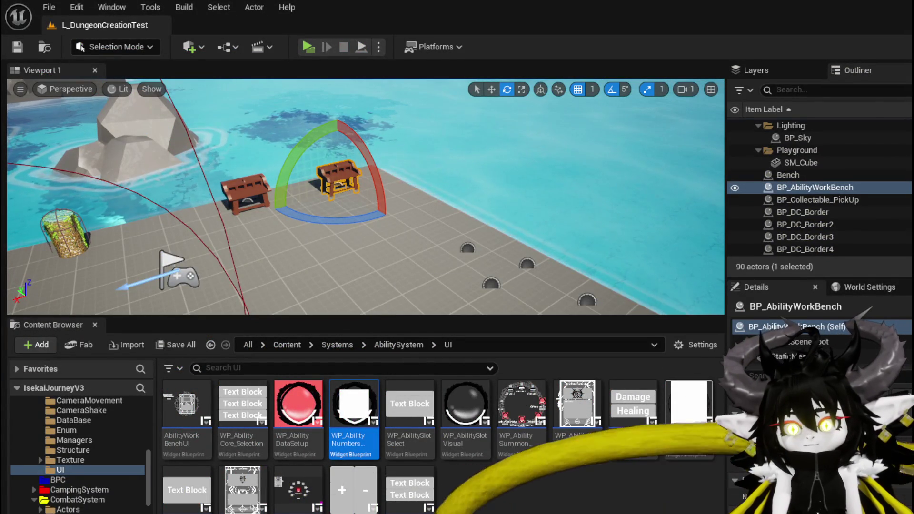
{"action": "key", "text": "alt+Tab"}
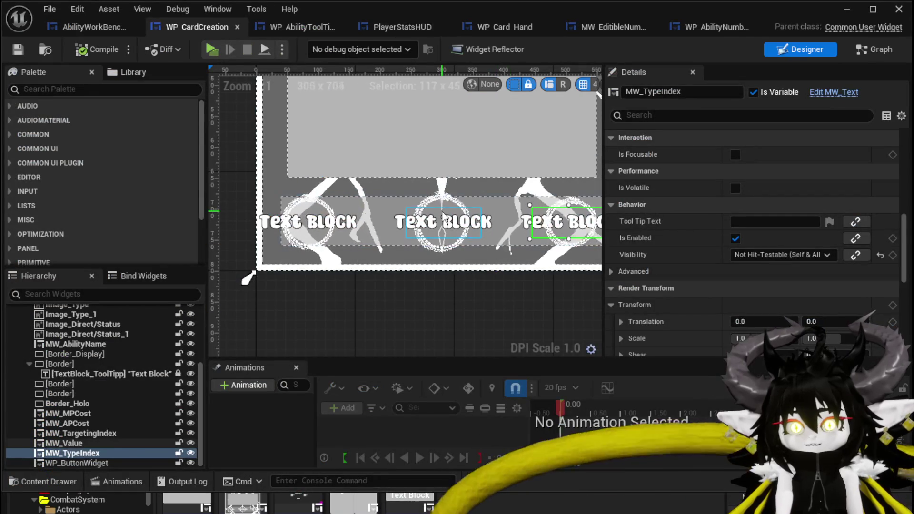
Select the middle MW_Value text block, then the Image_Type circle image in the card layout.
{"action": "left_click", "coordinate": [443, 224]}
{"action": "scroll", "coordinate": [410, 222], "scroll_direction": "down", "scroll_amount": 3}
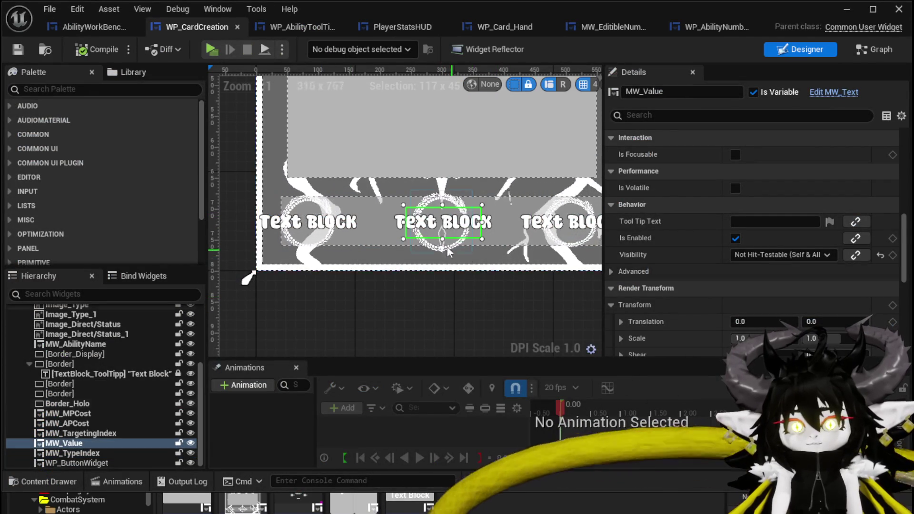
{"action": "scroll", "coordinate": [391, 219], "scroll_direction": "up", "scroll_amount": 4}
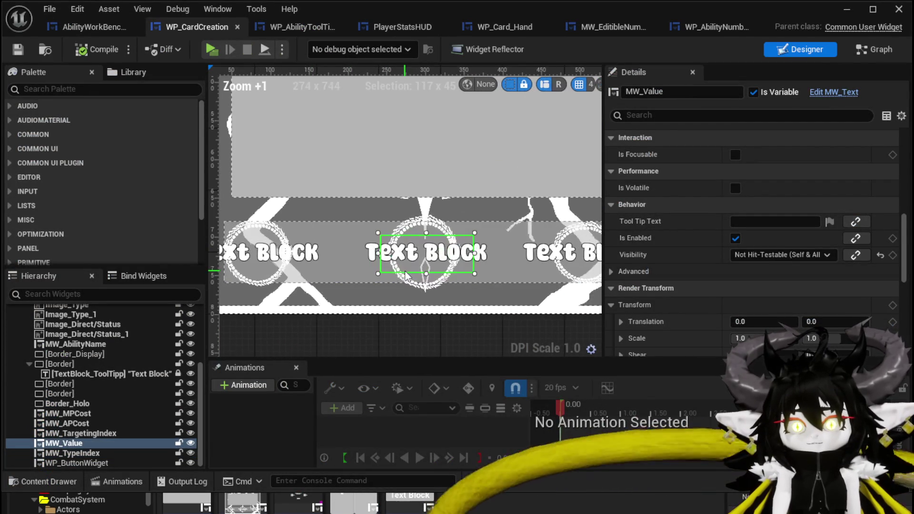
{"action": "left_click", "coordinate": [415, 288]}
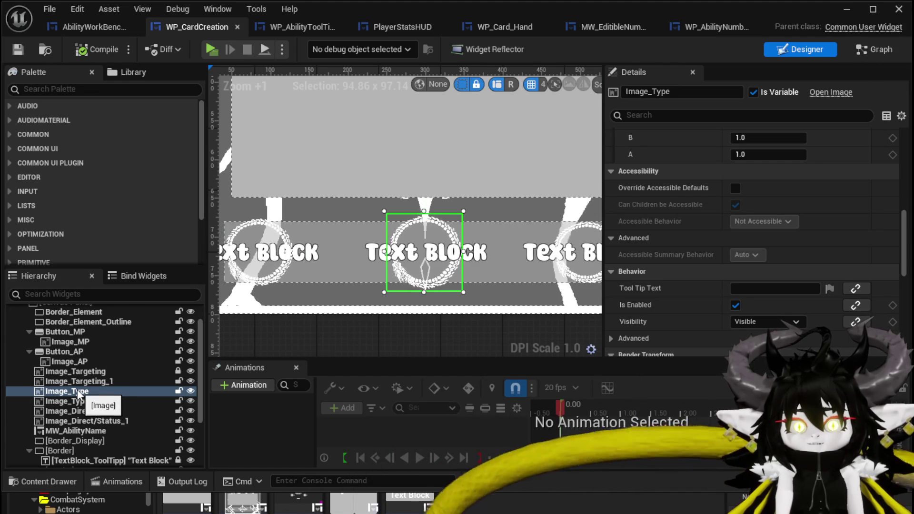
Wrap Image_Type with a new Button.
{"action": "right_click", "coordinate": [79, 392]}
{"action": "mouse_move", "coordinate": [119, 511]}
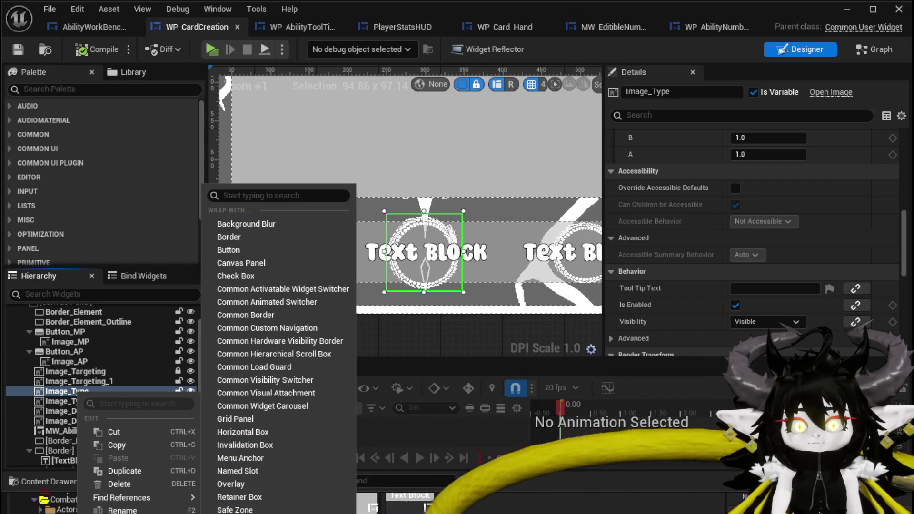
{"action": "left_click", "coordinate": [244, 249]}
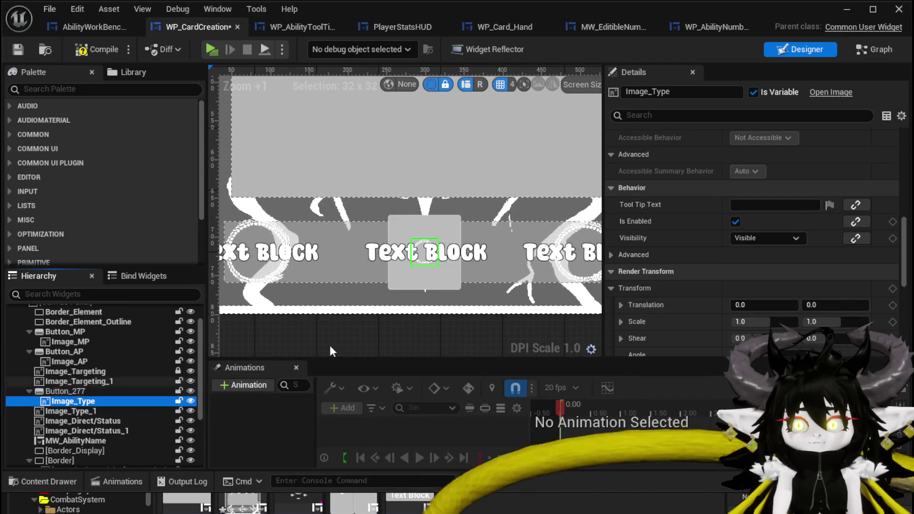
Set Button_277's Normal and Pressed Padding to 0.
{"action": "left_click", "coordinate": [85, 390]}
{"action": "scroll", "coordinate": [727, 255], "scroll_direction": "down", "scroll_amount": 10}
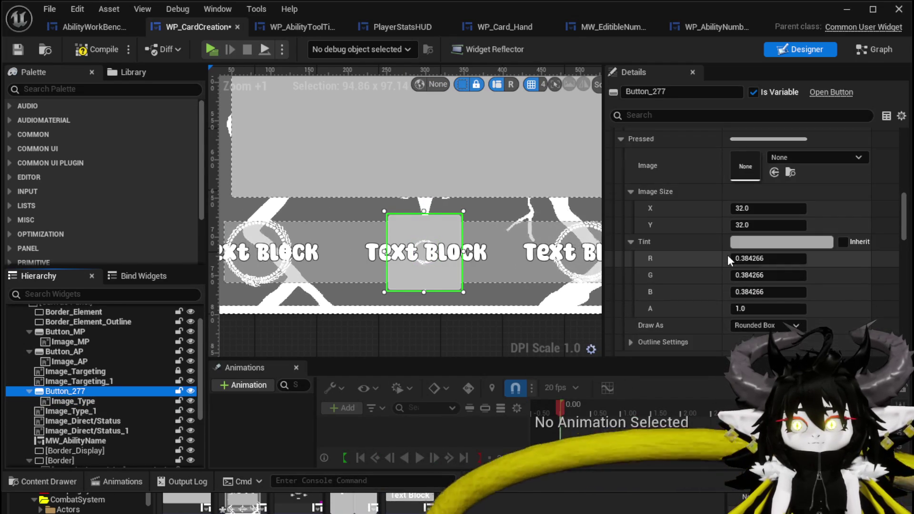
{"action": "scroll", "coordinate": [728, 259], "scroll_direction": "down", "scroll_amount": 15}
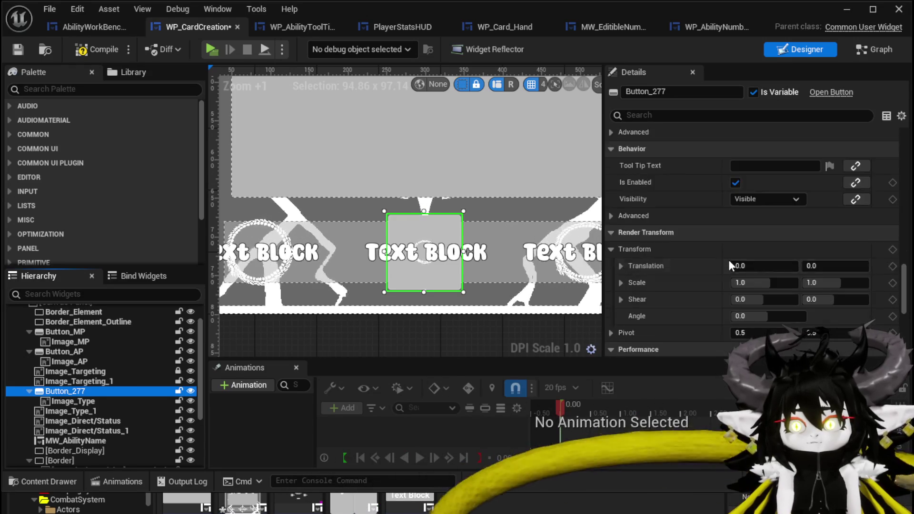
{"action": "scroll", "coordinate": [731, 265], "scroll_direction": "down", "scroll_amount": 5}
{"action": "scroll", "coordinate": [732, 266], "scroll_direction": "up", "scroll_amount": 15}
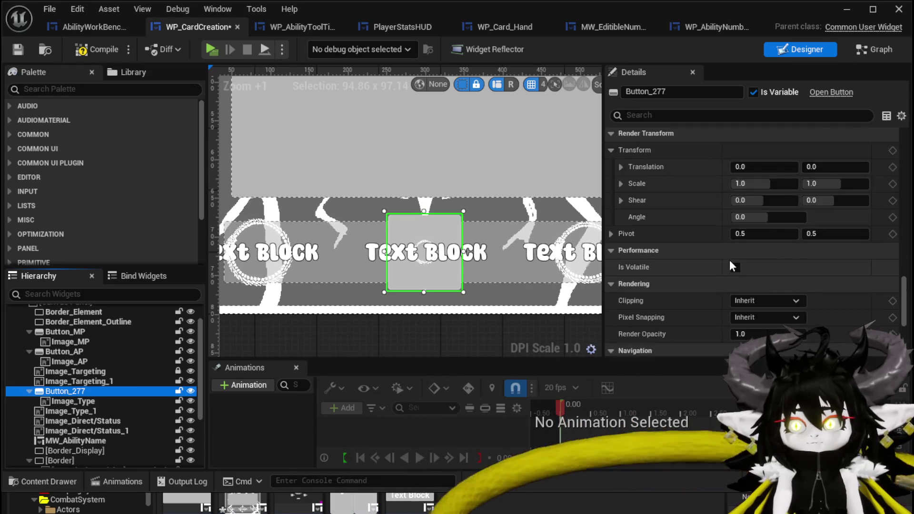
{"action": "scroll", "coordinate": [729, 260], "scroll_direction": "up", "scroll_amount": 5}
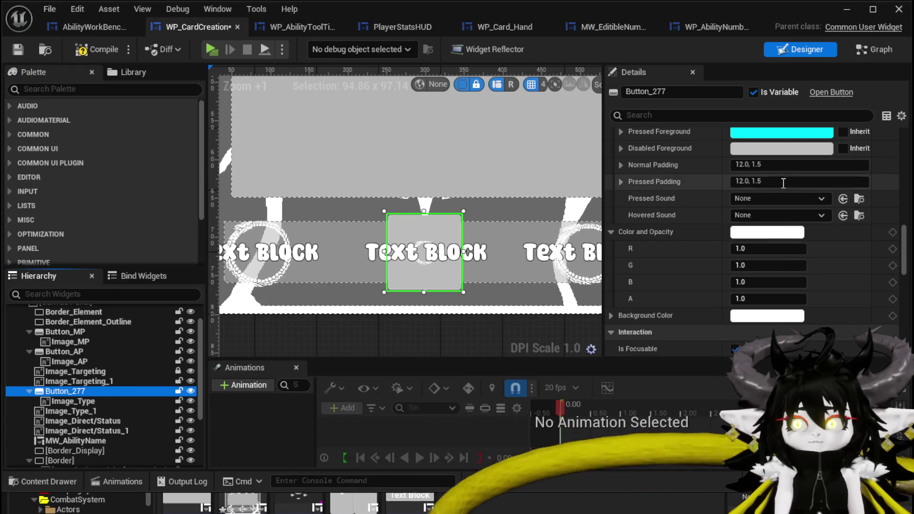
{"action": "left_click", "coordinate": [761, 165]}
{"action": "type", "text": "0"}
{"action": "key", "text": "Tab"}
{"action": "type", "text": "0"}
{"action": "key", "text": "Return"}
Make Button_277's style tints transparent with alpha 0, then compile and save the blueprint.
{"action": "scroll", "coordinate": [722, 182], "scroll_direction": "up", "scroll_amount": 5}
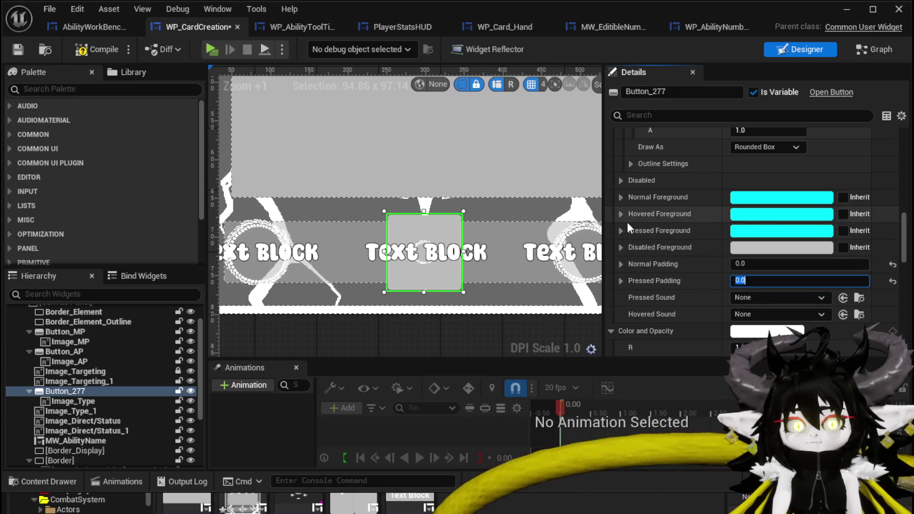
{"action": "scroll", "coordinate": [767, 224], "scroll_direction": "up", "scroll_amount": 5}
{"action": "scroll", "coordinate": [767, 224], "scroll_direction": "up", "scroll_amount": 10}
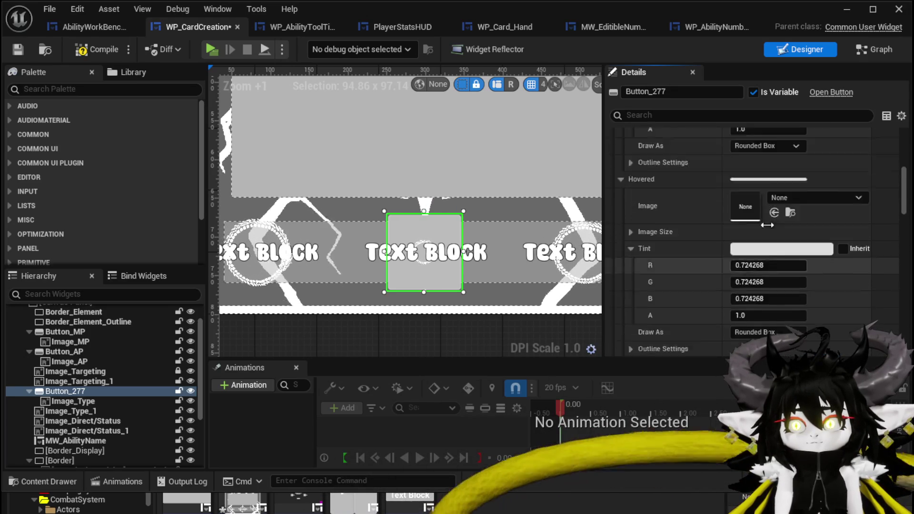
{"action": "scroll", "coordinate": [767, 226], "scroll_direction": "up", "scroll_amount": 3}
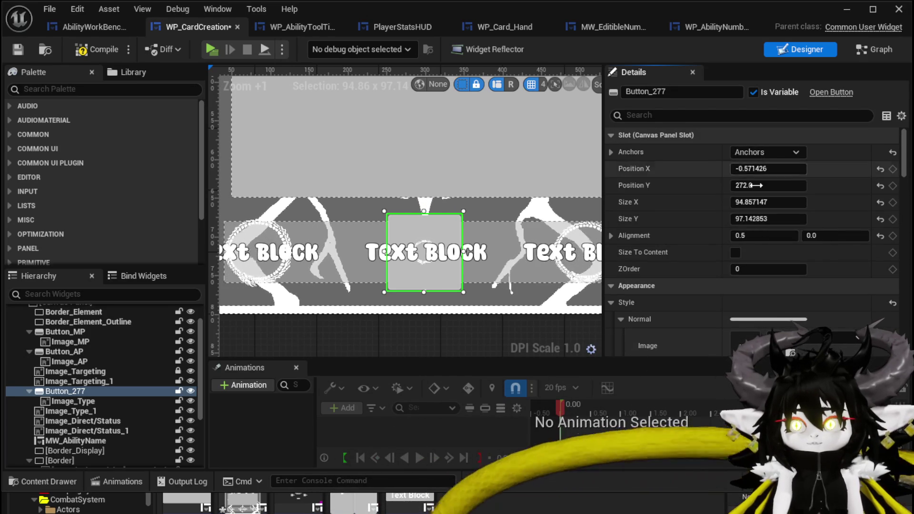
{"action": "scroll", "coordinate": [746, 219], "scroll_direction": "down", "scroll_amount": 6}
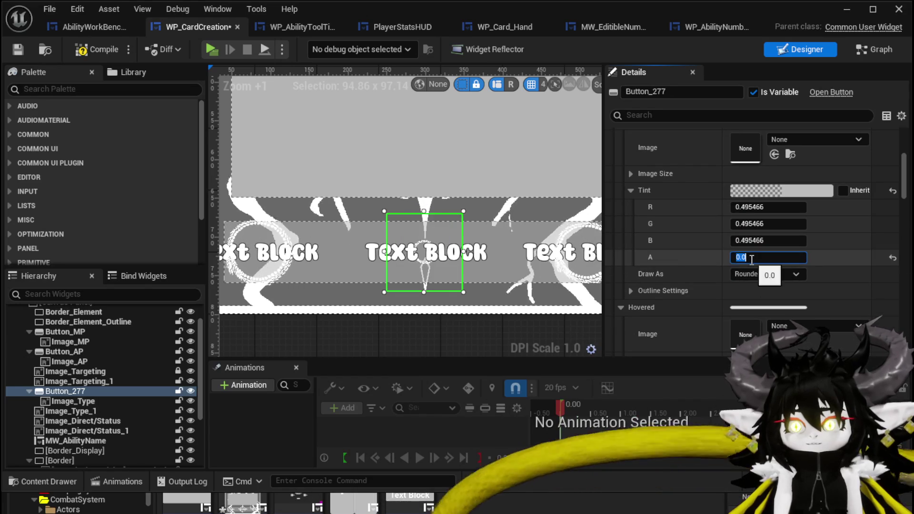
{"action": "scroll", "coordinate": [757, 271], "scroll_direction": "down", "scroll_amount": 5}
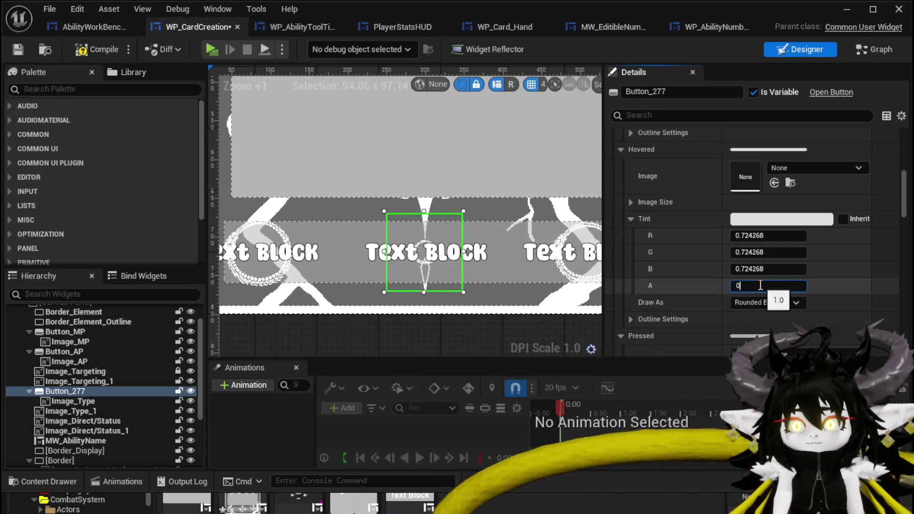
{"action": "scroll", "coordinate": [757, 283], "scroll_direction": "down", "scroll_amount": 5}
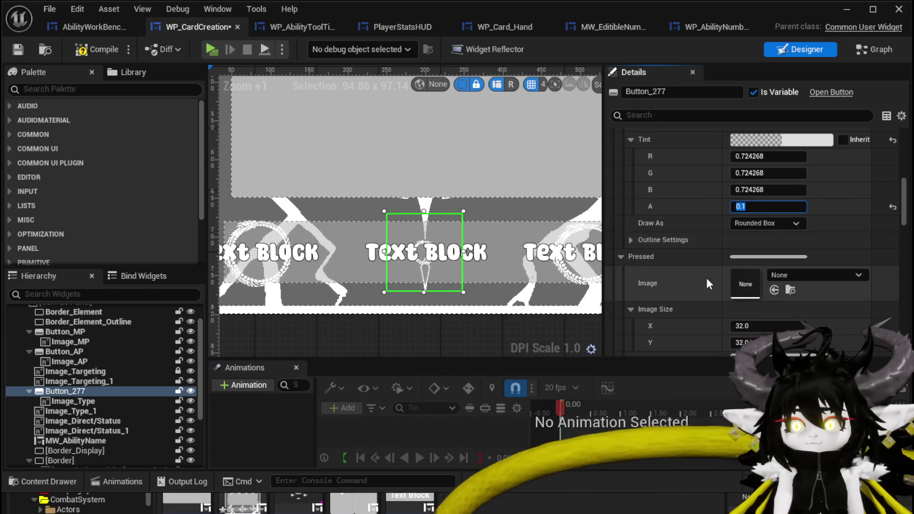
{"action": "scroll", "coordinate": [750, 305], "scroll_direction": "down", "scroll_amount": 3}
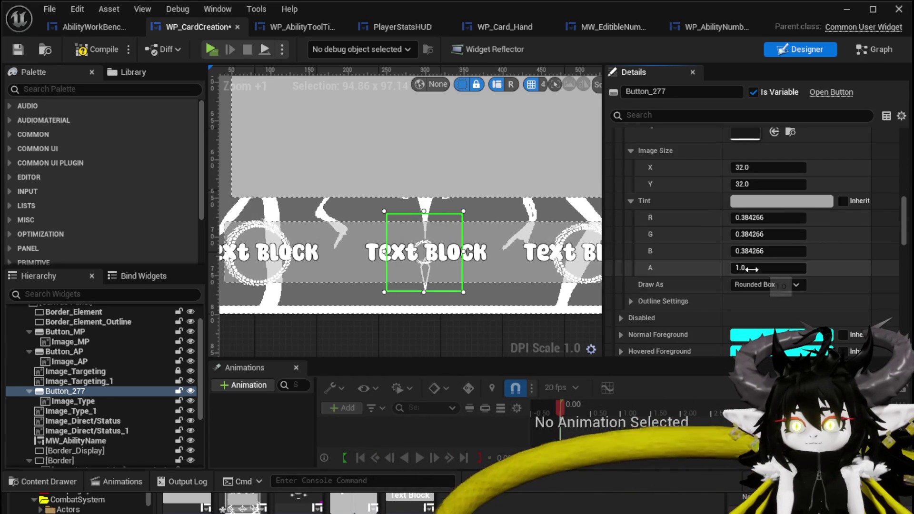
{"action": "type", "text": "0"}
{"action": "key", "text": "Return"}
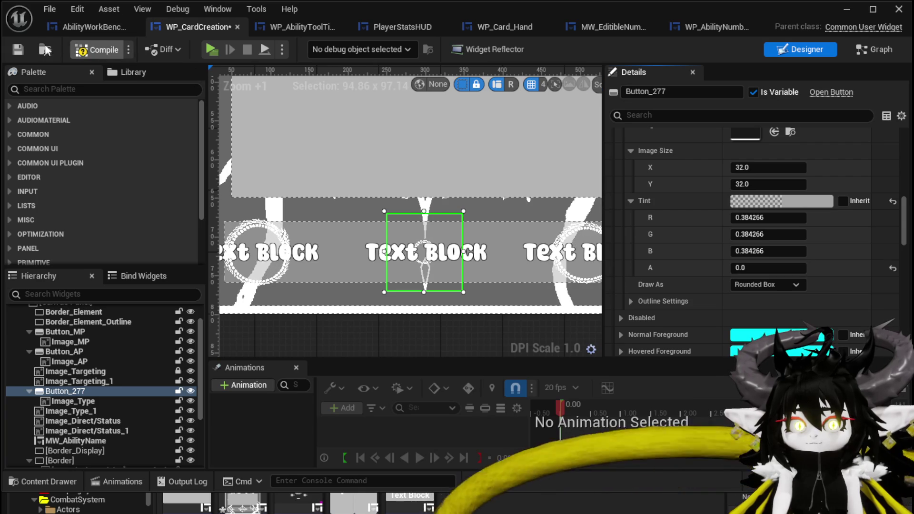
{"action": "left_click", "coordinate": [18, 49]}
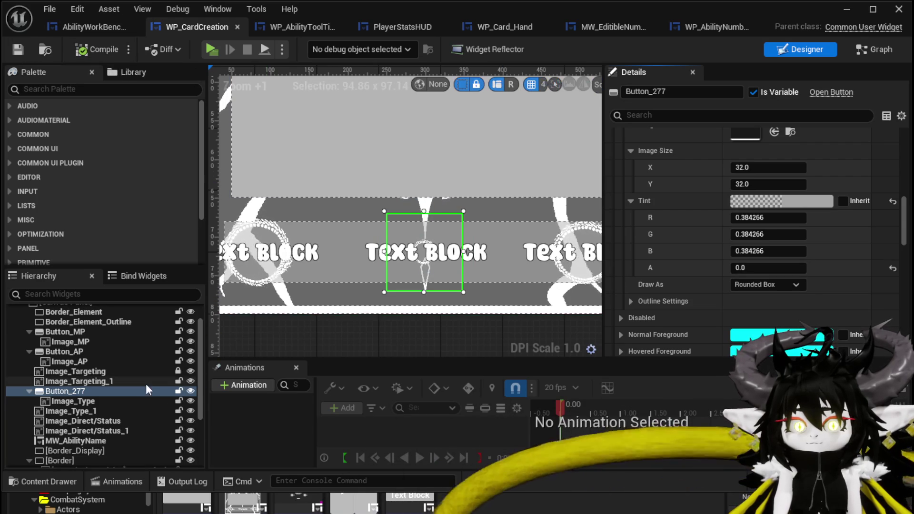
{"action": "left_click", "coordinate": [76, 404]}
Make Image_Type fill the button horizontally and vertically with 0 padding, then compile and save.
{"action": "scroll", "coordinate": [773, 287], "scroll_direction": "down", "scroll_amount": 3}
{"action": "scroll", "coordinate": [773, 286], "scroll_direction": "up", "scroll_amount": 10}
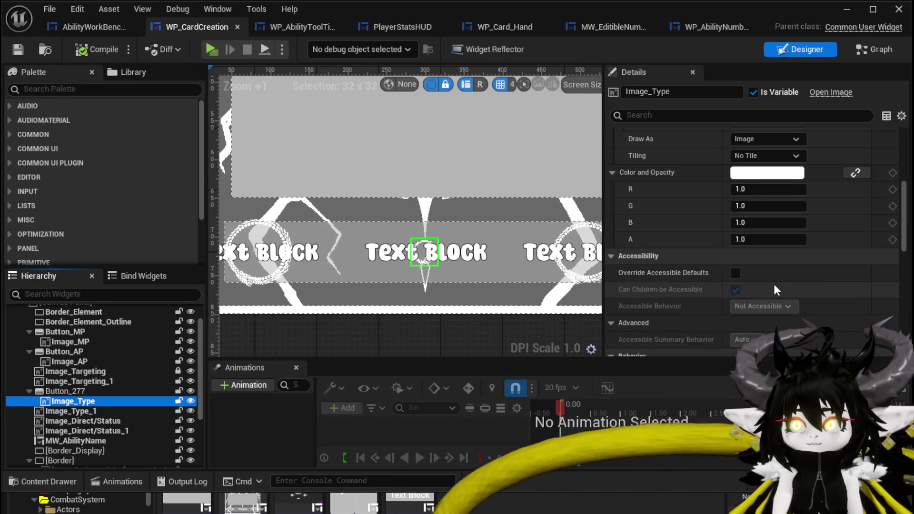
{"action": "scroll", "coordinate": [773, 284], "scroll_direction": "up", "scroll_amount": 5}
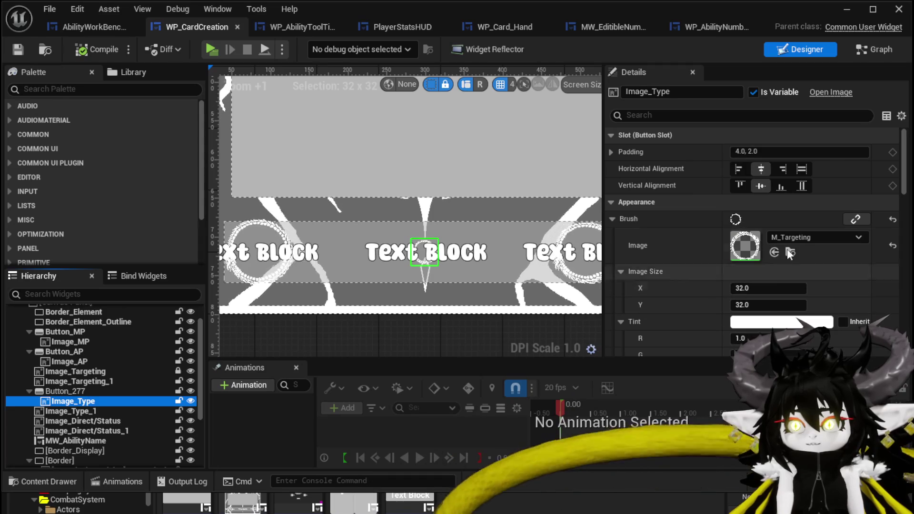
{"action": "left_click", "coordinate": [802, 169]}
{"action": "left_click", "coordinate": [802, 186]}
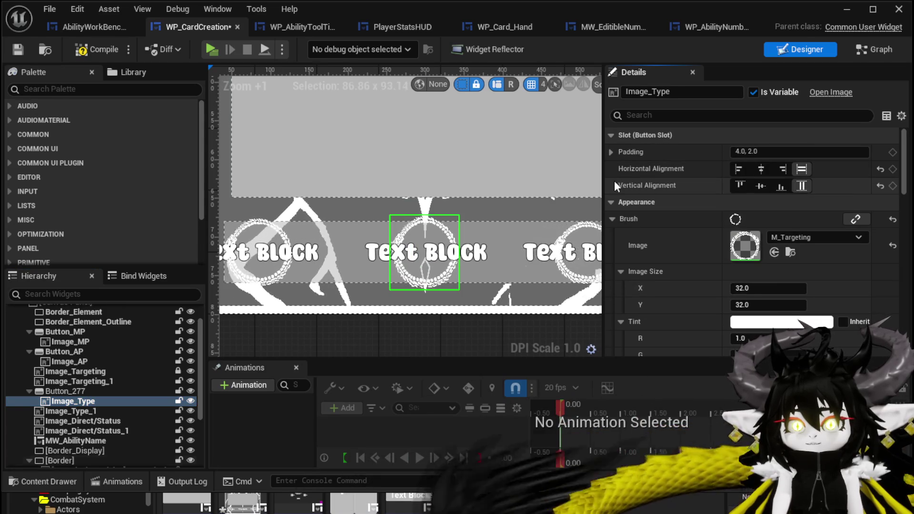
{"action": "left_click", "coordinate": [73, 52]}
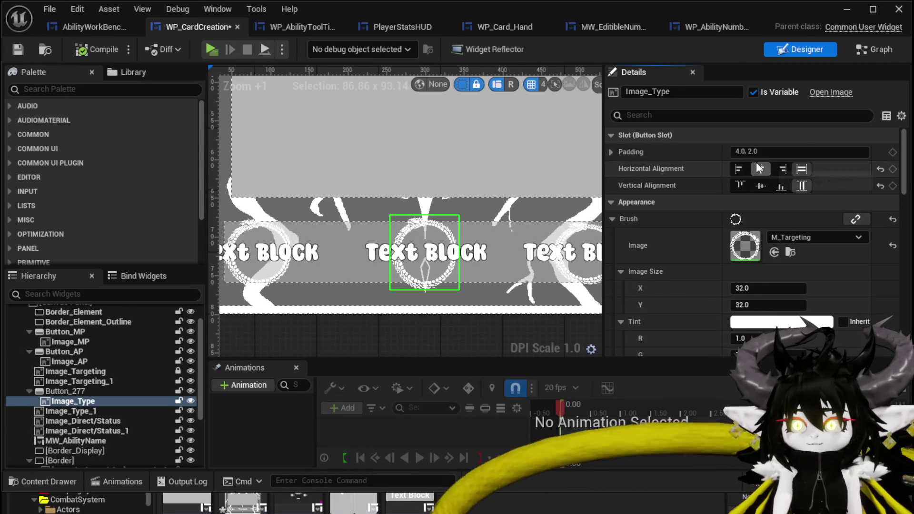
{"action": "type", "text": "0"}
{"action": "key", "text": "Return"}
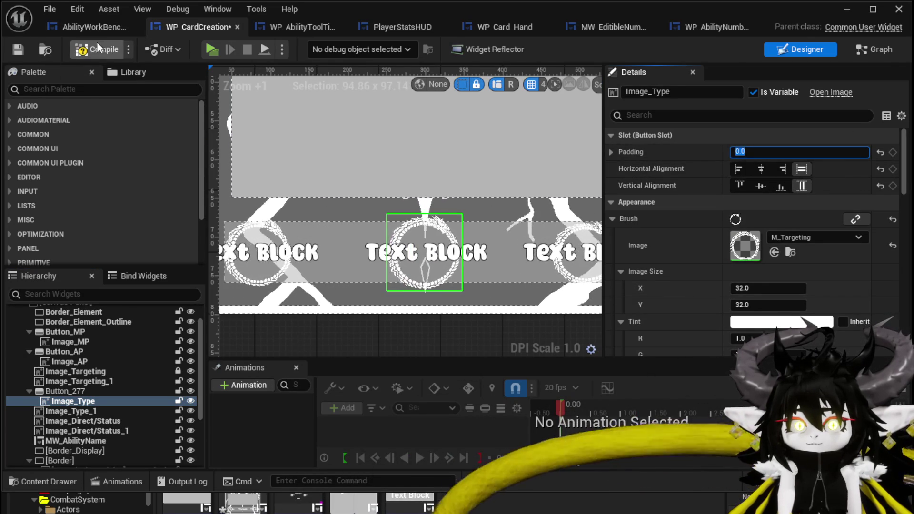
{"action": "left_click", "coordinate": [16, 50]}
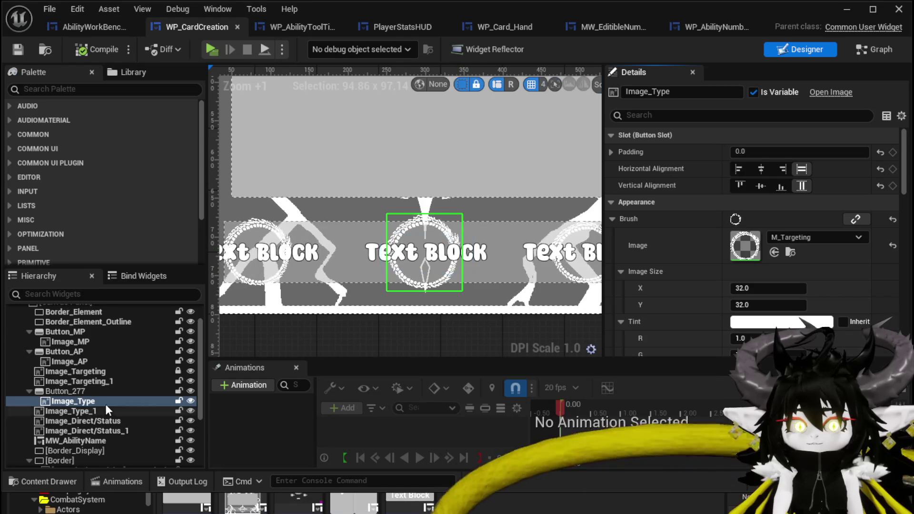
Rename Button_277 to Button_Value, then compile and save the card widget.
{"action": "left_click", "coordinate": [78, 390]}
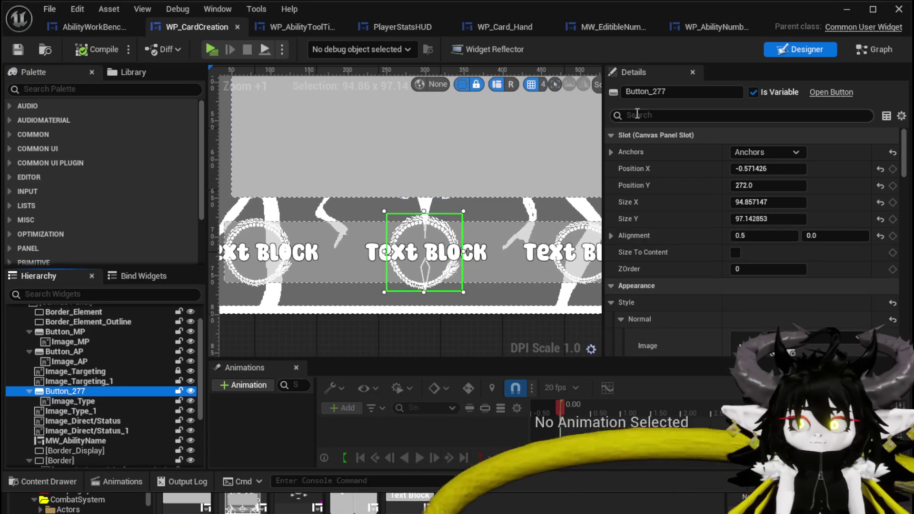
{"action": "double_click", "coordinate": [654, 91]}
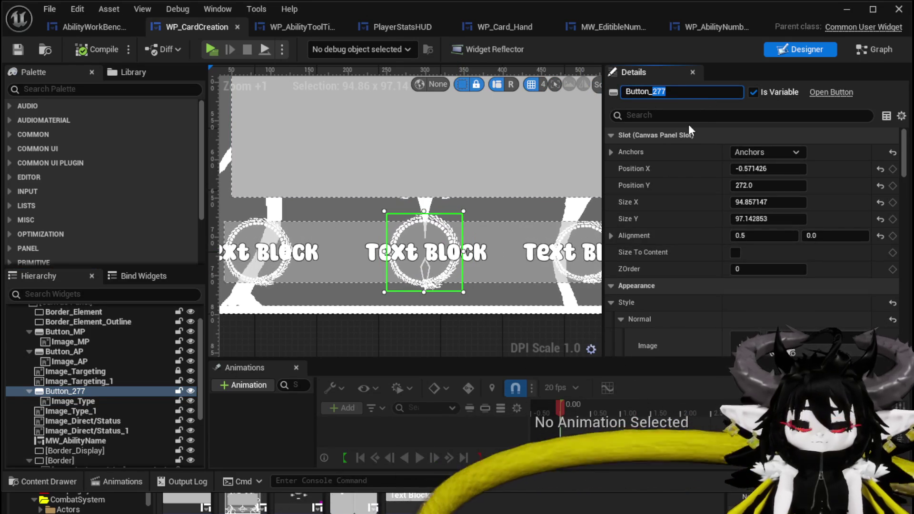
{"action": "type", "text": "Value"}
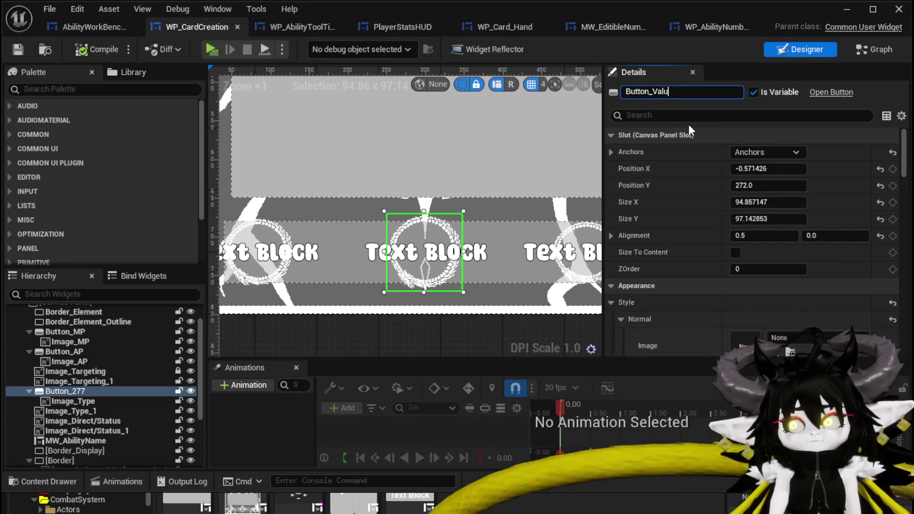
{"action": "key", "text": "Return"}
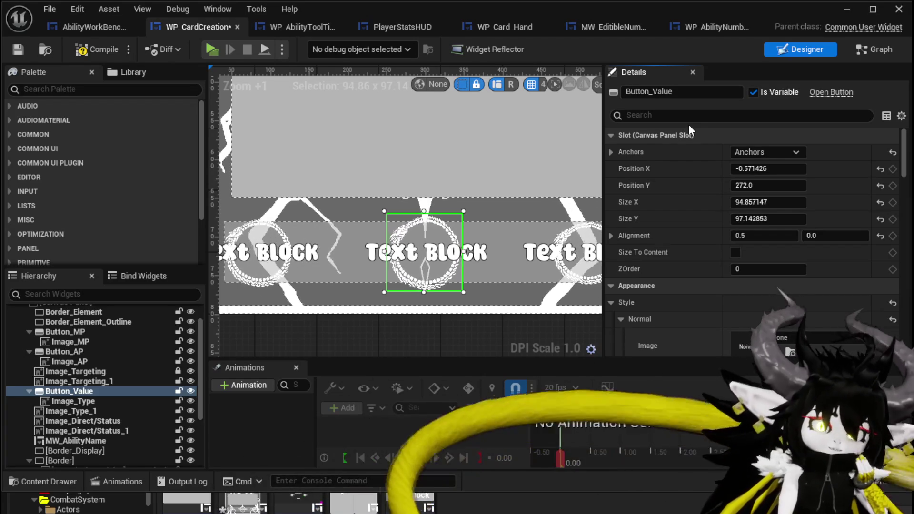
{"action": "left_click", "coordinate": [97, 50]}
{"action": "left_click", "coordinate": [18, 50]}
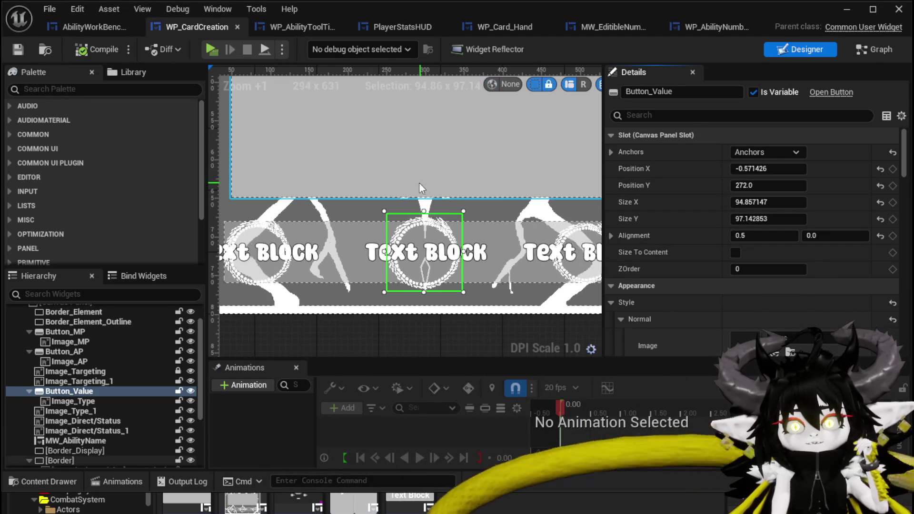
{"action": "scroll", "coordinate": [421, 183], "scroll_direction": "down", "scroll_amount": 3}
{"action": "scroll", "coordinate": [415, 182], "scroll_direction": "up", "scroll_amount": 3}
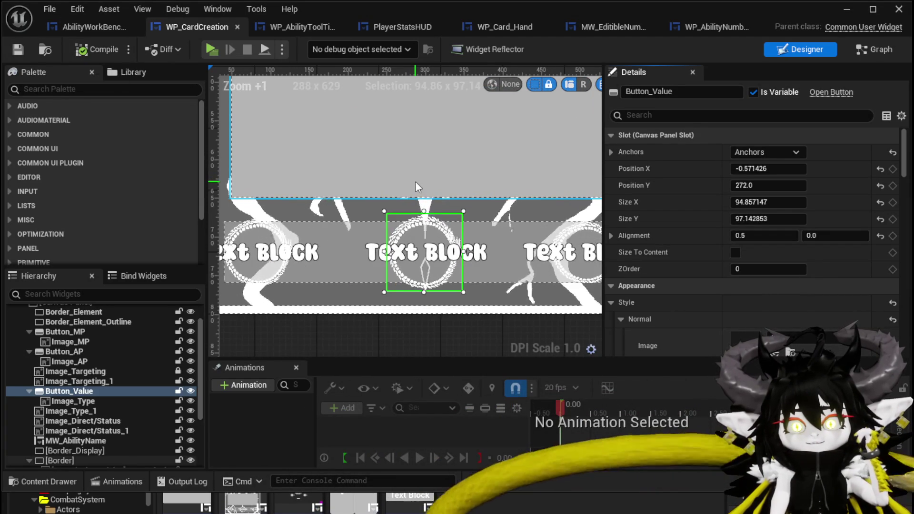
{"action": "scroll", "coordinate": [415, 187], "scroll_direction": "down", "scroll_amount": 2}
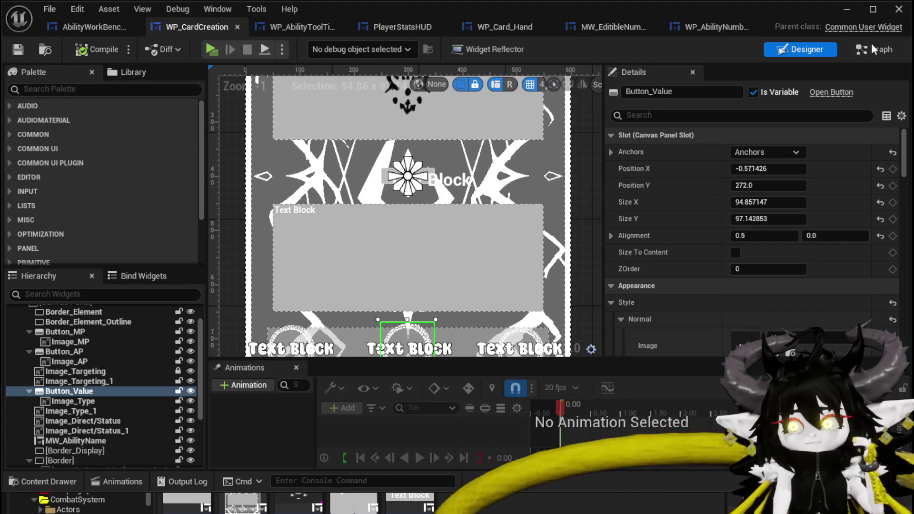
{"action": "scroll", "coordinate": [387, 242], "scroll_direction": "down", "scroll_amount": 2}
{"action": "mouse_move", "coordinate": [390, 316]}
{"action": "left_mouse_down"}
{"action": "mouse_move", "coordinate": [390, 200]}
{"action": "mouse_move", "coordinate": [387, 308]}
{"action": "left_mouse_up"}
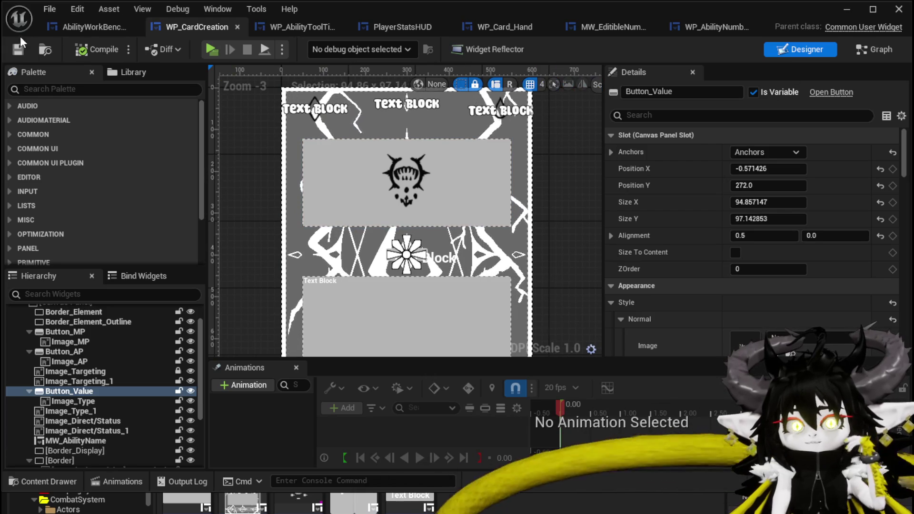
In the EventGraph, wire a new On Pressed (Button_Value) event to Call On Press with Data 'Value'.
{"action": "left_click", "coordinate": [887, 49]}
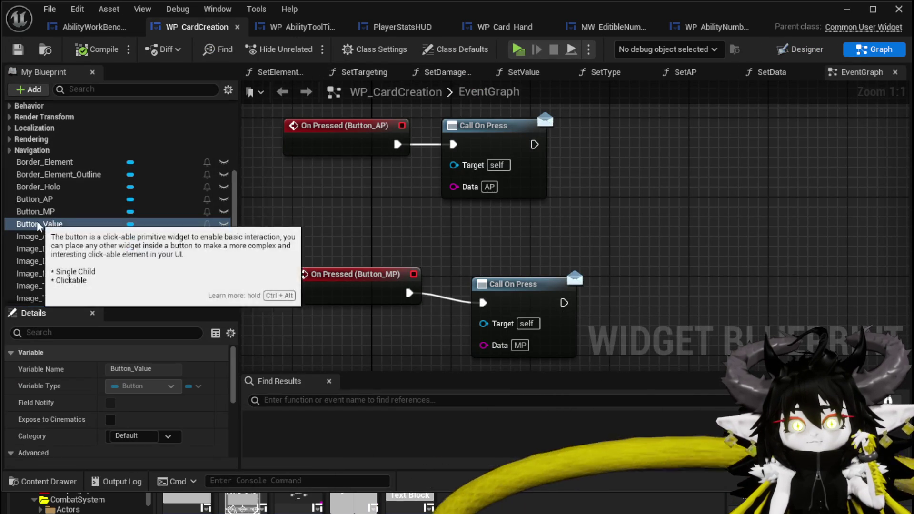
{"action": "scroll", "coordinate": [206, 357], "scroll_direction": "down", "scroll_amount": 1}
{"action": "scroll", "coordinate": [205, 357], "scroll_direction": "down", "scroll_amount": 10}
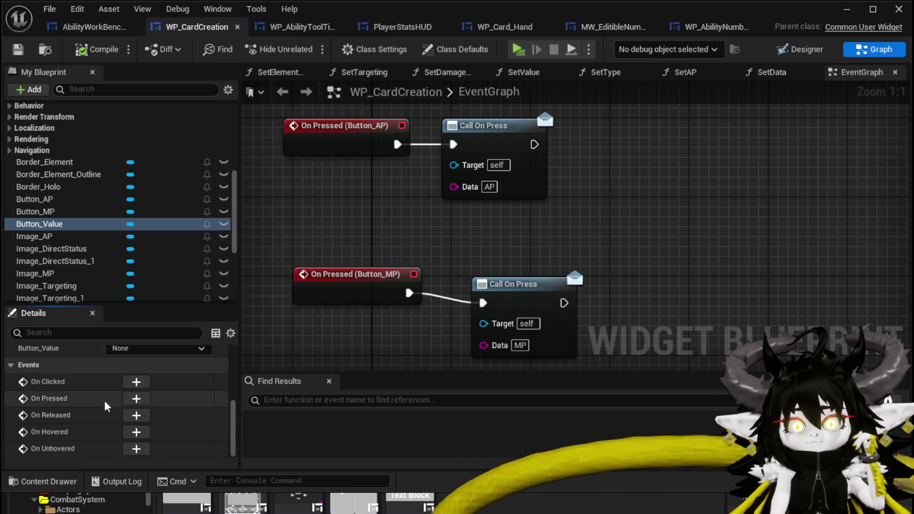
{"action": "left_click", "coordinate": [137, 399]}
{"action": "scroll", "coordinate": [413, 299], "scroll_direction": "down", "scroll_amount": 3}
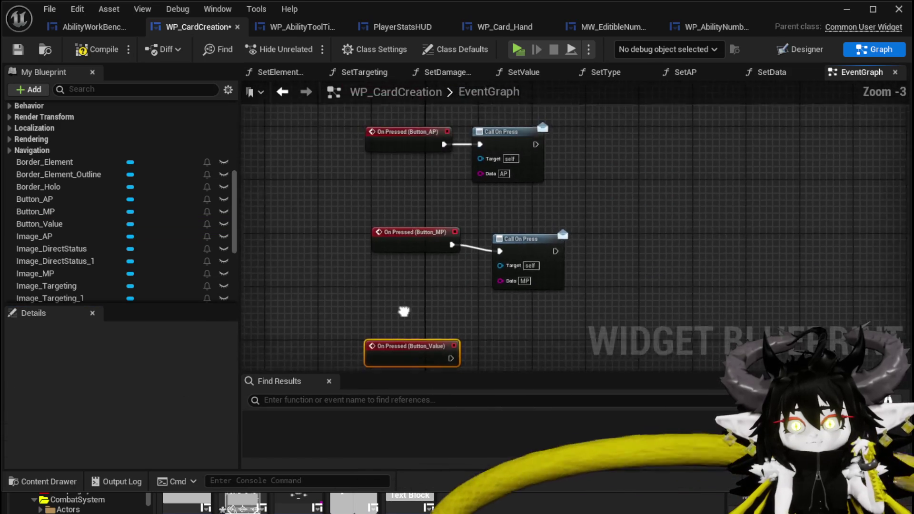
{"action": "left_click_drag", "start_coordinate": [527, 233], "coordinate": [501, 193]}
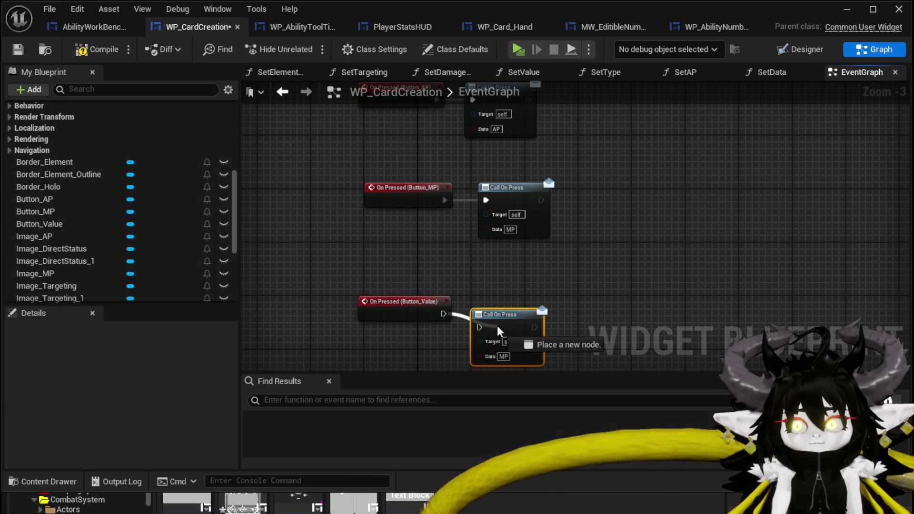
{"action": "left_click_drag", "start_coordinate": [481, 325], "coordinate": [520, 307]}
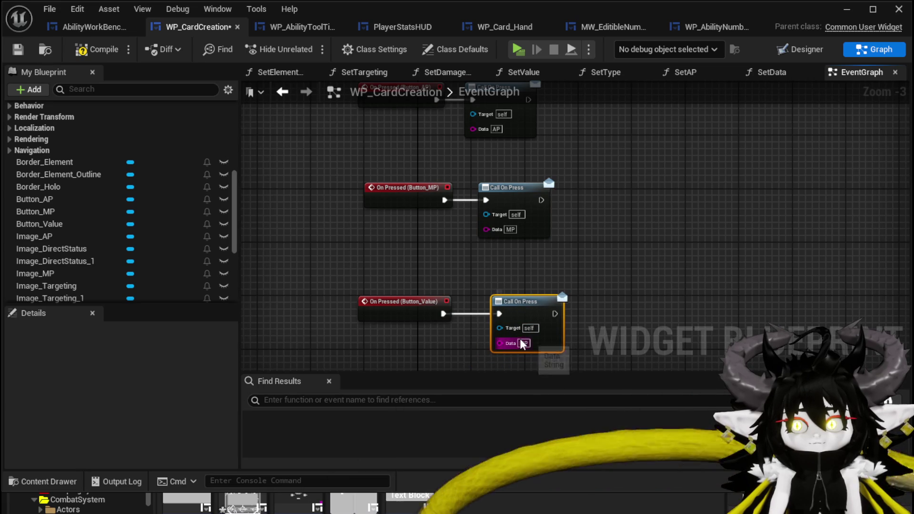
{"action": "type", "text": "Value"}
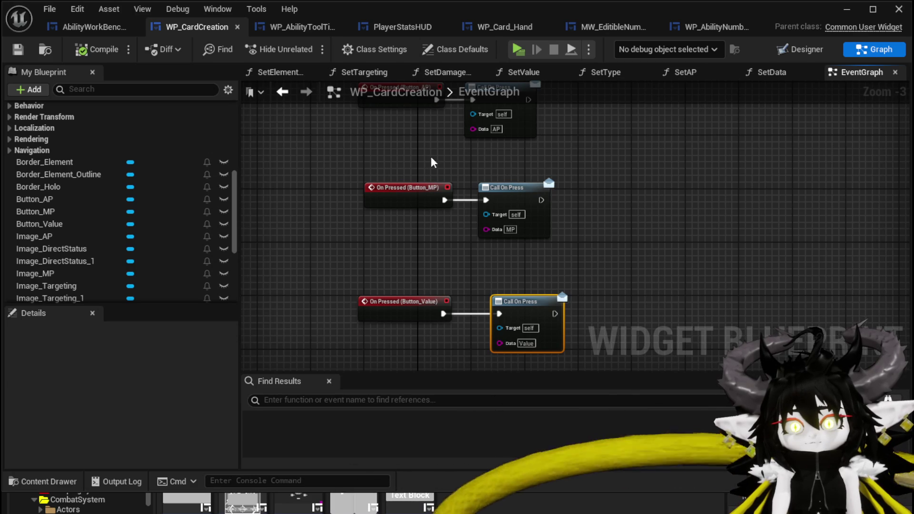
Compare AbilityWorkBenchUI's NumberChangeBus switch nodes with the WP_CardCreation card layout.
{"action": "left_click", "coordinate": [85, 22]}
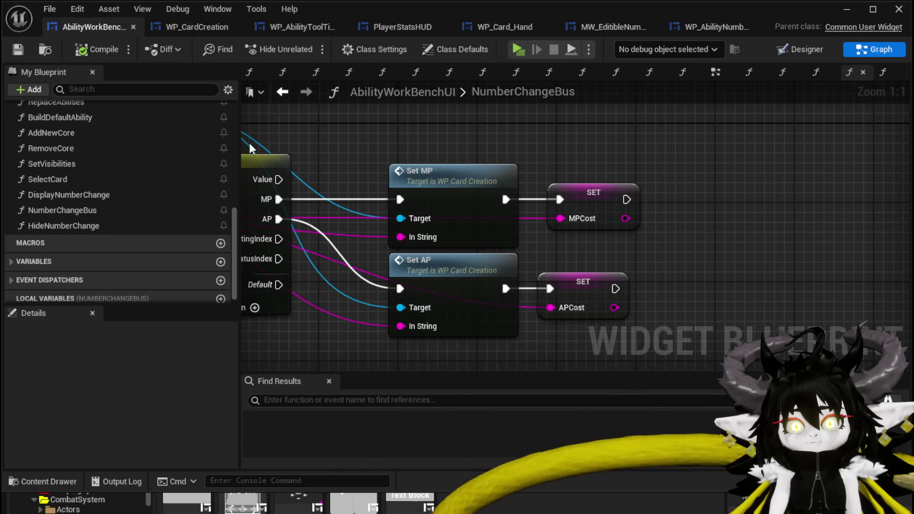
{"action": "left_click_drag", "start_coordinate": [387, 139], "coordinate": [592, 238]}
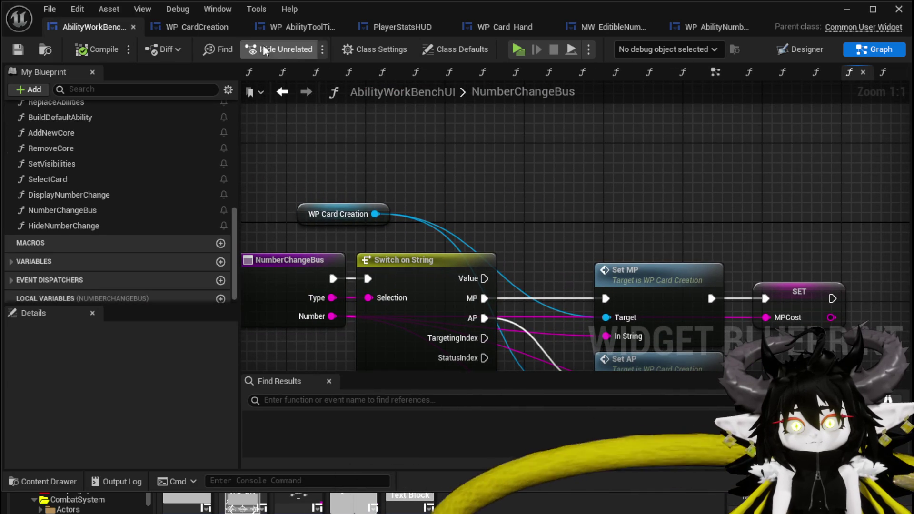
{"action": "left_click", "coordinate": [197, 29]}
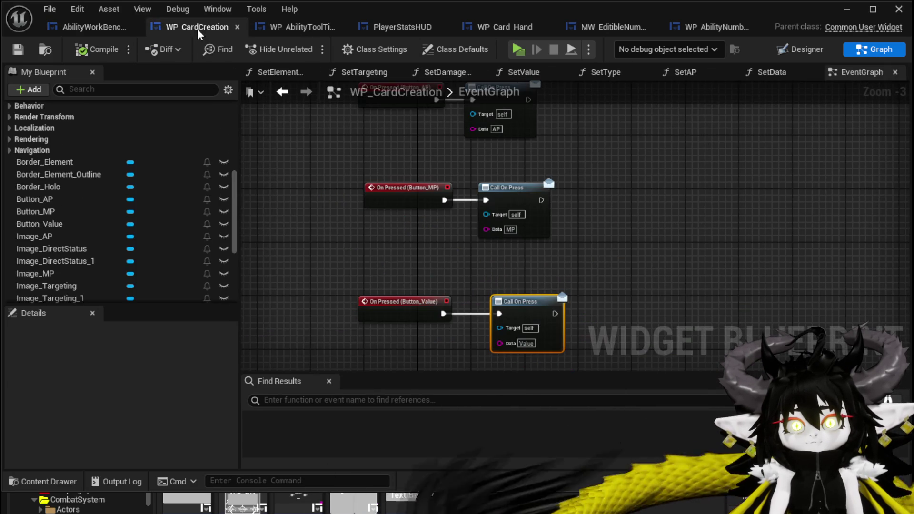
{"action": "left_click", "coordinate": [803, 53]}
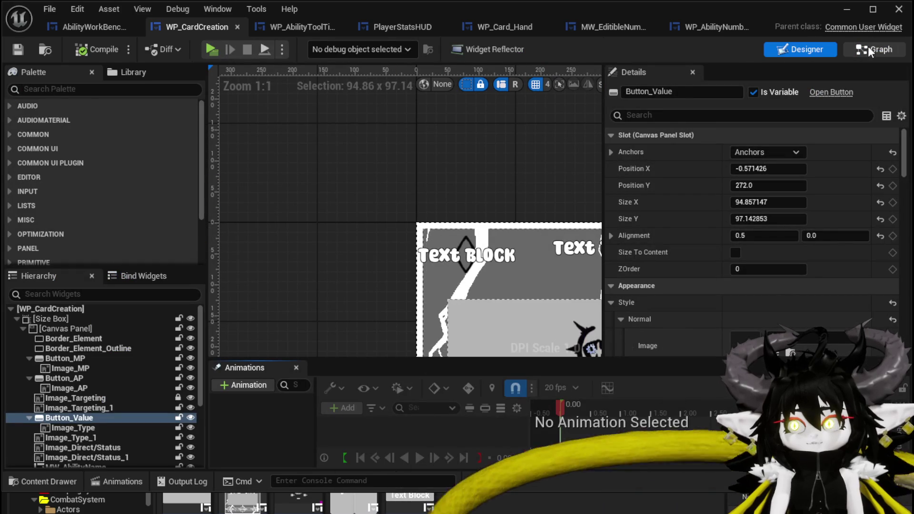
{"action": "scroll", "coordinate": [145, 162], "scroll_direction": "up", "scroll_amount": 10}
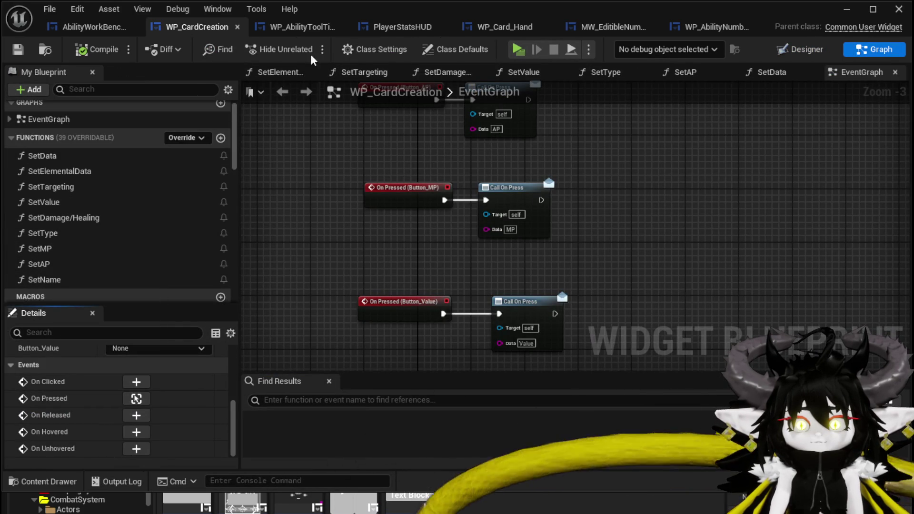
{"action": "left_click", "coordinate": [82, 34]}
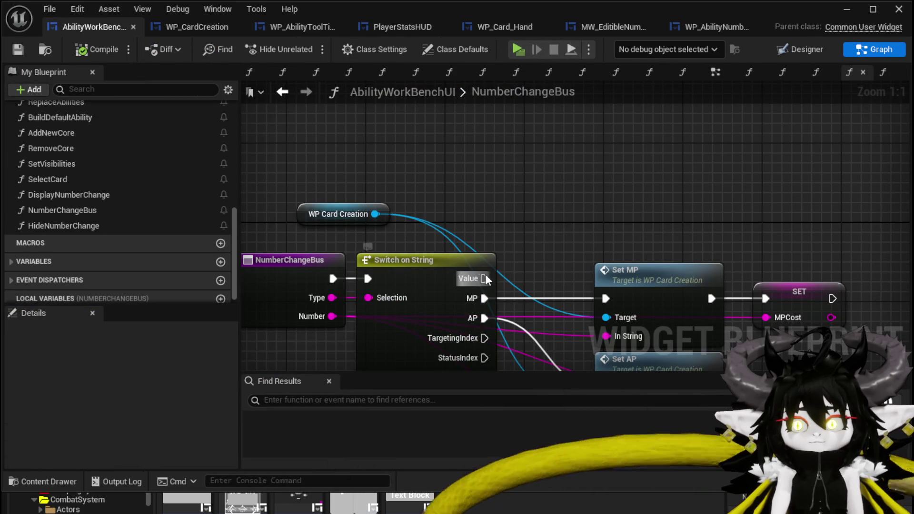
Add a Set Value call on WP Card Creation, fed by the switch's Value case and Number input.
{"action": "left_click_drag", "start_coordinate": [485, 279], "coordinate": [590, 198]}
{"action": "left_click_drag", "start_coordinate": [375, 213], "coordinate": [574, 169]}
{"action": "type", "text": "Set Val"}
{"action": "left_click", "coordinate": [629, 227]}
{"action": "left_click_drag", "start_coordinate": [484, 278], "coordinate": [586, 199]}
{"action": "left_click_drag", "start_coordinate": [633, 189], "coordinate": [653, 179]}
{"action": "left_click_drag", "start_coordinate": [304, 304], "coordinate": [588, 217]}
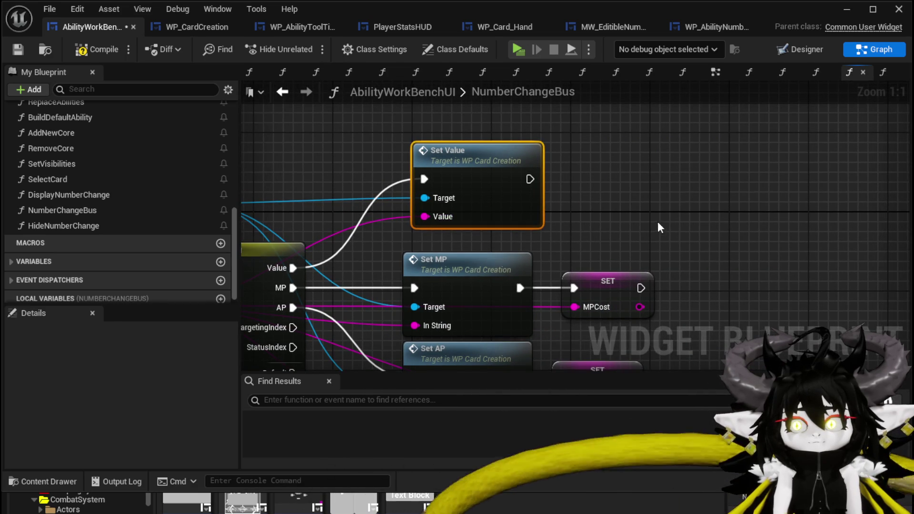
Chain a SET Ability Value node after Set Value, wire its value, and compile.
{"action": "right_click", "coordinate": [761, 202]}
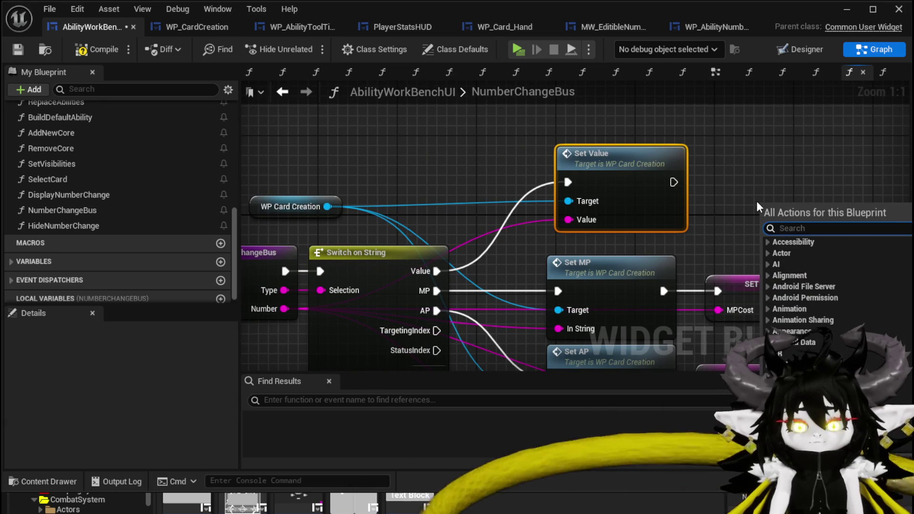
{"action": "type", "text": "Value"}
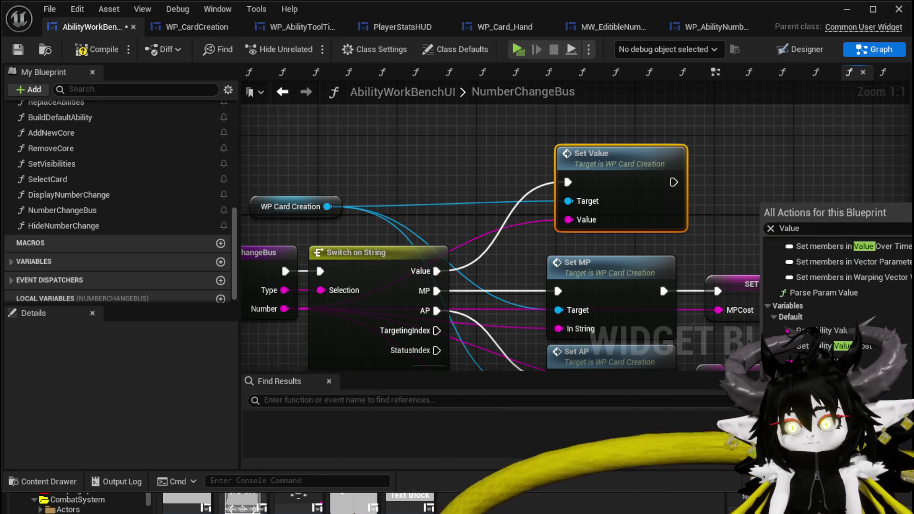
{"action": "left_click", "coordinate": [859, 365]}
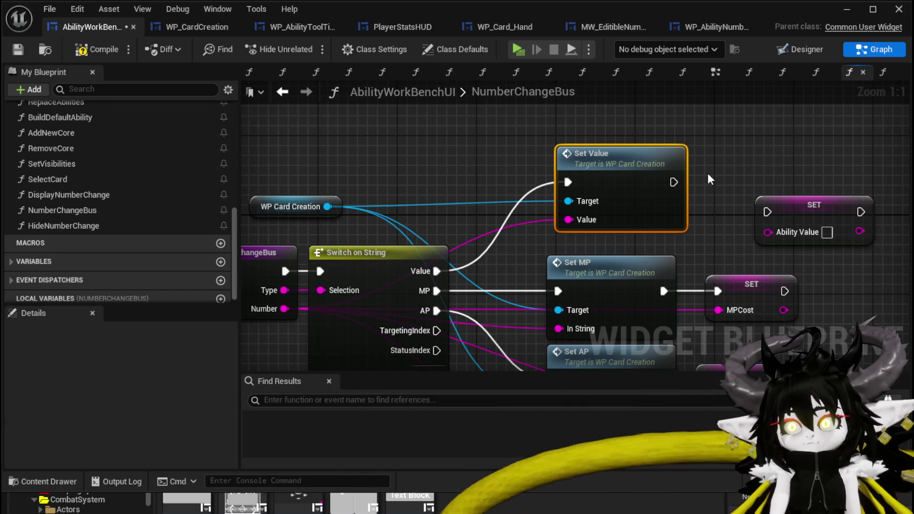
{"action": "mouse_move", "coordinate": [667, 182]}
{"action": "left_mouse_down"}
{"action": "mouse_move", "coordinate": [776, 211]}
{"action": "mouse_move", "coordinate": [795, 174]}
{"action": "mouse_move", "coordinate": [781, 181]}
{"action": "left_mouse_up"}
{"action": "left_click_drag", "start_coordinate": [568, 219], "coordinate": [718, 201]}
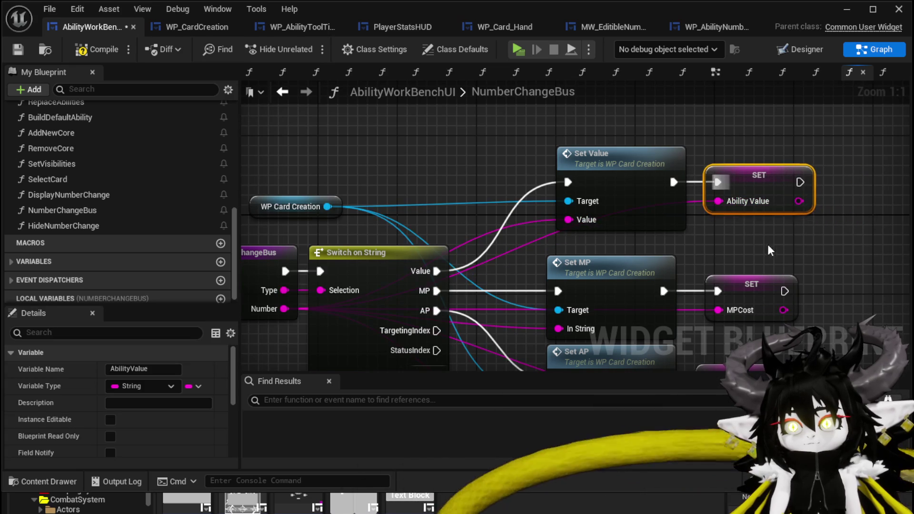
{"action": "left_click", "coordinate": [768, 245]}
{"action": "left_click_drag", "start_coordinate": [507, 130], "coordinate": [798, 213]}
{"action": "left_click", "coordinate": [110, 48]}
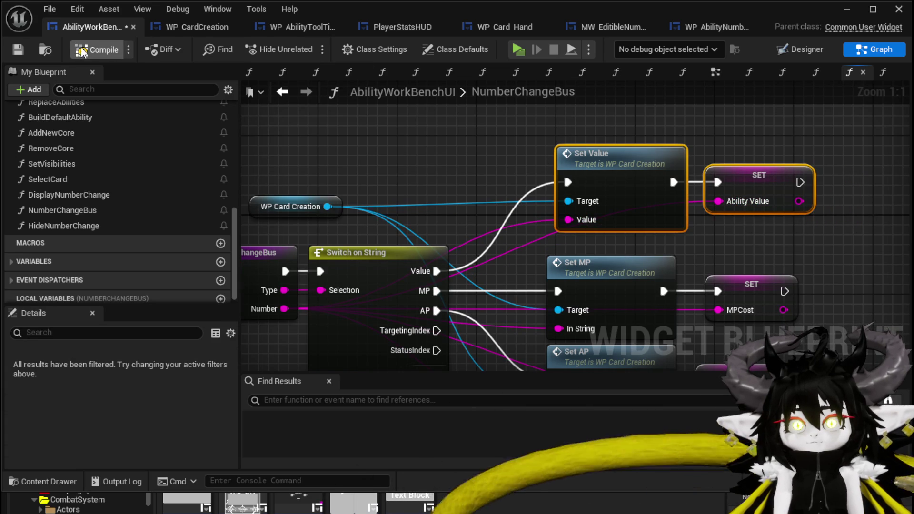
{"action": "mouse_move", "coordinate": [378, 195]}
{"action": "left_mouse_down"}
{"action": "mouse_move", "coordinate": [483, 147]}
{"action": "mouse_move", "coordinate": [461, 171]}
{"action": "mouse_move", "coordinate": [511, 182]}
{"action": "mouse_move", "coordinate": [499, 169]}
{"action": "left_mouse_up"}
{"action": "scroll", "coordinate": [509, 184], "scroll_direction": "down", "scroll_amount": 2}
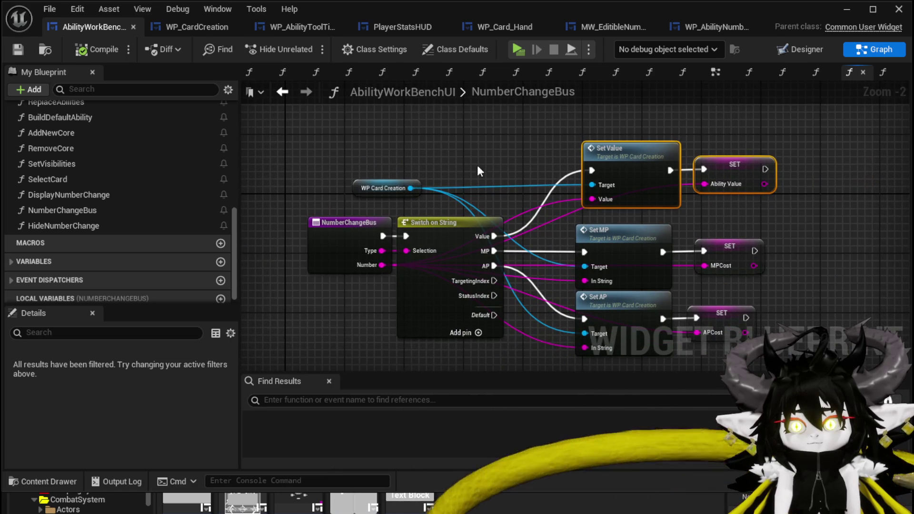
In DisplayNumberChange, add a Number Change Bus call wired to Set Visibility and Type, then delete it.
{"action": "double_click", "coordinate": [59, 196]}
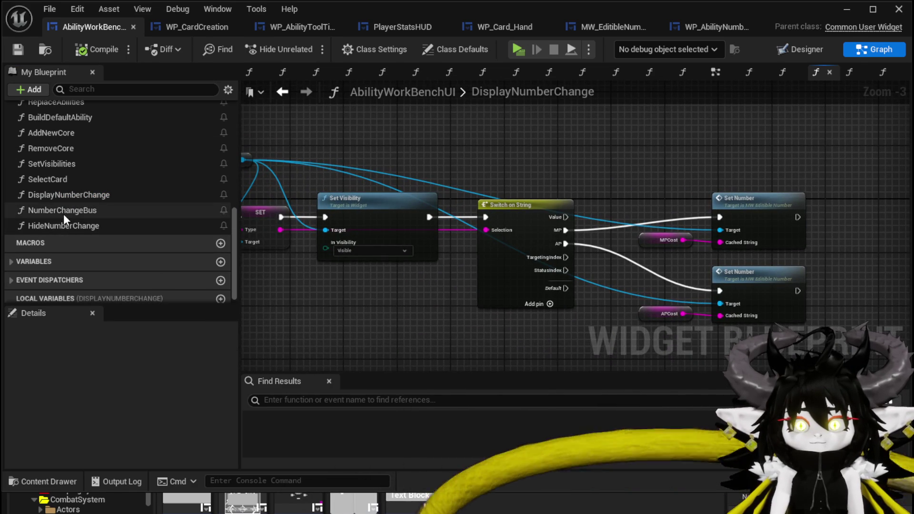
{"action": "left_click_drag", "start_coordinate": [64, 216], "coordinate": [500, 112]}
{"action": "mouse_move", "coordinate": [430, 217]}
{"action": "left_mouse_down"}
{"action": "mouse_move", "coordinate": [499, 142]}
{"action": "mouse_move", "coordinate": [492, 130]}
{"action": "left_mouse_up"}
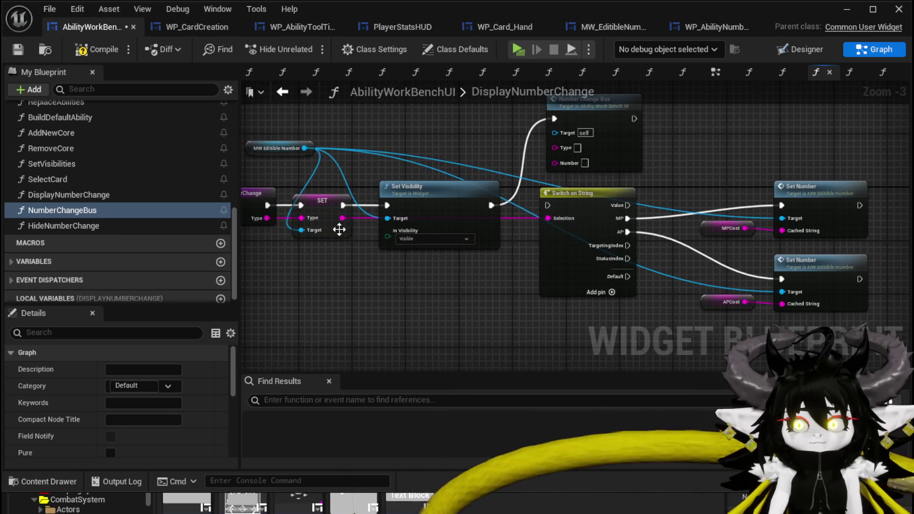
{"action": "left_click_drag", "start_coordinate": [343, 218], "coordinate": [570, 150]}
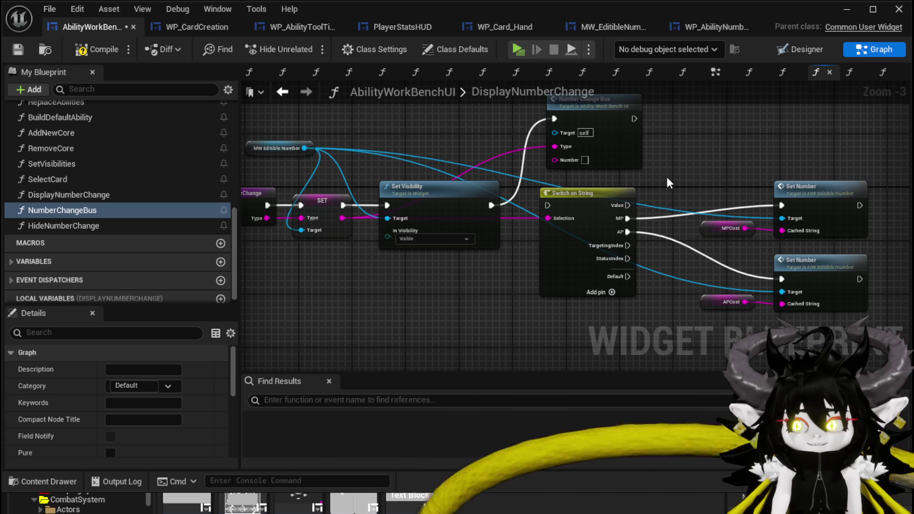
{"action": "left_click", "coordinate": [586, 143]}
{"action": "key", "text": "Delete"}
Add a Set Number node from MW Editible Number and wire the string switch's Value case into it.
{"action": "mouse_move", "coordinate": [694, 151]}
{"action": "left_mouse_down"}
{"action": "mouse_move", "coordinate": [484, 185]}
{"action": "mouse_move", "coordinate": [699, 204]}
{"action": "left_mouse_up"}
{"action": "left_click_drag", "start_coordinate": [322, 188], "coordinate": [756, 182]}
{"action": "type", "text": "Set"}
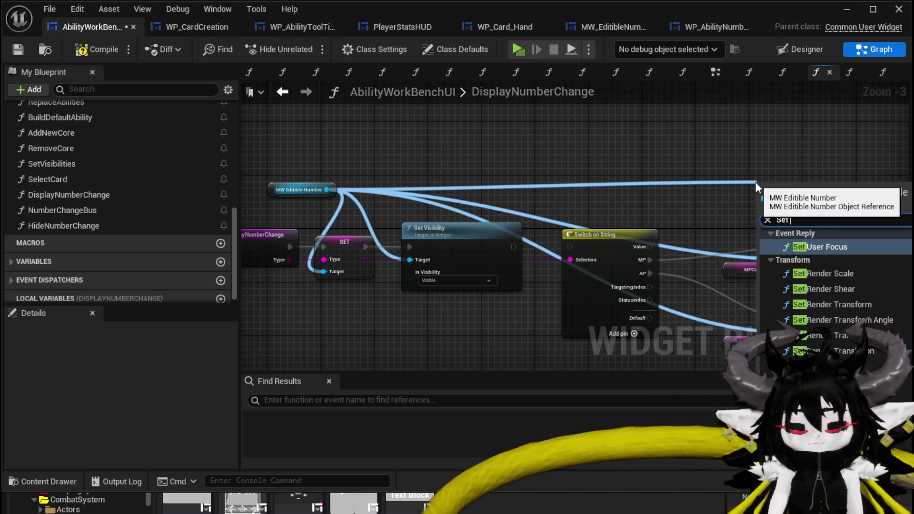
{"action": "type", "text": " Nu"}
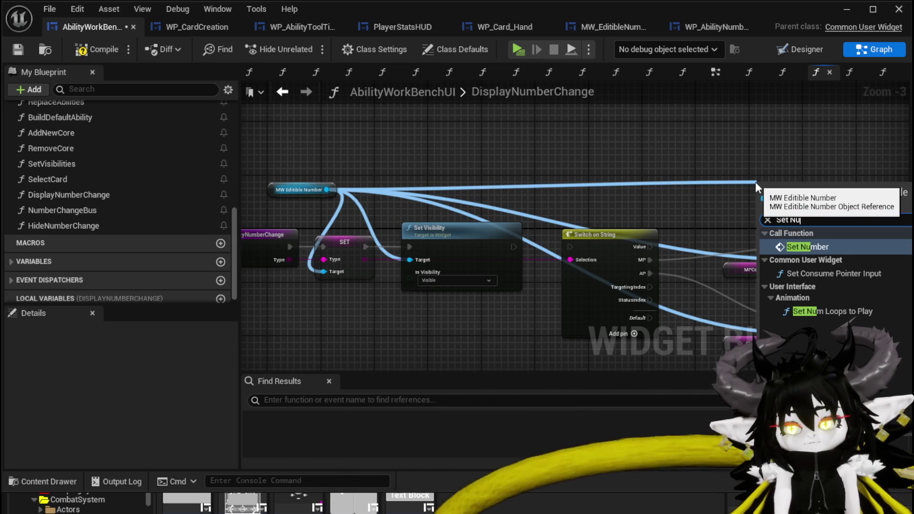
{"action": "left_click_drag", "start_coordinate": [767, 210], "coordinate": [793, 170]}
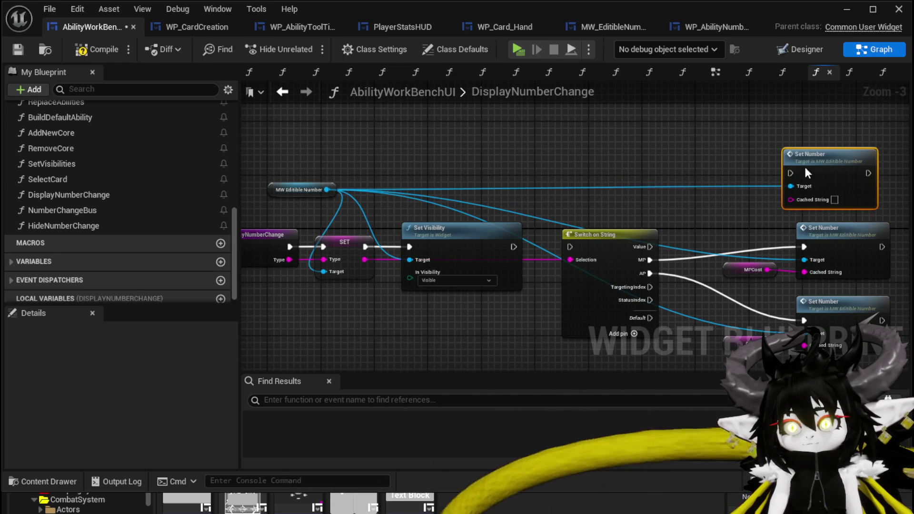
{"action": "left_click_drag", "start_coordinate": [514, 247], "coordinate": [570, 246]}
{"action": "mouse_move", "coordinate": [650, 246]}
{"action": "left_mouse_down"}
{"action": "mouse_move", "coordinate": [680, 211]}
{"action": "mouse_move", "coordinate": [789, 167]}
{"action": "left_mouse_up"}
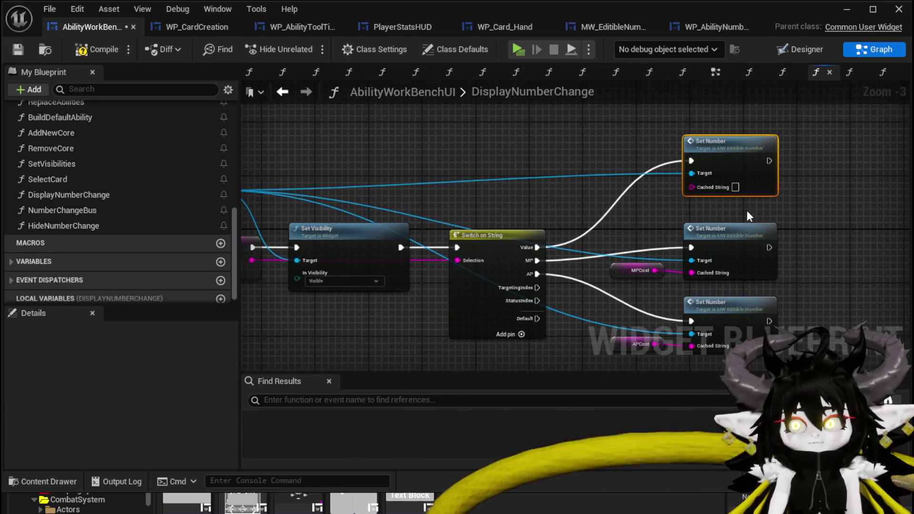
Connect a Get Ability Value node to the top Set Number's Cached String and save.
{"action": "right_click", "coordinate": [586, 164]}
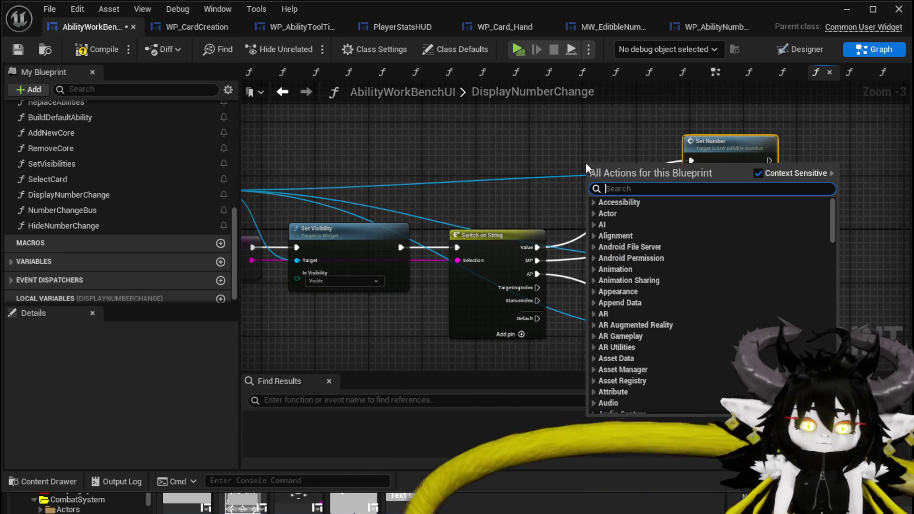
{"action": "type", "text": "Get ability"}
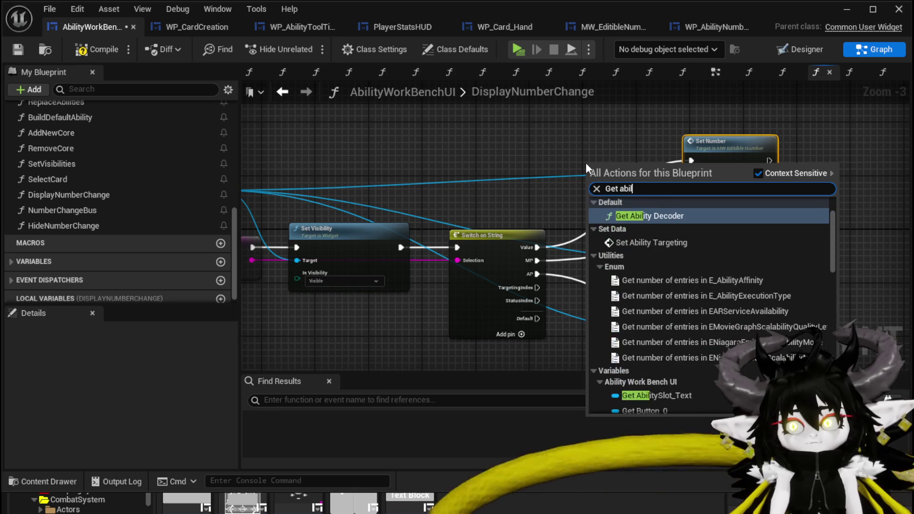
{"action": "type", "text": " Value"}
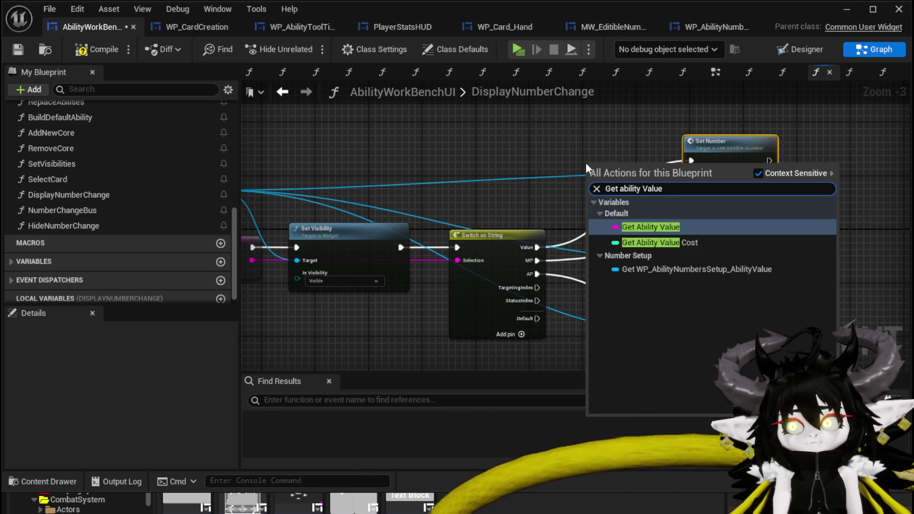
{"action": "left_click", "coordinate": [652, 228]}
{"action": "left_click_drag", "start_coordinate": [635, 184], "coordinate": [693, 184]}
{"action": "left_click", "coordinate": [615, 184]}
{"action": "left_click_drag", "start_coordinate": [615, 184], "coordinate": [628, 191]}
{"action": "left_click", "coordinate": [393, 137]}
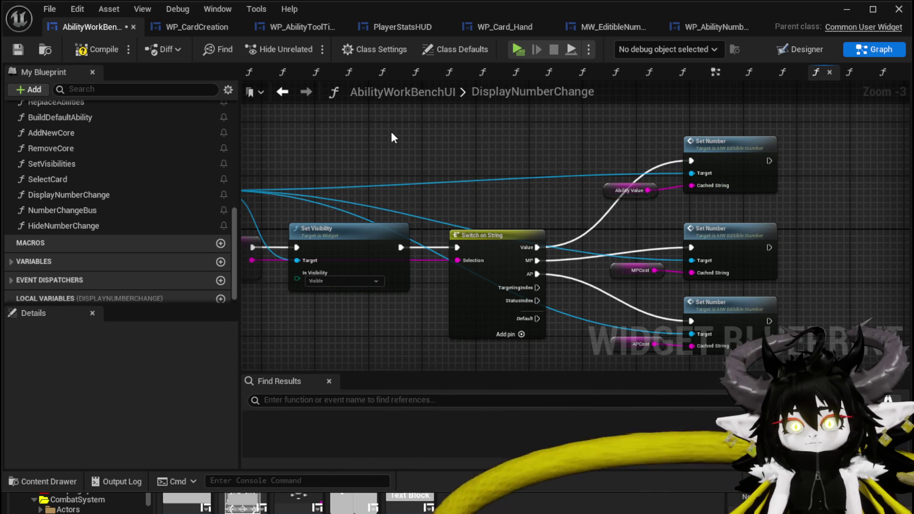
{"action": "left_click", "coordinate": [17, 50]}
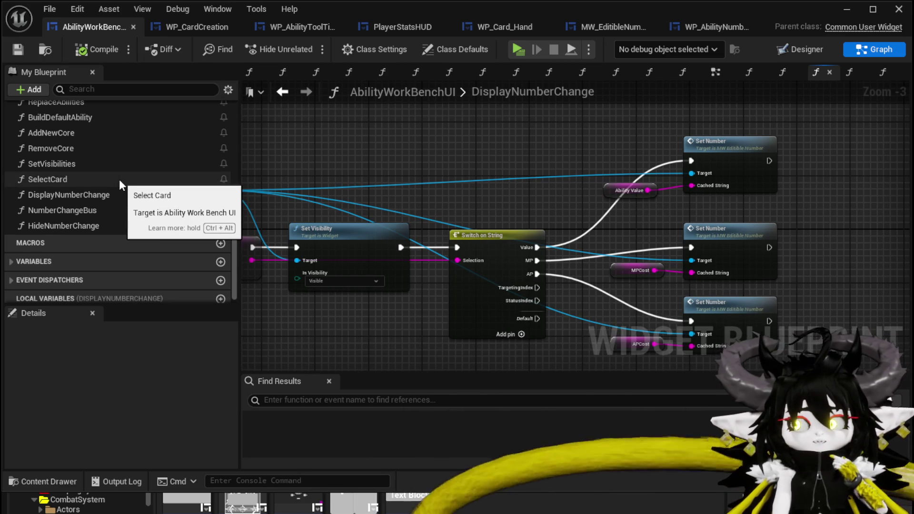
In SelectCard, add a Set Ability Value node chained after SET APCost.
{"action": "double_click", "coordinate": [119, 179]}
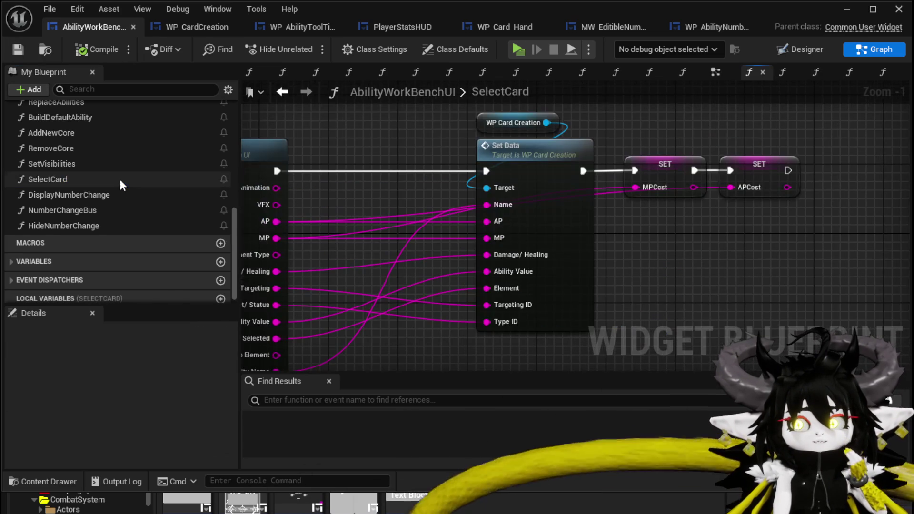
{"action": "left_click_drag", "start_coordinate": [334, 230], "coordinate": [366, 157]}
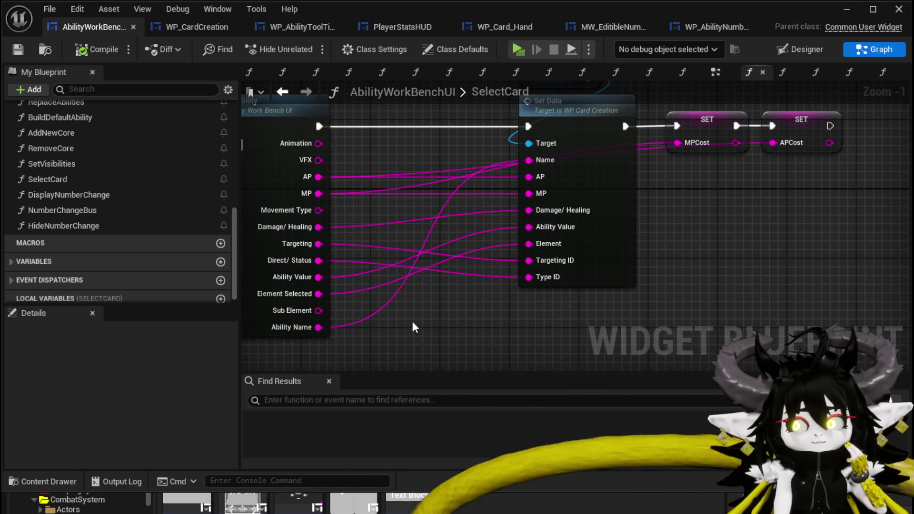
{"action": "right_click", "coordinate": [412, 324]}
{"action": "type", "text": "Set"}
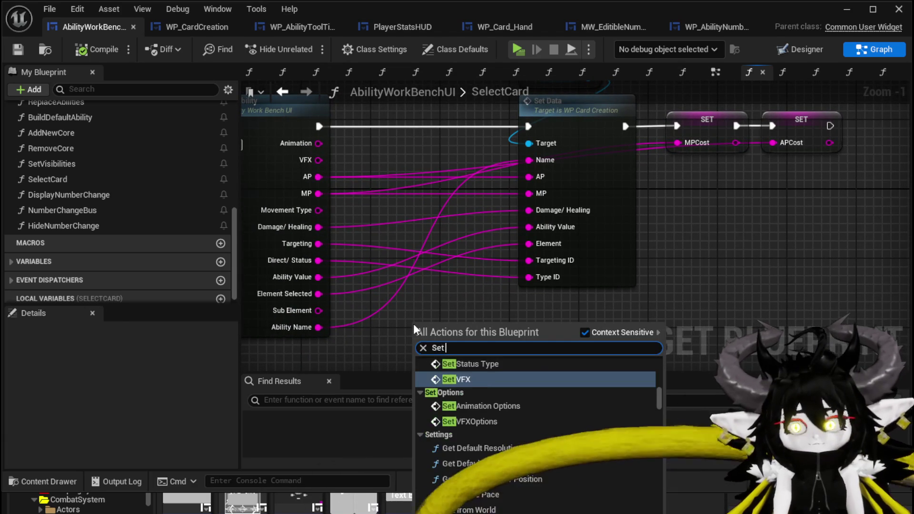
{"action": "type", "text": " Ability Value"}
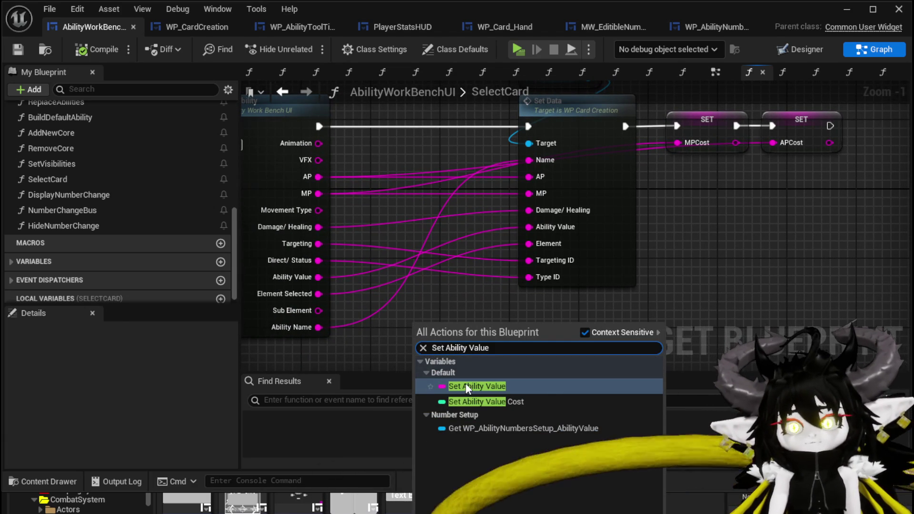
{"action": "left_click", "coordinate": [464, 386]}
{"action": "scroll", "coordinate": [661, 262], "scroll_direction": "down", "scroll_amount": 4}
{"action": "scroll", "coordinate": [715, 261], "scroll_direction": "up", "scroll_amount": 4}
{"action": "left_click_drag", "start_coordinate": [493, 298], "coordinate": [847, 145]}
{"action": "scroll", "coordinate": [637, 240], "scroll_direction": "up", "scroll_amount": 1}
{"action": "mouse_move", "coordinate": [638, 241]}
{"action": "left_mouse_down"}
{"action": "mouse_move", "coordinate": [718, 185]}
{"action": "mouse_move", "coordinate": [701, 183]}
{"action": "left_mouse_up"}
{"action": "left_click_drag", "start_coordinate": [618, 186], "coordinate": [662, 186]}
Feed the function's Ability Value input into the setter, then compile and save.
{"action": "scroll", "coordinate": [663, 232], "scroll_direction": "down", "scroll_amount": 4}
{"action": "scroll", "coordinate": [684, 236], "scroll_direction": "up", "scroll_amount": 4}
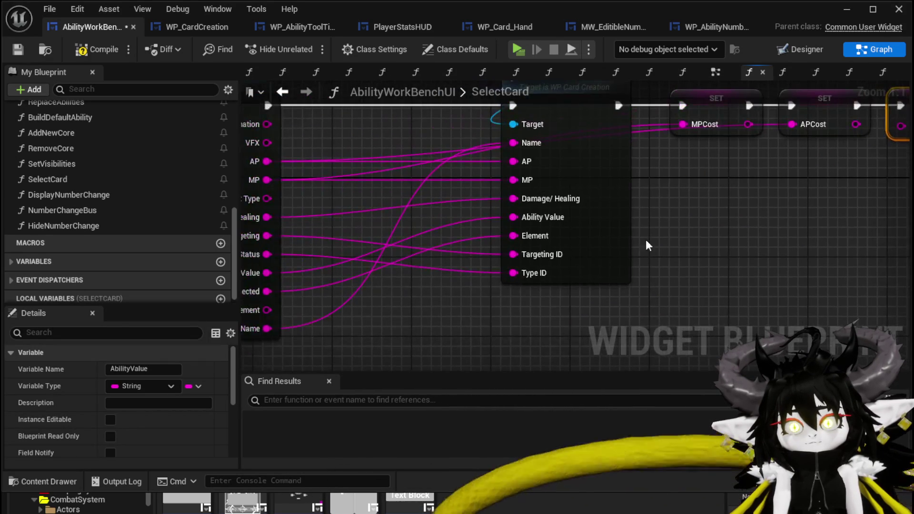
{"action": "mouse_move", "coordinate": [319, 309]}
{"action": "left_mouse_down"}
{"action": "mouse_move", "coordinate": [387, 321]}
{"action": "mouse_move", "coordinate": [378, 333]}
{"action": "left_mouse_up"}
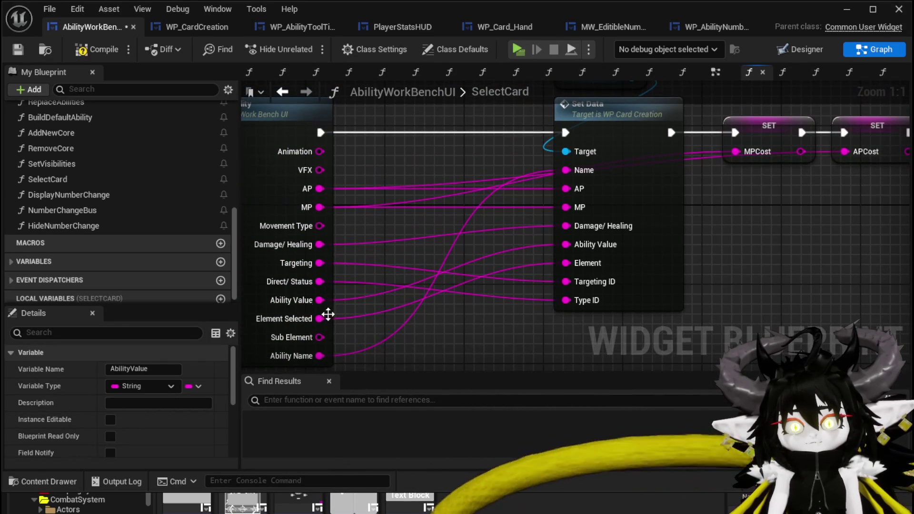
{"action": "mouse_move", "coordinate": [311, 303]}
{"action": "left_mouse_down"}
{"action": "mouse_move", "coordinate": [799, 167]}
{"action": "mouse_move", "coordinate": [753, 163]}
{"action": "left_mouse_up"}
{"action": "left_click", "coordinate": [737, 253]}
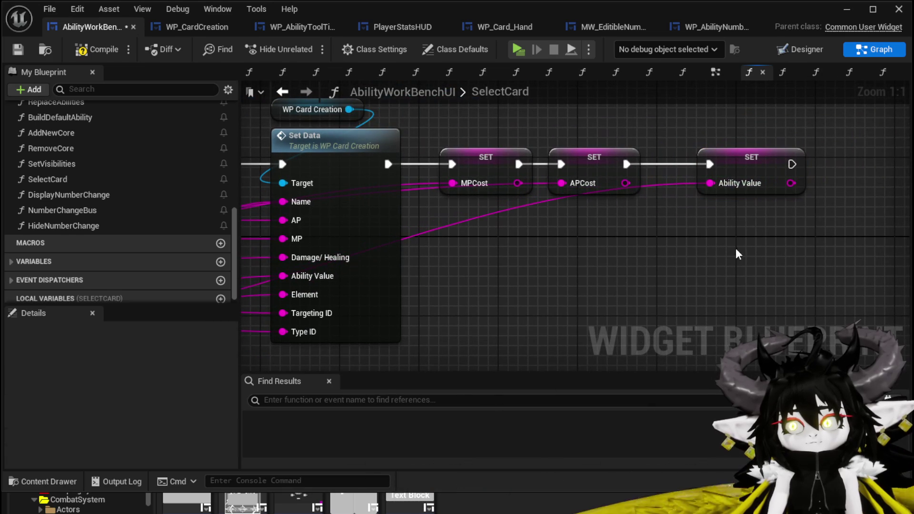
{"action": "left_click", "coordinate": [20, 48]}
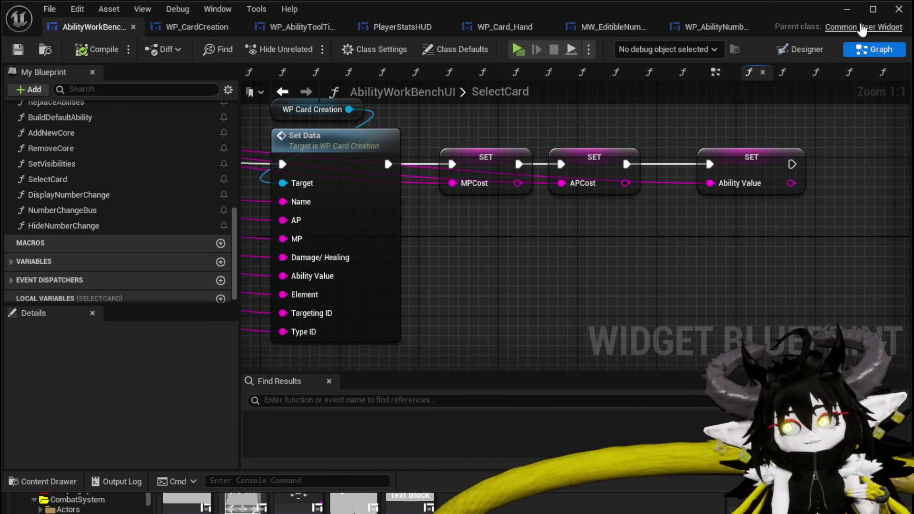
{"action": "left_click", "coordinate": [847, 10]}
Test-play, choosing the Magic|ChuraMagicSummon|001 ability in the workbench and enlarging a red card, then stop.
{"action": "left_click", "coordinate": [304, 50]}
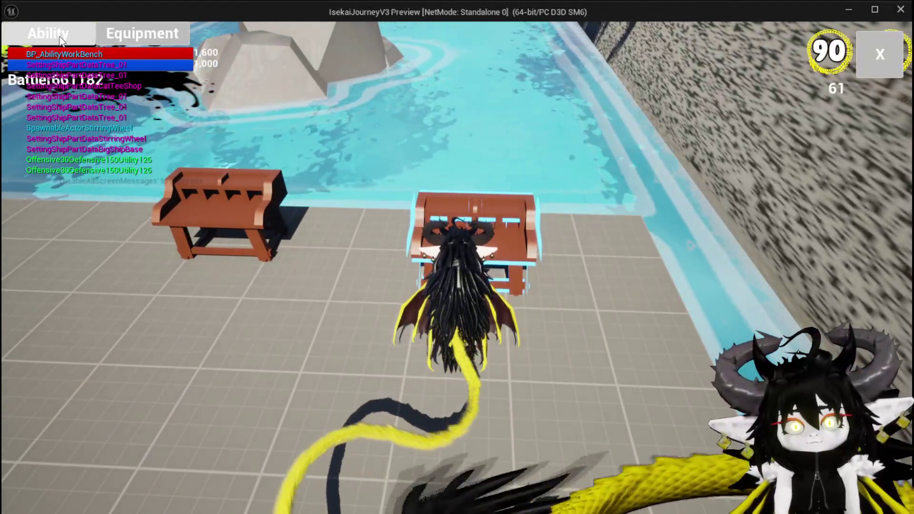
{"action": "left_click", "coordinate": [61, 39]}
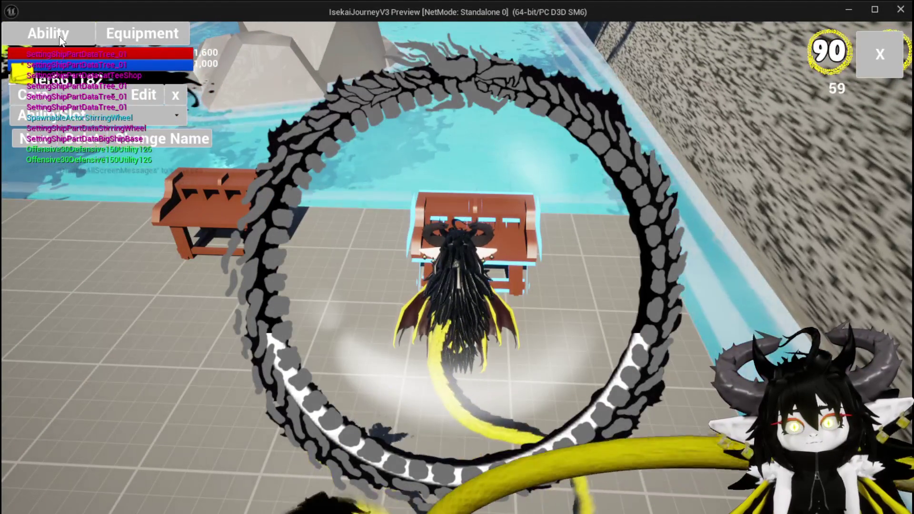
{"action": "left_click", "coordinate": [96, 114]}
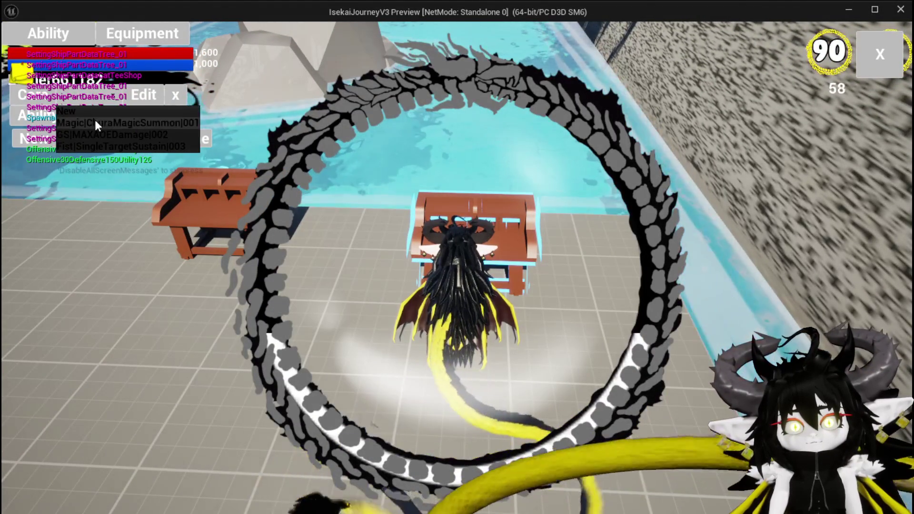
{"action": "left_click", "coordinate": [95, 123]}
{"action": "left_click", "coordinate": [451, 389]}
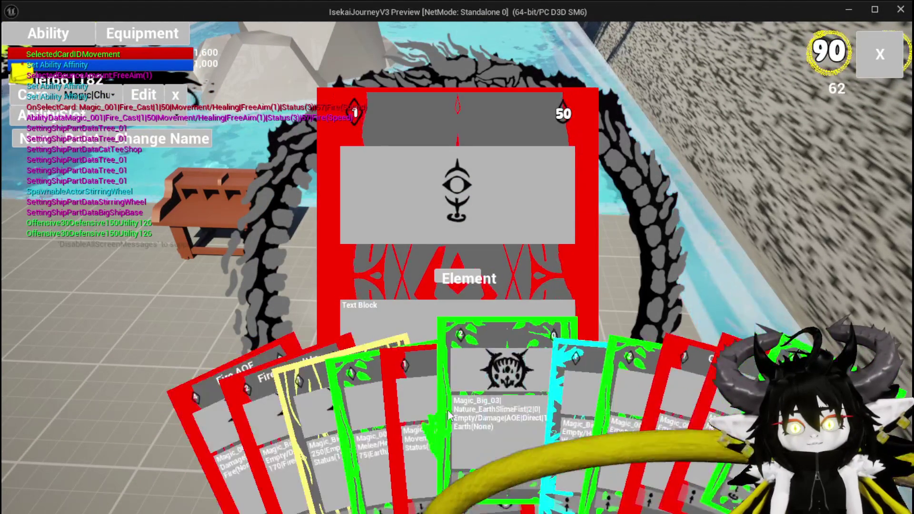
{"action": "key", "text": "Escape"}
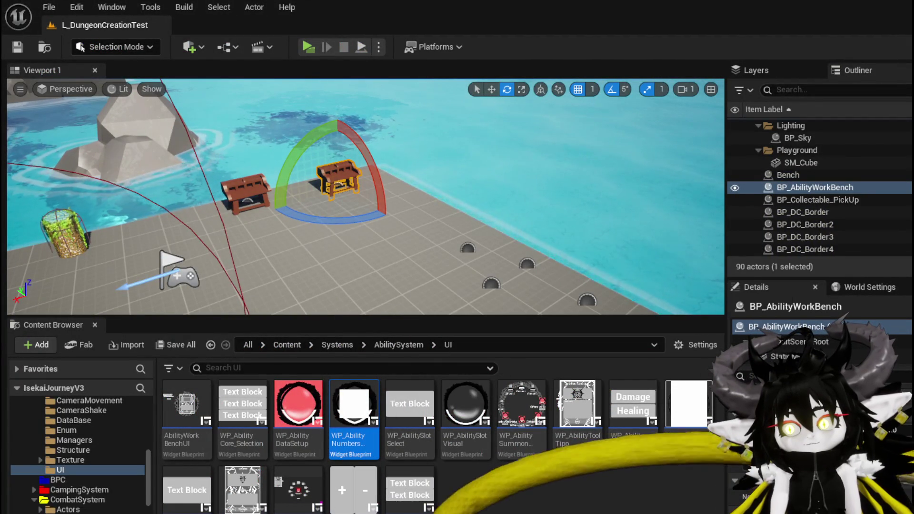
In AbilityWorkBenchUI, select WP_Card_Hand and Button_0, add Button_0's On Hovered event, then compile and save.
{"action": "key", "text": "alt+Tab"}
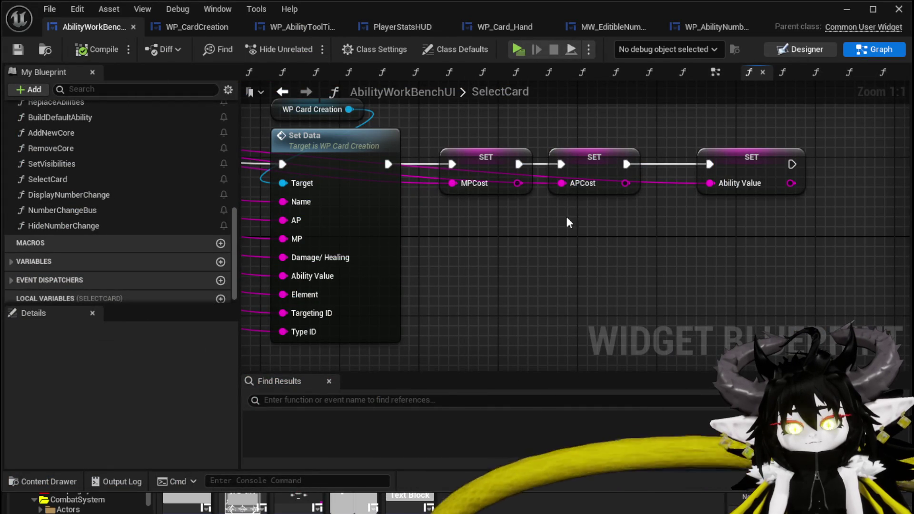
{"action": "left_click", "coordinate": [800, 49]}
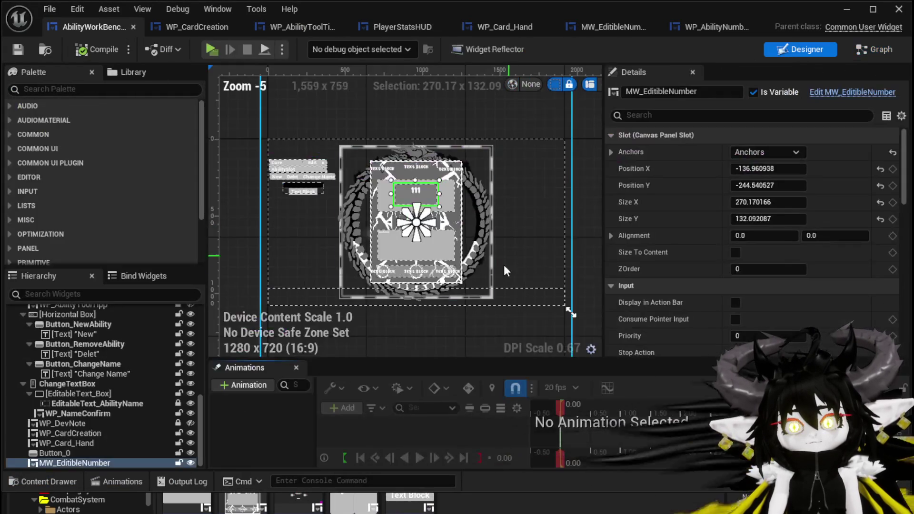
{"action": "left_click", "coordinate": [294, 296]}
{"action": "scroll", "coordinate": [900, 351], "scroll_direction": "down", "scroll_amount": 10}
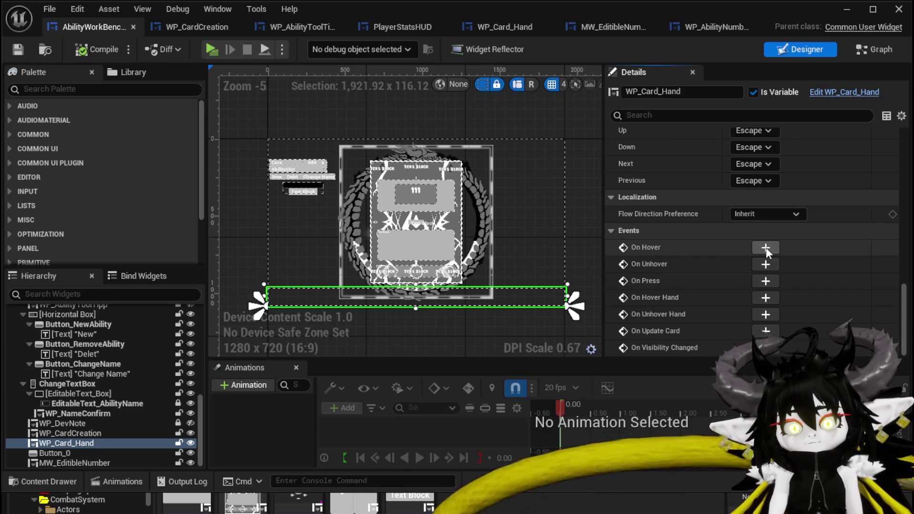
{"action": "left_click", "coordinate": [55, 453]}
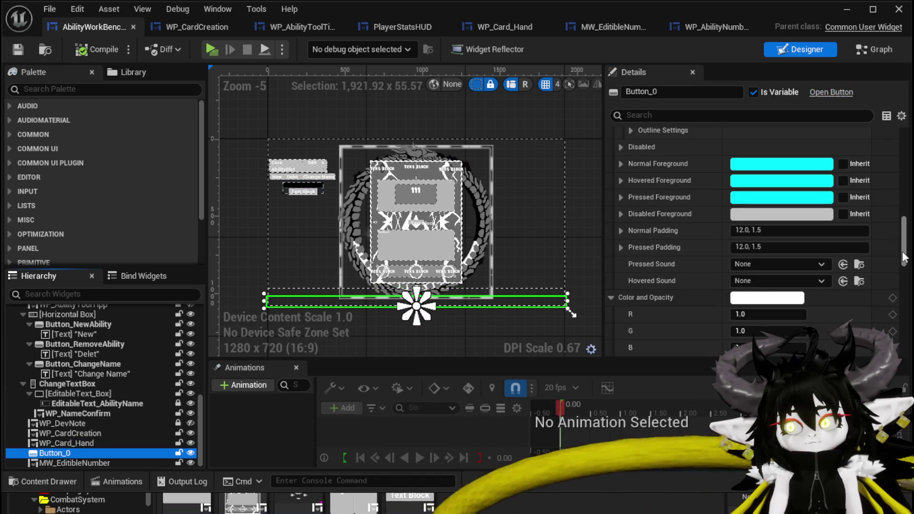
{"action": "left_click_drag", "start_coordinate": [908, 257], "coordinate": [908, 332]}
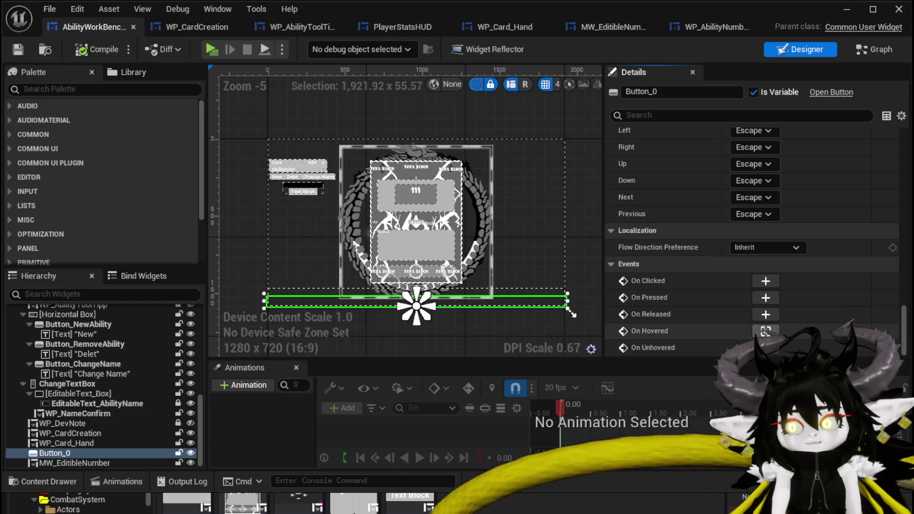
{"action": "left_click", "coordinate": [765, 332]}
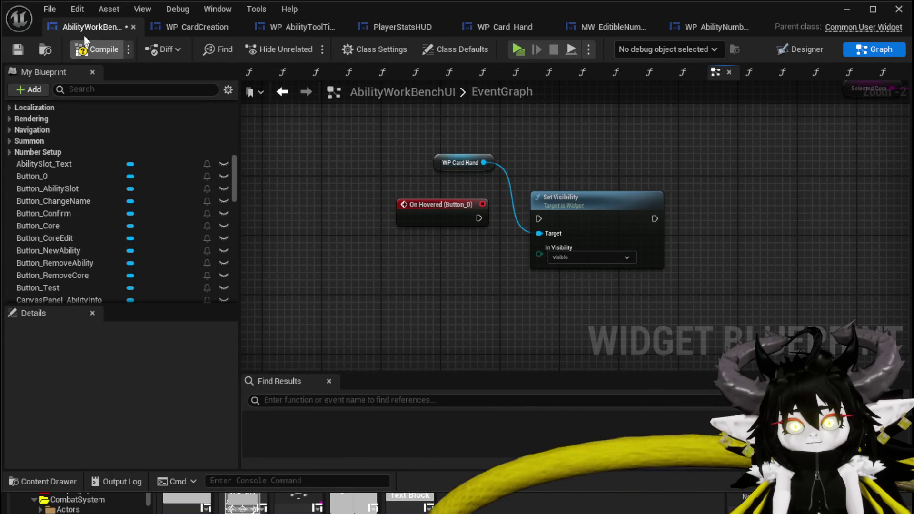
{"action": "left_click", "coordinate": [18, 48]}
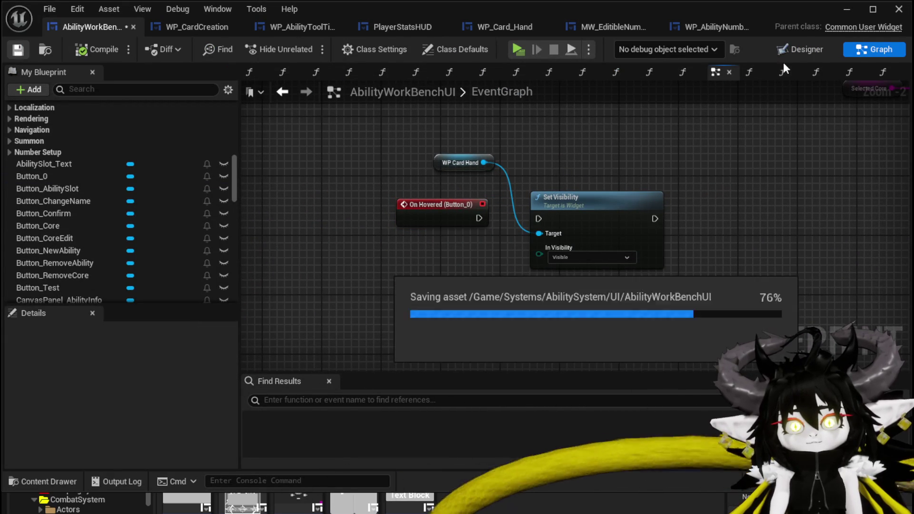
{"action": "left_click", "coordinate": [846, 14]}
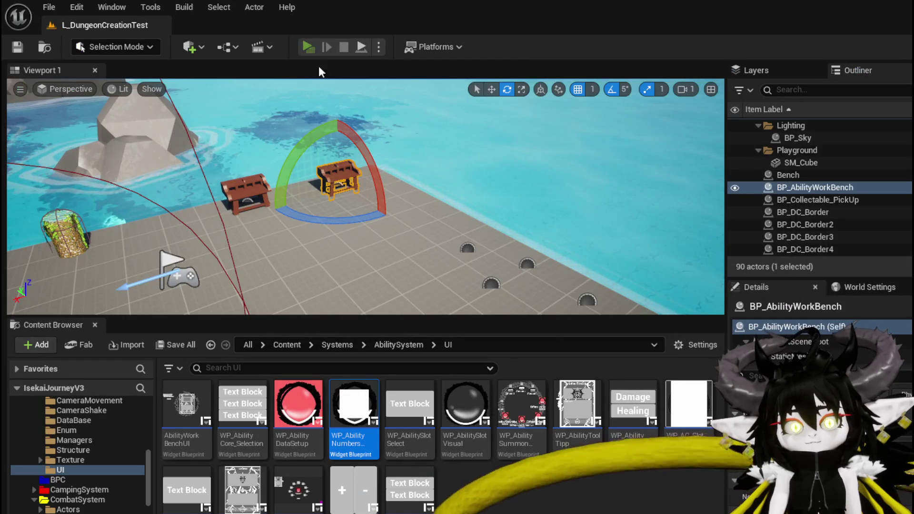
Launch a standalone preview, walk to the workbench and enlarge a green card from the hand.
{"action": "left_click", "coordinate": [308, 45]}
{"action": "key", "text": "w"}
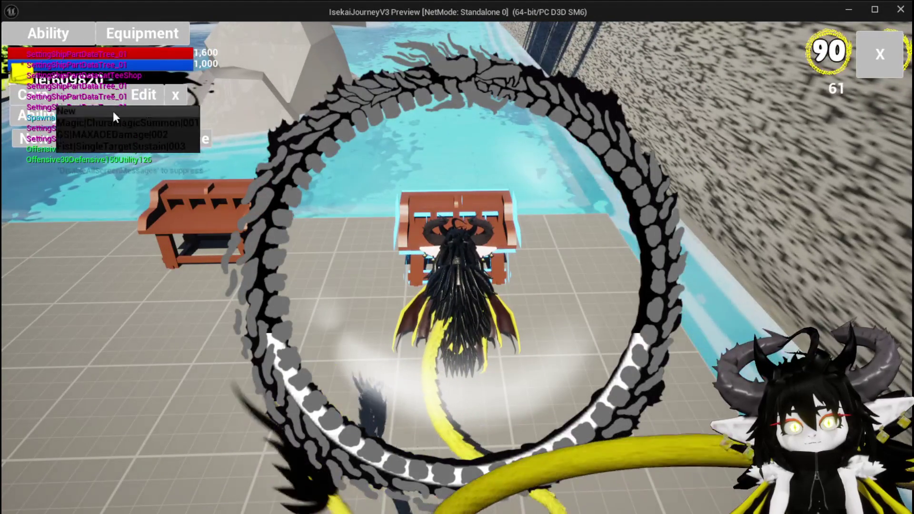
{"action": "left_click", "coordinate": [115, 124]}
{"action": "left_click", "coordinate": [451, 428]}
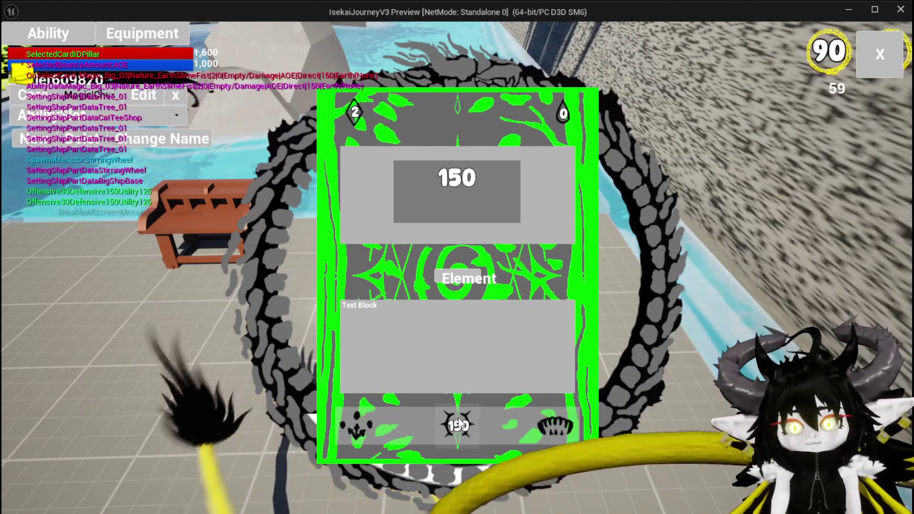
Change the card's value from 150 to 200, then stop the game preview.
{"action": "double_click", "coordinate": [474, 178]}
{"action": "type", "text": "200"}
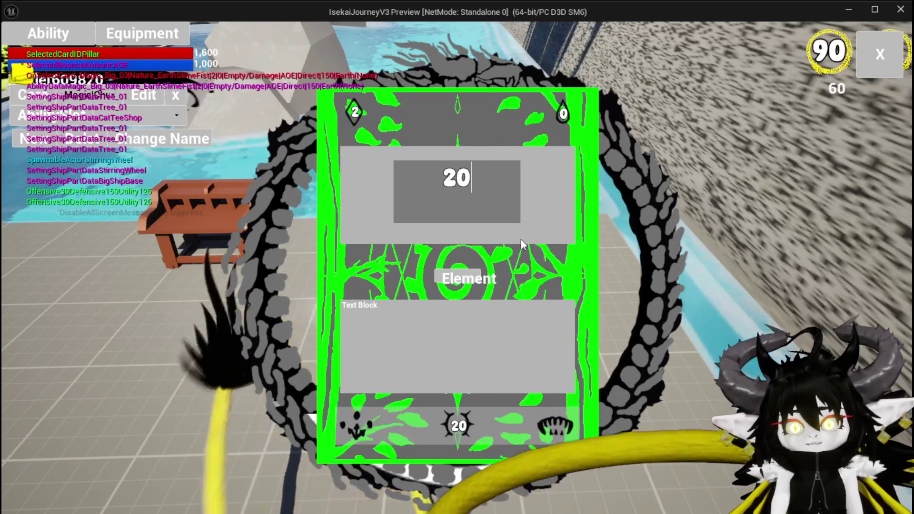
{"action": "key", "text": "Return"}
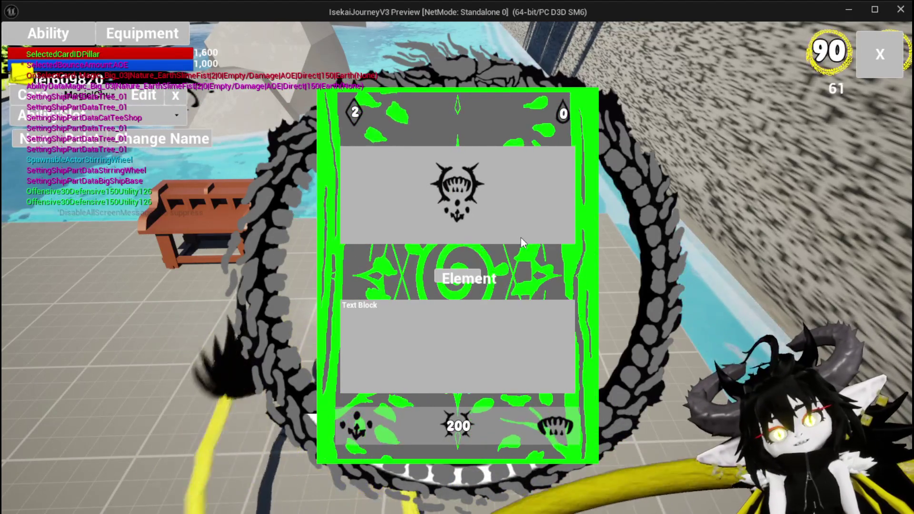
{"action": "left_click", "coordinate": [448, 433]}
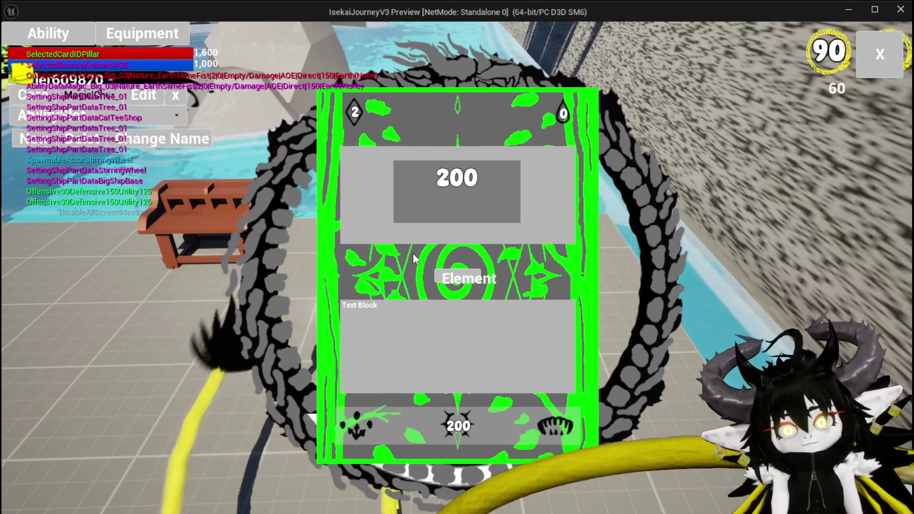
{"action": "key", "text": "Escape"}
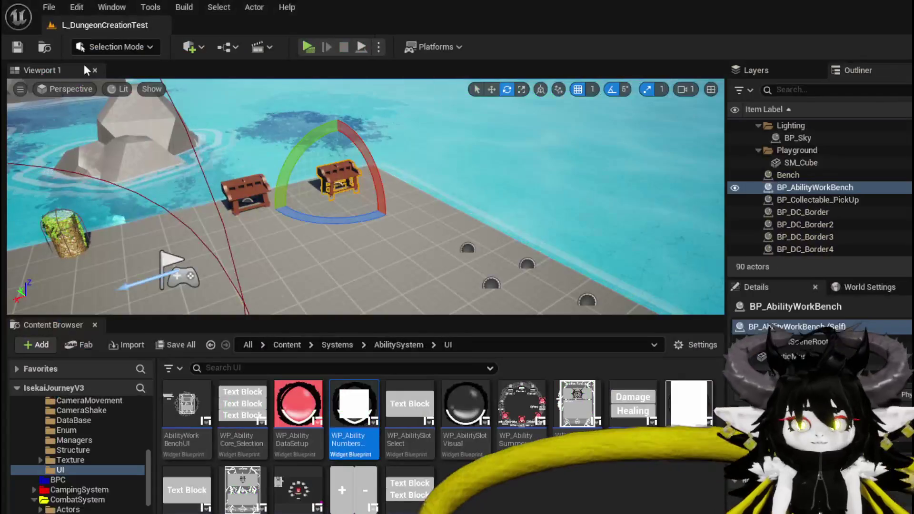
Save the level and create a CommonUserWidget-based widget blueprint in the UI folder.
{"action": "left_click", "coordinate": [16, 46]}
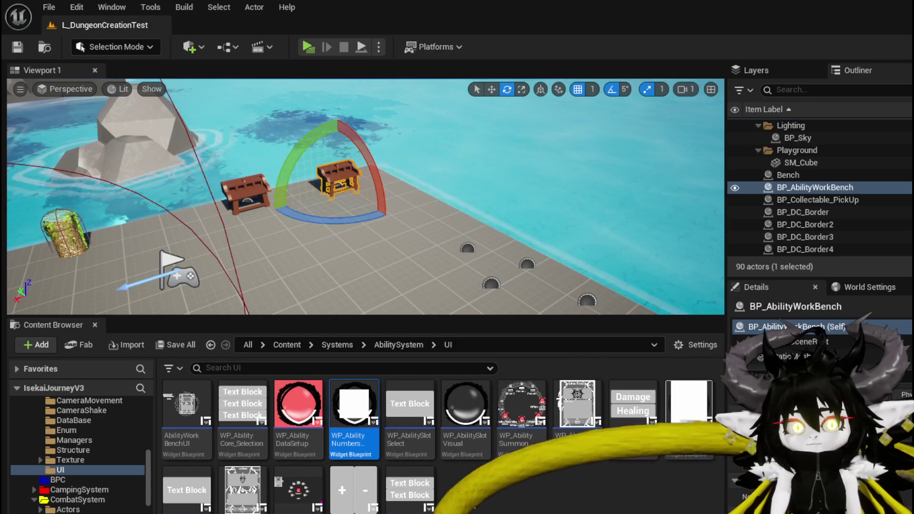
{"action": "right_click", "coordinate": [471, 503]}
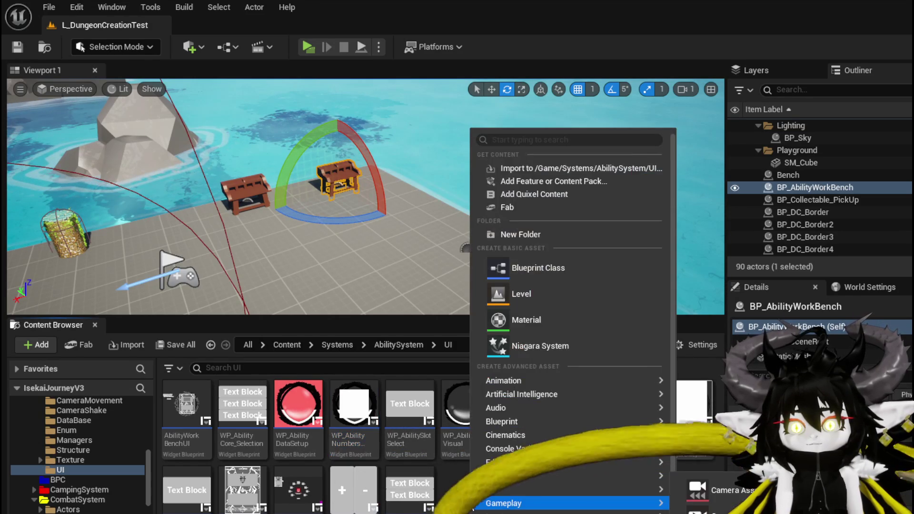
{"action": "scroll", "coordinate": [548, 476], "scroll_direction": "down", "scroll_amount": 2}
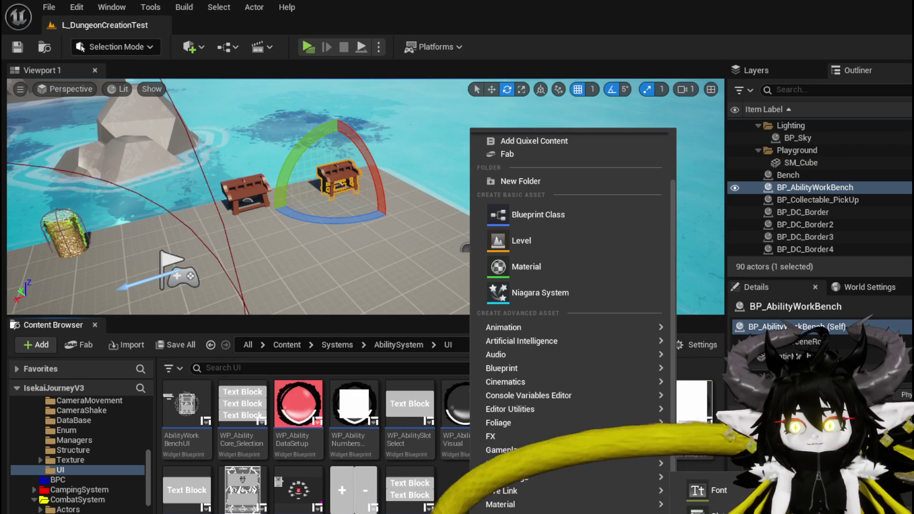
{"action": "left_click", "coordinate": [709, 464]}
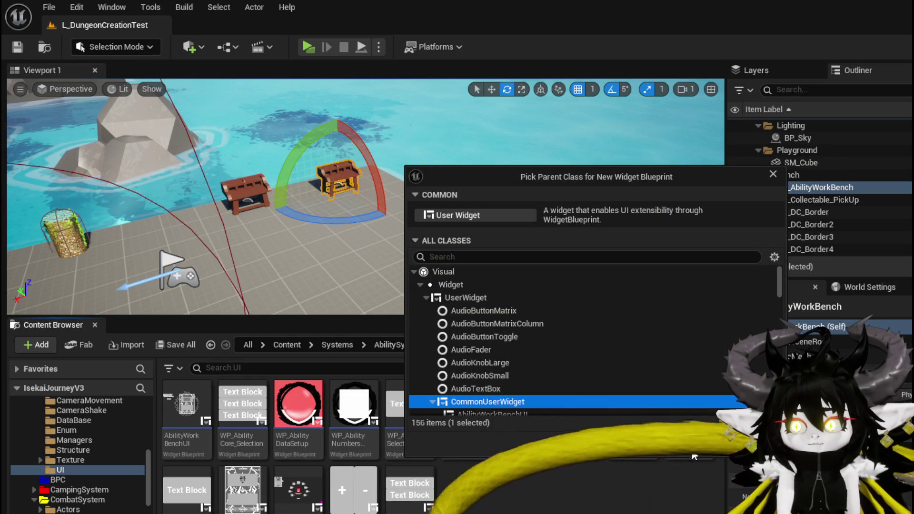
{"action": "left_click", "coordinate": [691, 460]}
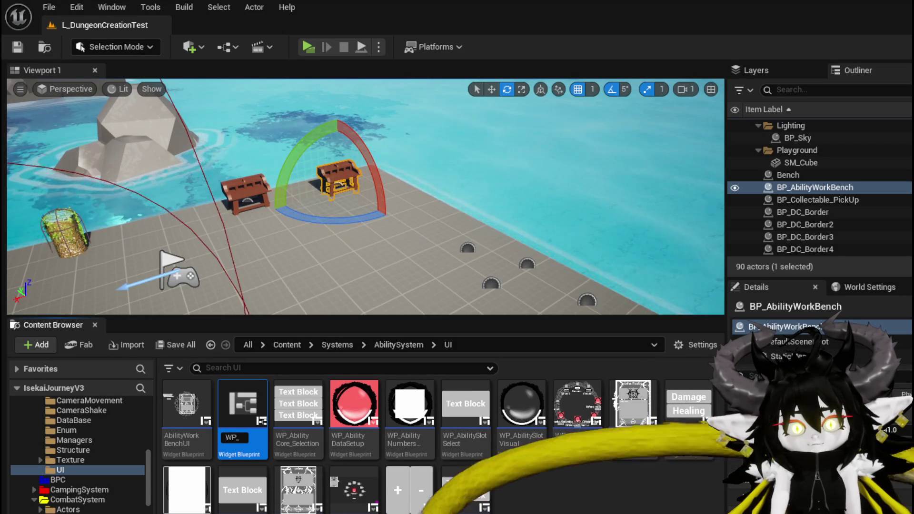
{"action": "type", "text": "WP_S"}
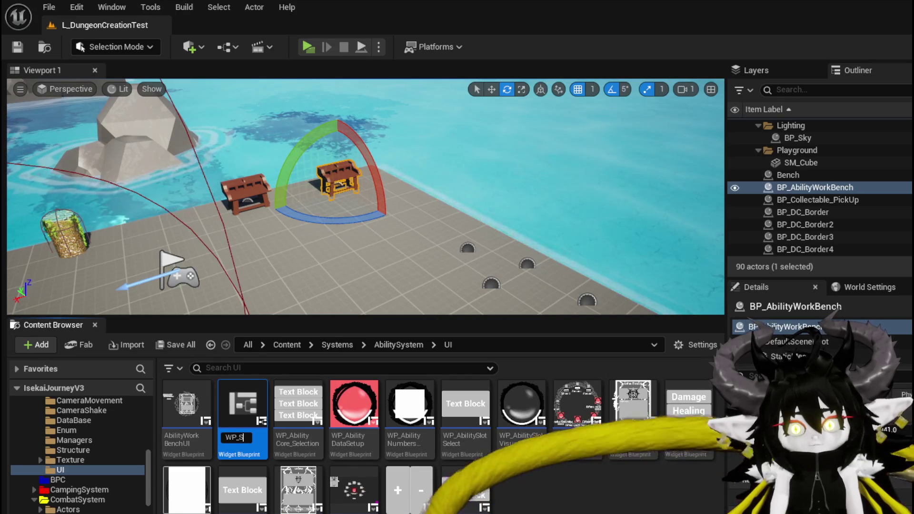
Name the new widget blueprint WP_GridSlot and save it.
{"action": "type", "text": "lotGri"}
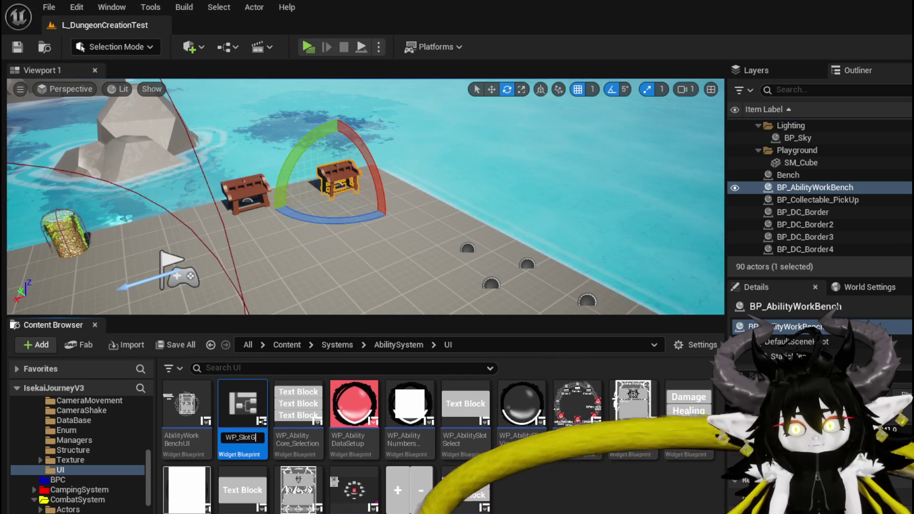
{"action": "key", "text": "BackSpace"}
{"action": "key", "text": "BackSpace"}
{"action": "key", "text": "BackSpace"}
{"action": "key", "text": "BackSpace"}
{"action": "key", "text": "BackSpace"}
{"action": "type", "text": "GridSlot"}
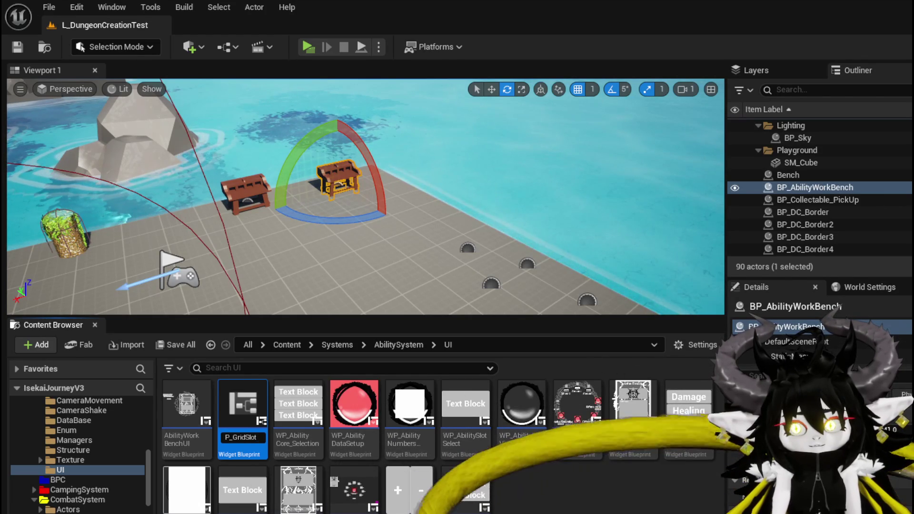
{"action": "key", "text": "Return"}
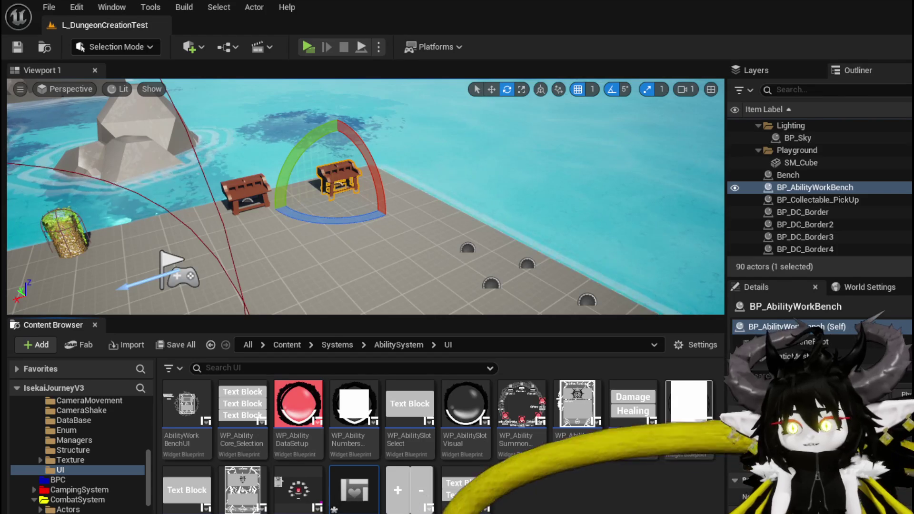
{"action": "key", "text": "ctrl+shift+s"}
{"action": "key", "text": "Return"}
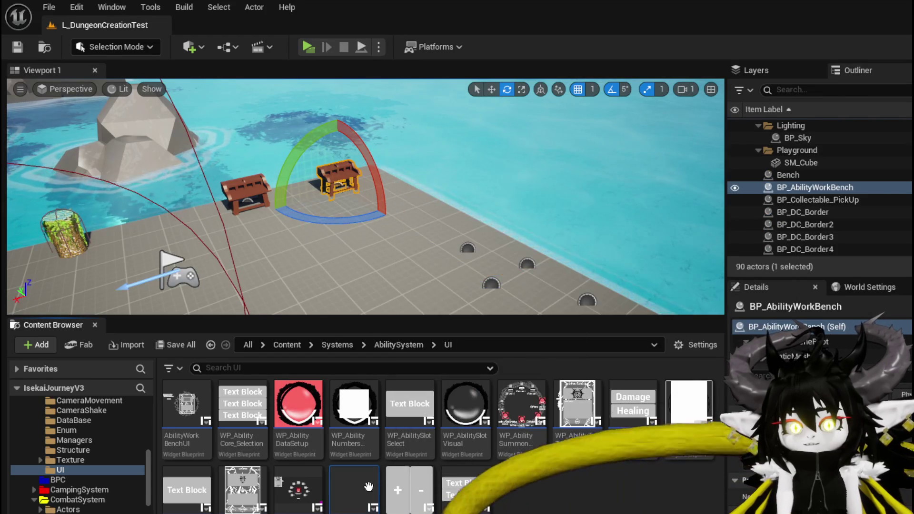
Open WP_GridSlot and drag a WP Icon Grid from the Palette into its hierarchy.
{"action": "double_click", "coordinate": [368, 486]}
{"action": "left_click", "coordinate": [82, 82]}
{"action": "type", "text": "Grin"}
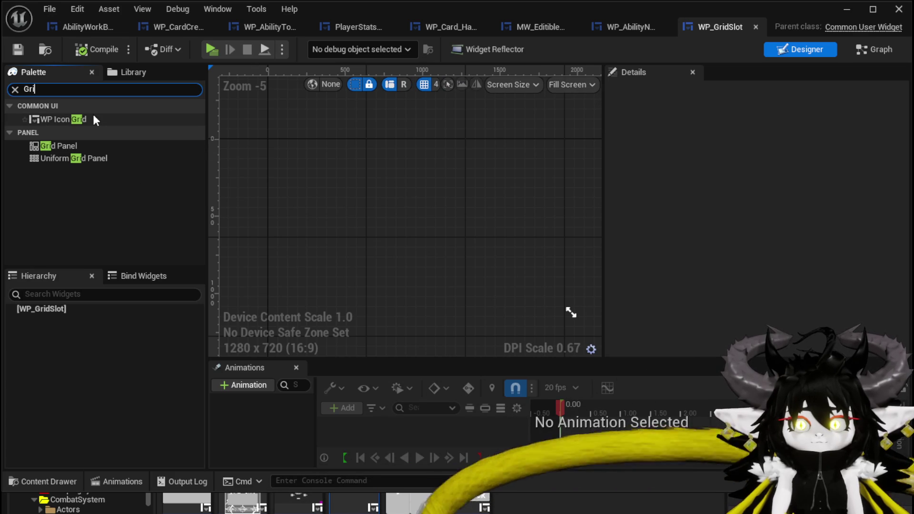
{"action": "mouse_move", "coordinate": [67, 117]}
{"action": "left_mouse_down"}
{"action": "mouse_move", "coordinate": [84, 330]}
{"action": "mouse_move", "coordinate": [67, 310]}
{"action": "left_mouse_up"}
Select the added WP_IconGrid widget and open the WP_IconGrid blueprint itself.
{"action": "left_click", "coordinate": [423, 210]}
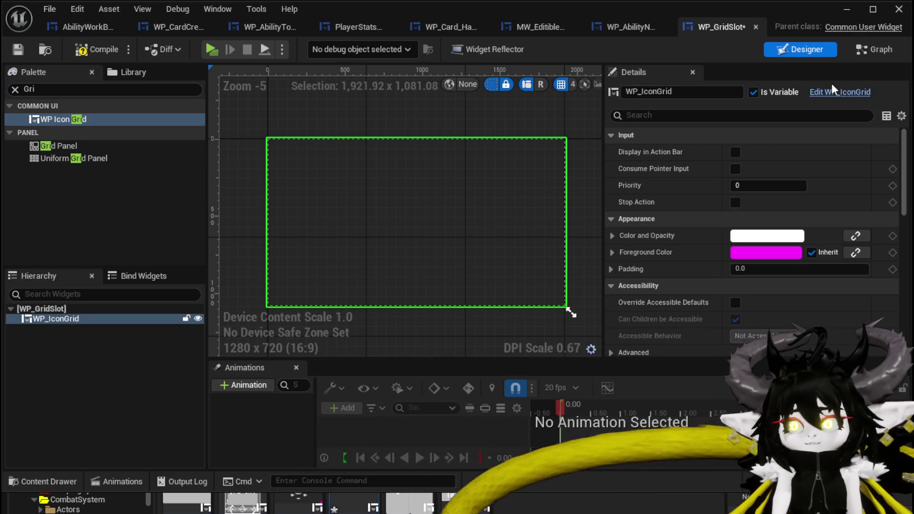
{"action": "left_click", "coordinate": [870, 54]}
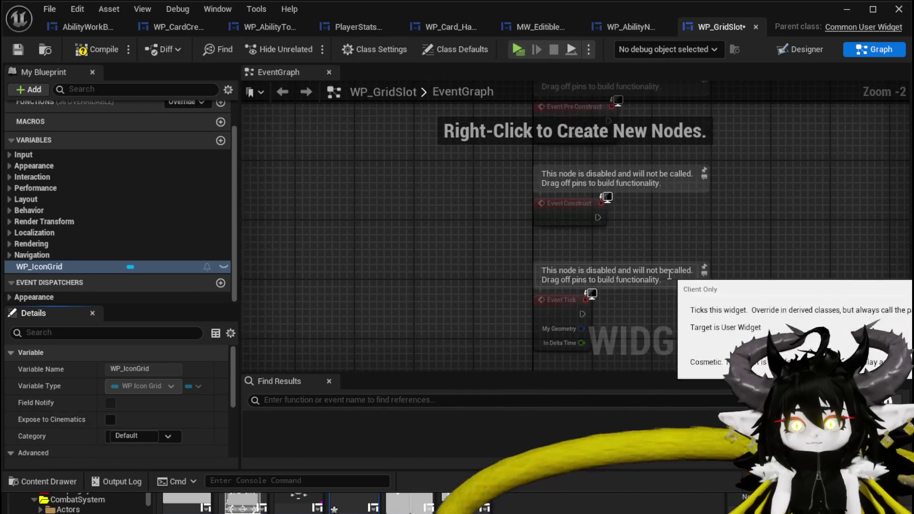
{"action": "scroll", "coordinate": [217, 271], "scroll_direction": "down", "scroll_amount": 2}
{"action": "left_click", "coordinate": [805, 50]}
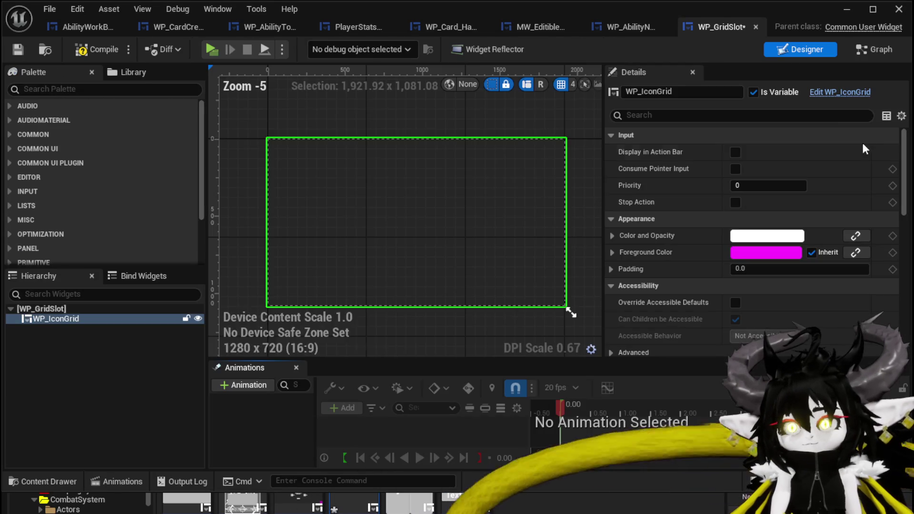
{"action": "double_click", "coordinate": [490, 185]}
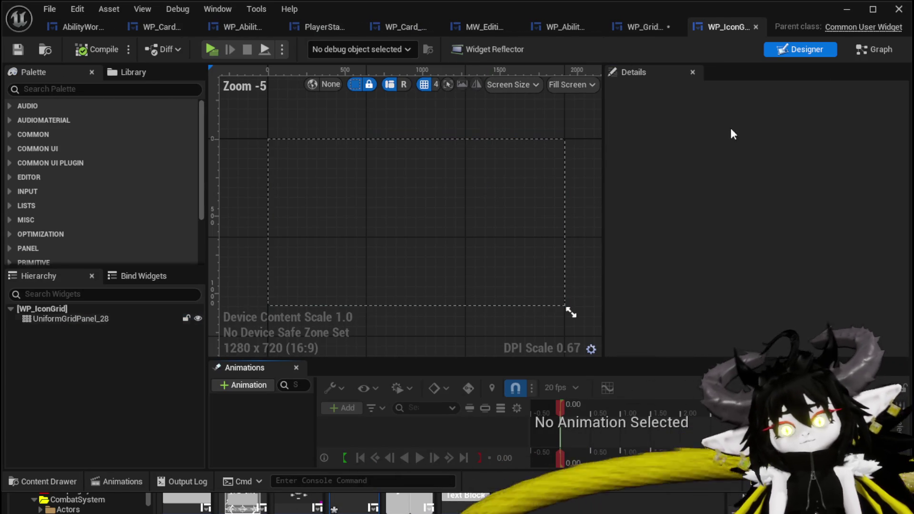
Inspect WP_IconGrid's AddIconButtonToGrid graph, including its loop, branch, create-widget and Set Info nodes.
{"action": "left_click", "coordinate": [872, 50]}
{"action": "scroll", "coordinate": [482, 144], "scroll_direction": "down", "scroll_amount": 1}
{"action": "mouse_move", "coordinate": [473, 126]}
{"action": "left_mouse_down"}
{"action": "mouse_move", "coordinate": [695, 174]}
{"action": "mouse_move", "coordinate": [907, 184]}
{"action": "left_mouse_up"}
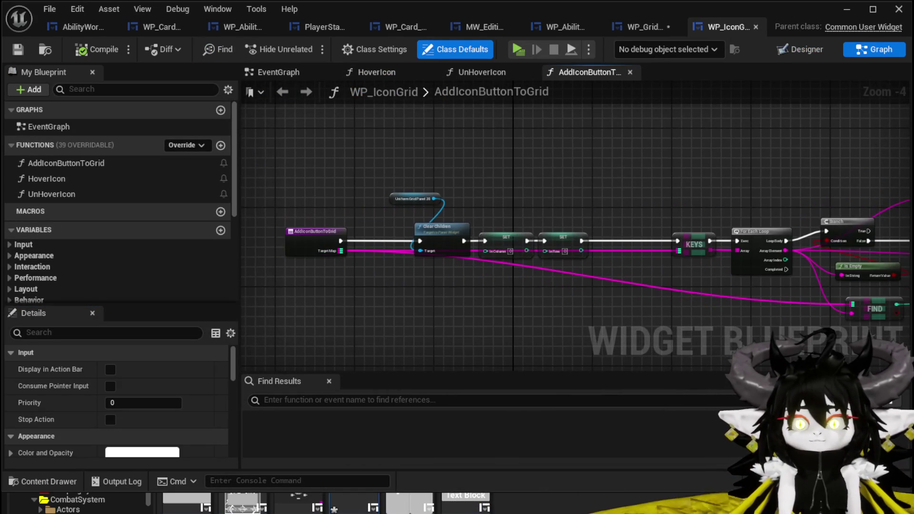
{"action": "left_click", "coordinate": [107, 161]}
{"action": "scroll", "coordinate": [405, 210], "scroll_direction": "up", "scroll_amount": 5}
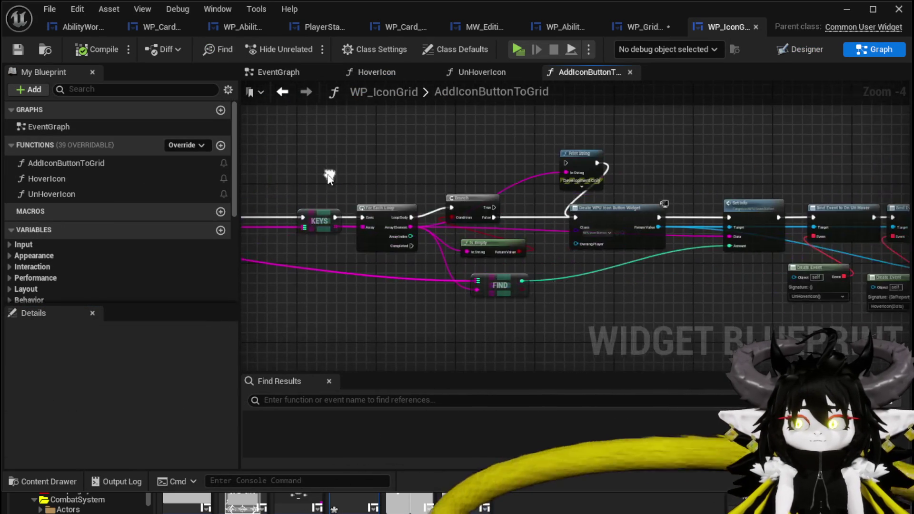
{"action": "mouse_move", "coordinate": [630, 167]}
{"action": "left_mouse_down"}
{"action": "mouse_move", "coordinate": [871, 153]}
{"action": "mouse_move", "coordinate": [618, 145]}
{"action": "left_mouse_up"}
{"action": "scroll", "coordinate": [871, 154], "scroll_direction": "down", "scroll_amount": 2}
{"action": "mouse_move", "coordinate": [558, 143]}
{"action": "left_mouse_down"}
{"action": "mouse_move", "coordinate": [333, 142]}
{"action": "mouse_move", "coordinate": [655, 138]}
{"action": "left_mouse_up"}
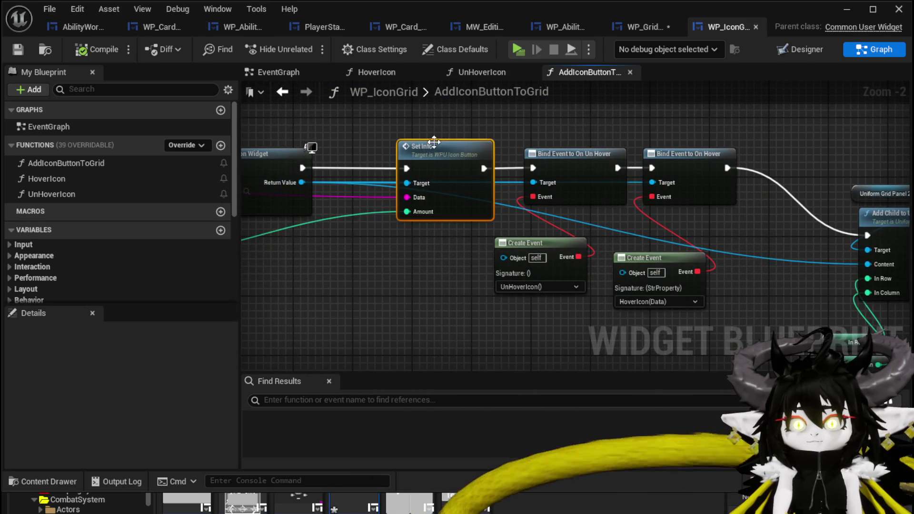
Open WPU_IconButton's SetInfo graph, look over its nodes, then return to WP_GridSlot.
{"action": "double_click", "coordinate": [434, 142]}
{"action": "scroll", "coordinate": [610, 190], "scroll_direction": "up", "scroll_amount": 4}
{"action": "scroll", "coordinate": [633, 169], "scroll_direction": "down", "scroll_amount": 2}
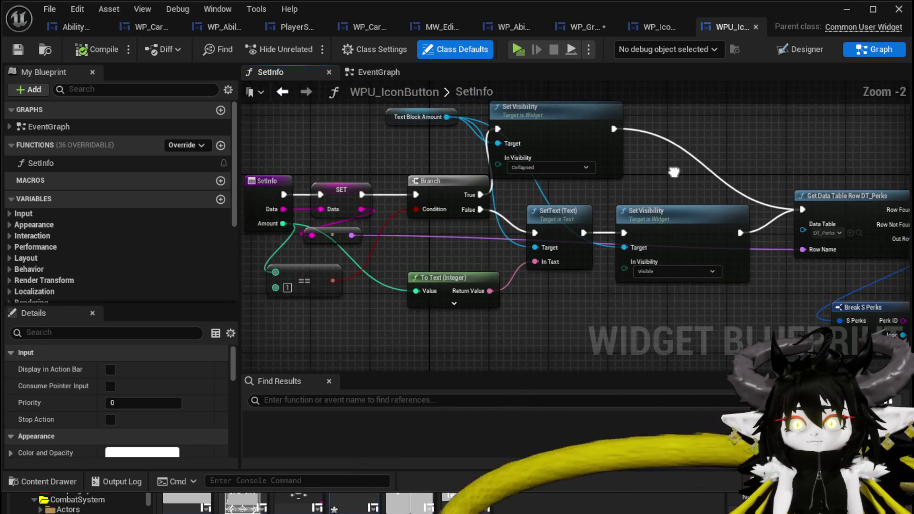
{"action": "left_click_drag", "start_coordinate": [675, 143], "coordinate": [358, 141]}
{"action": "left_click_drag", "start_coordinate": [590, 240], "coordinate": [590, 240]}
{"action": "mouse_move", "coordinate": [676, 236]}
{"action": "left_mouse_down"}
{"action": "mouse_move", "coordinate": [378, 200]}
{"action": "mouse_move", "coordinate": [516, 284]}
{"action": "mouse_move", "coordinate": [610, 289]}
{"action": "left_mouse_up"}
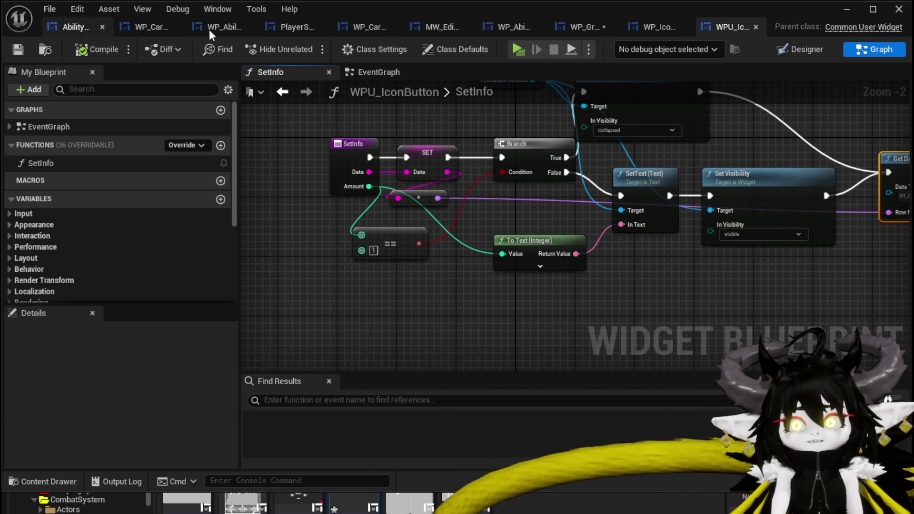
{"action": "left_click", "coordinate": [574, 27]}
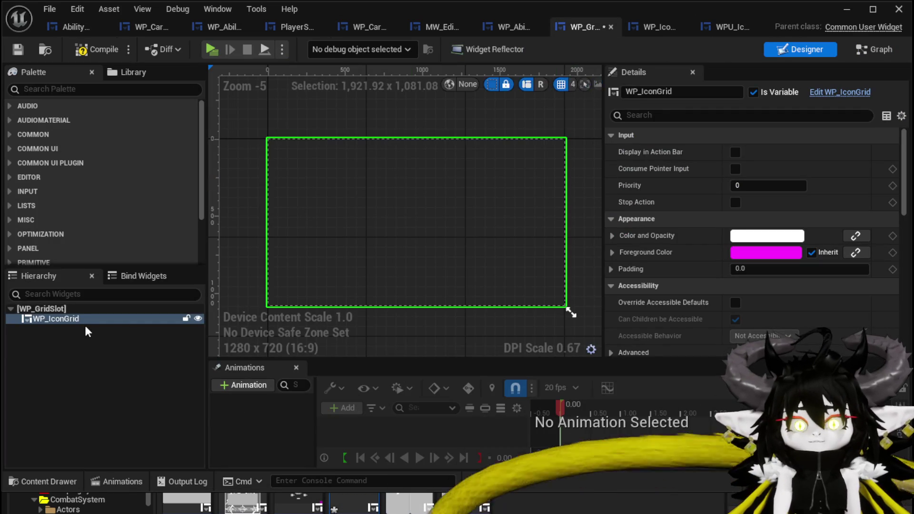
Add a Uniform Grid Panel to WP_GridSlot from the Palette, then compile and save.
{"action": "left_click", "coordinate": [57, 317]}
{"action": "left_click", "coordinate": [44, 89]}
{"action": "type", "text": "Gri"}
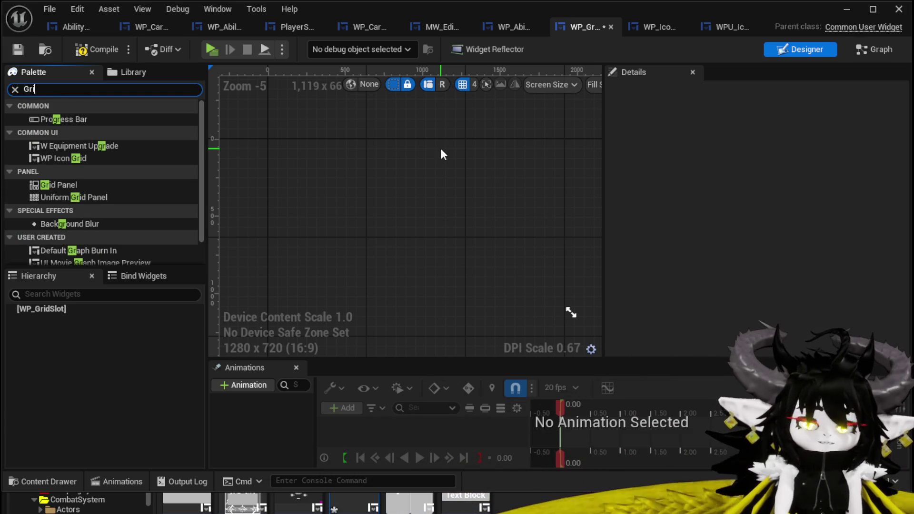
{"action": "type", "text": "d"}
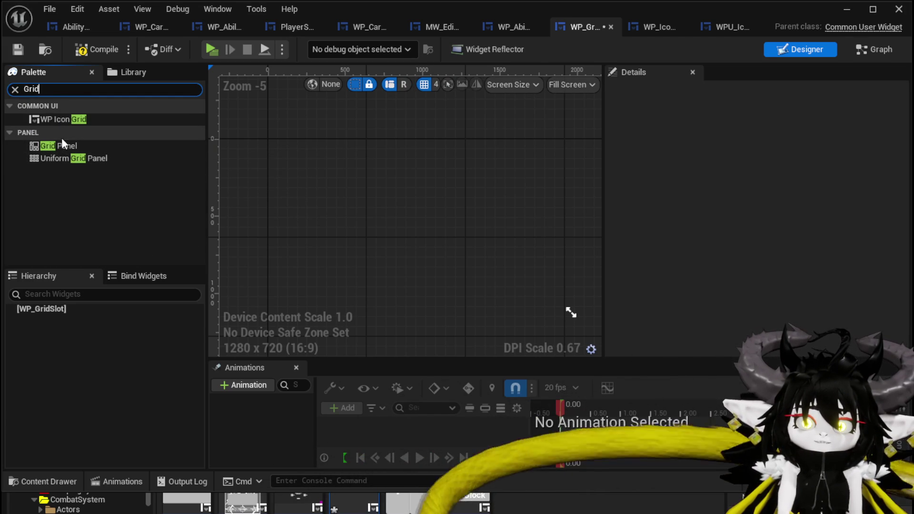
{"action": "mouse_move", "coordinate": [61, 157]}
{"action": "left_mouse_down"}
{"action": "mouse_move", "coordinate": [50, 296]}
{"action": "mouse_move", "coordinate": [32, 311]}
{"action": "left_mouse_up"}
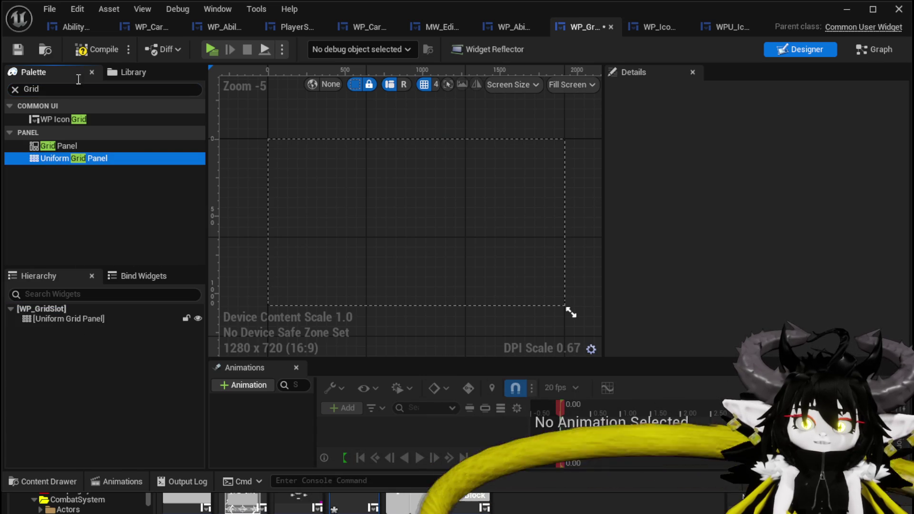
{"action": "left_click", "coordinate": [16, 50]}
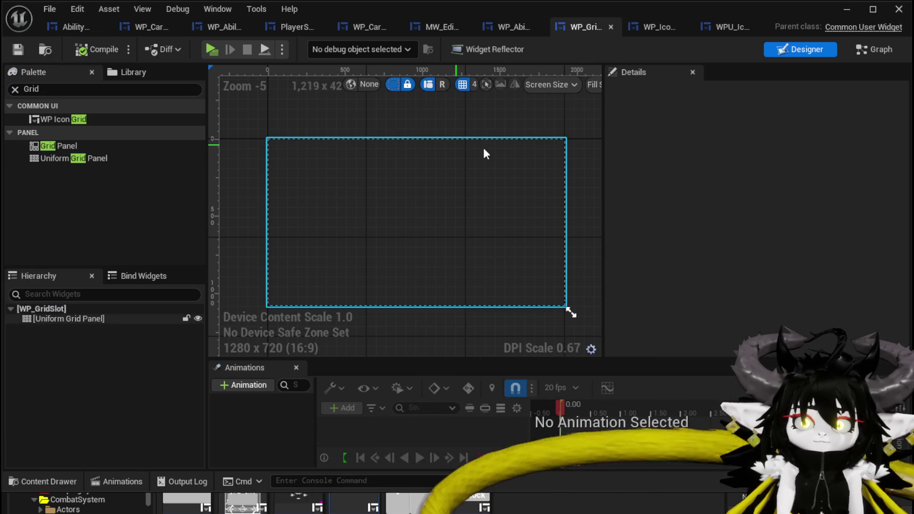
Wrap the Uniform Grid Panel in a Border and switch to the MW_EditibleNumber blueprint.
{"action": "left_click", "coordinate": [95, 317]}
{"action": "key", "text": "ctrl+shift+g"}
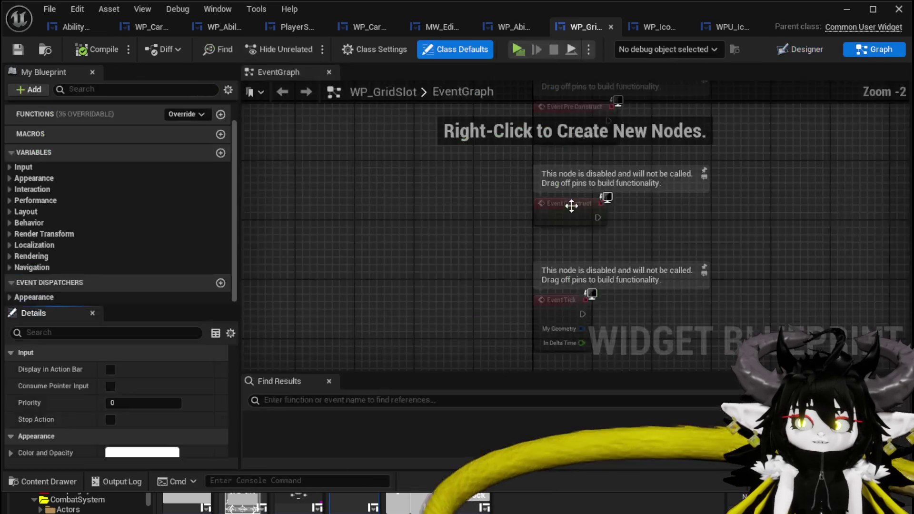
{"action": "left_click", "coordinate": [819, 44]}
{"action": "right_click", "coordinate": [67, 318]}
{"action": "mouse_move", "coordinate": [110, 423]}
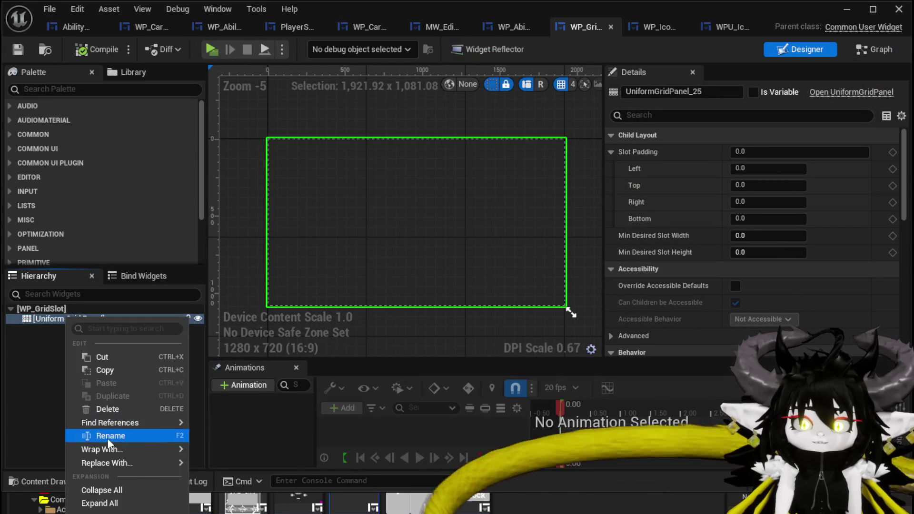
{"action": "key", "text": "Escape"}
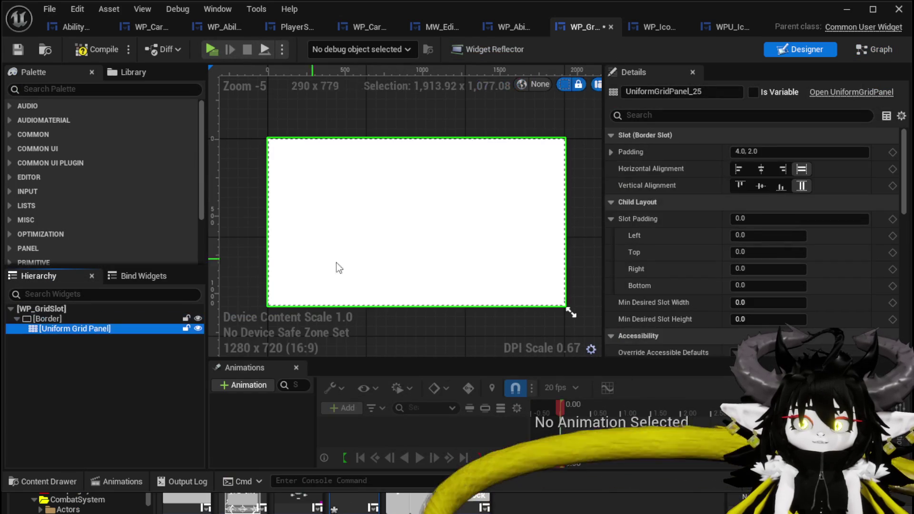
{"action": "left_click", "coordinate": [155, 320]}
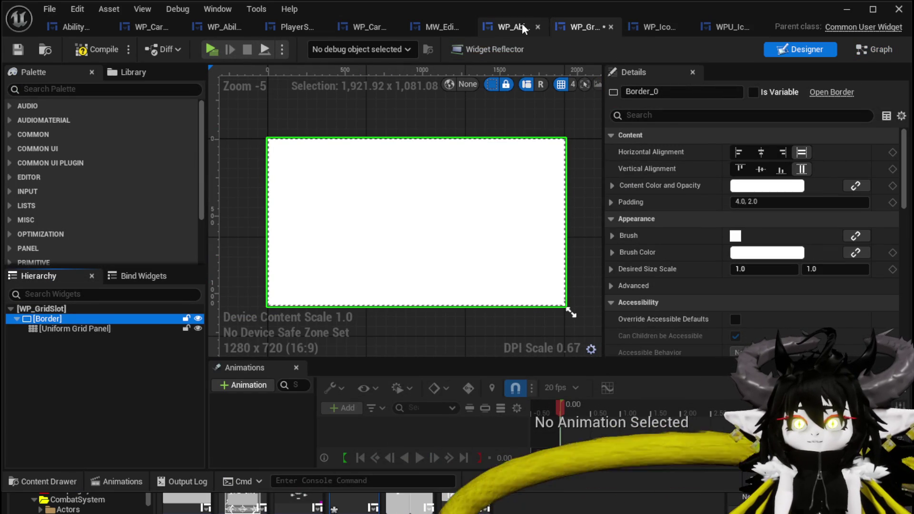
{"action": "left_click", "coordinate": [447, 27]}
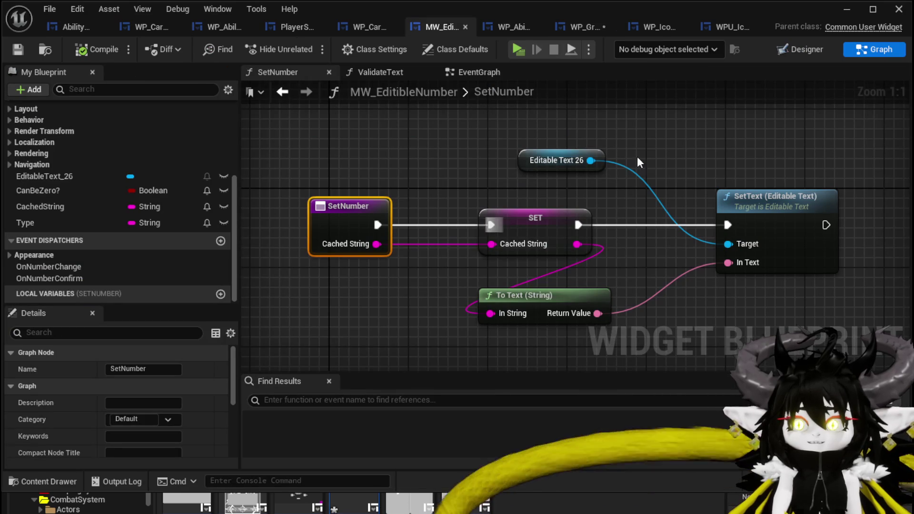
Check the brush colour of MW_EditibleNumber's Border and save that widget.
{"action": "key", "text": "ctrl+shift+d"}
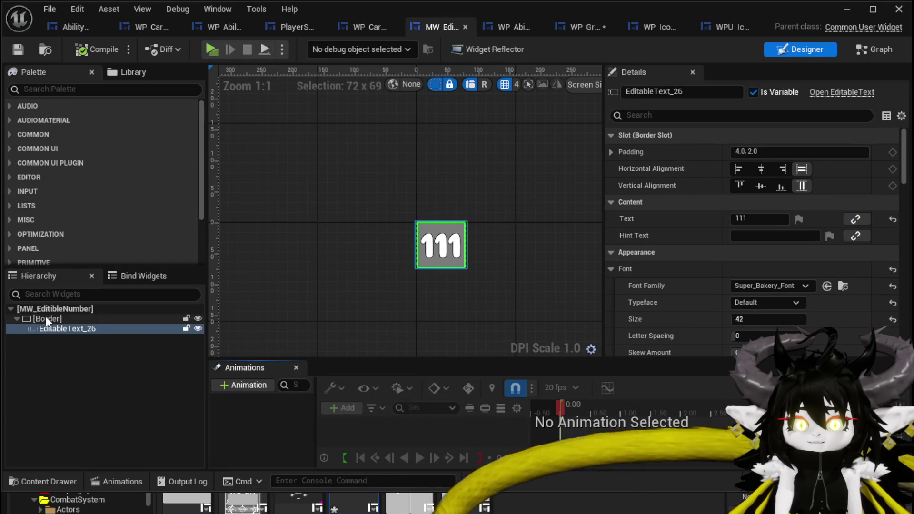
{"action": "left_click", "coordinate": [46, 319]}
{"action": "scroll", "coordinate": [724, 285], "scroll_direction": "down", "scroll_amount": 3}
{"action": "scroll", "coordinate": [733, 186], "scroll_direction": "up", "scroll_amount": 3}
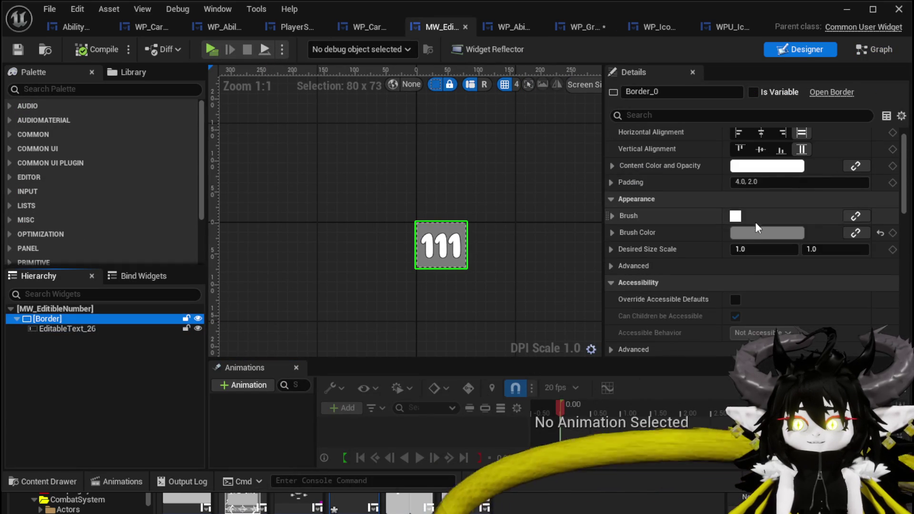
{"action": "left_click", "coordinate": [760, 233]}
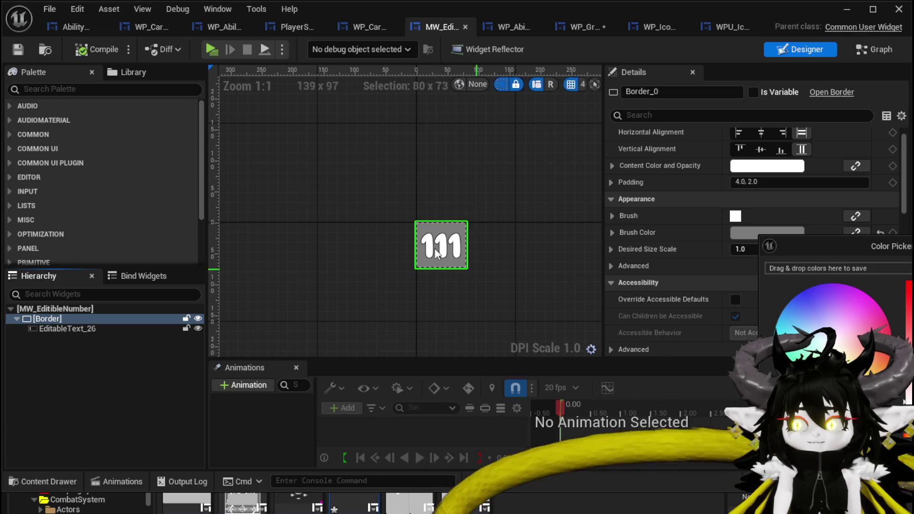
{"action": "left_click", "coordinate": [18, 50]}
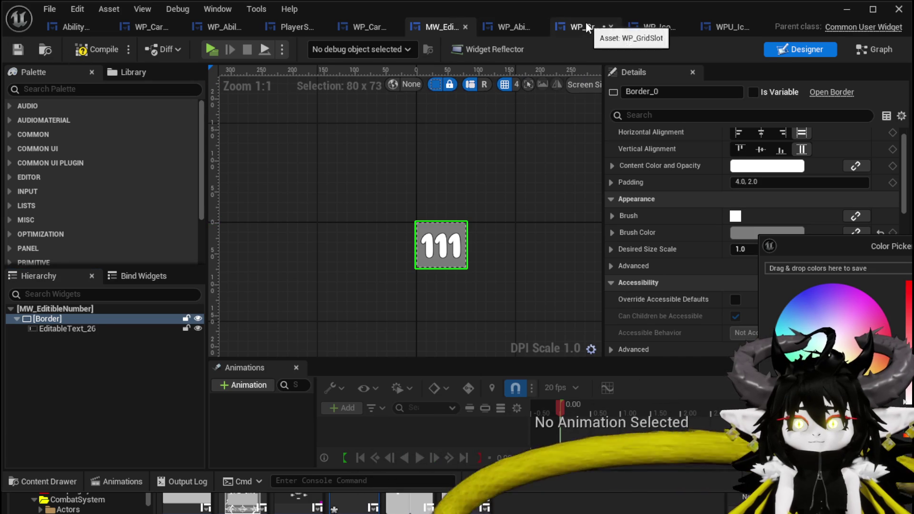
Set WP_GridSlot's Border brush colour to mid grey, then compile and save.
{"action": "left_click", "coordinate": [586, 27]}
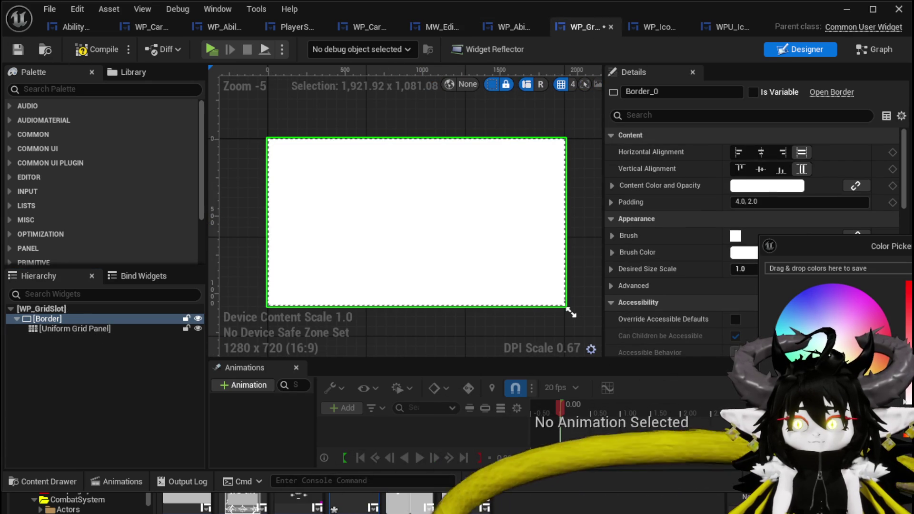
{"action": "left_click", "coordinate": [741, 284]}
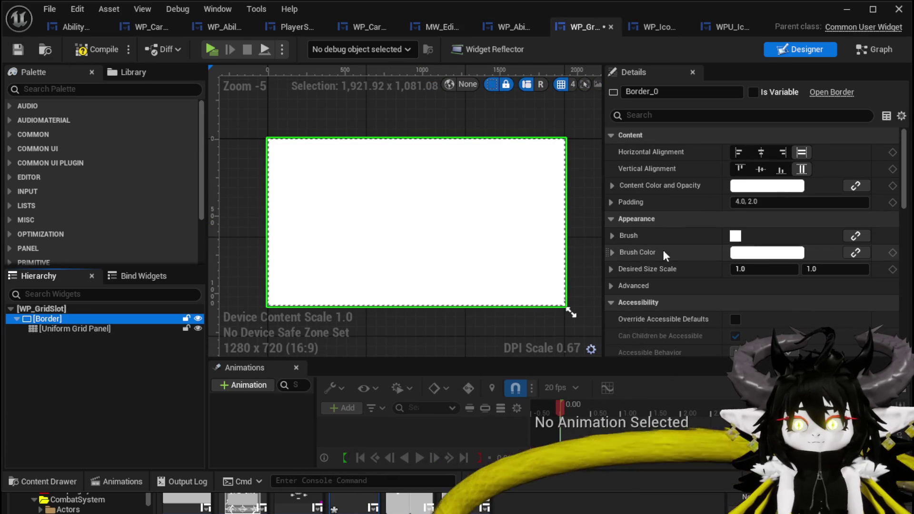
{"action": "left_click", "coordinate": [769, 253]}
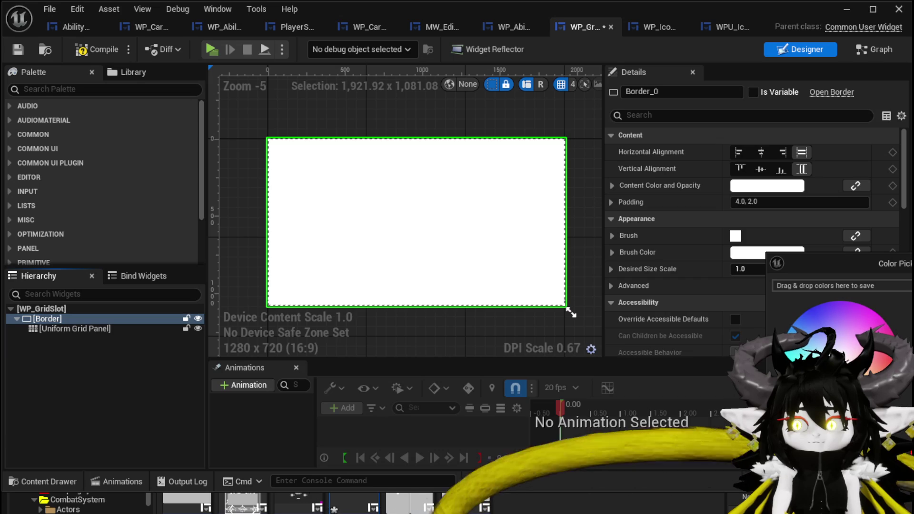
{"action": "left_click_drag", "start_coordinate": [902, 314], "coordinate": [902, 355]}
{"action": "left_click", "coordinate": [83, 50]}
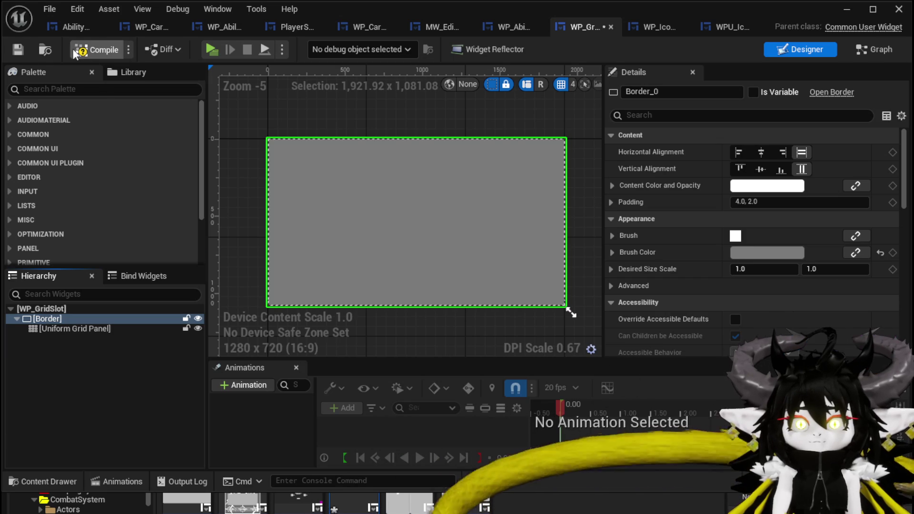
{"action": "left_click", "coordinate": [11, 50]}
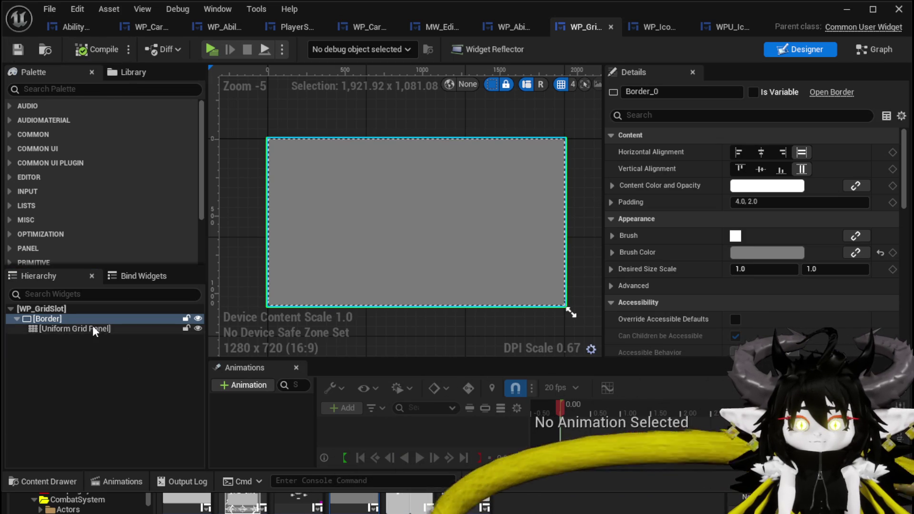
{"action": "left_click", "coordinate": [92, 328]}
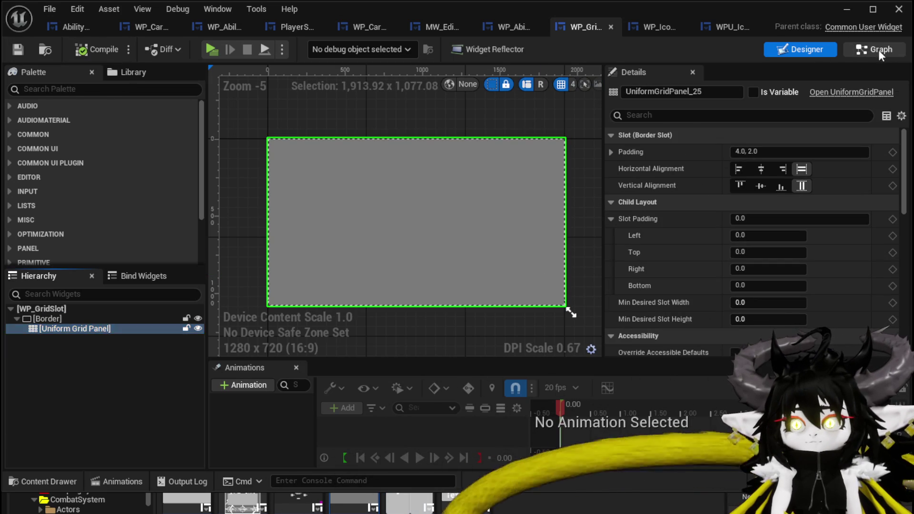
{"action": "left_click", "coordinate": [886, 48]}
{"action": "scroll", "coordinate": [417, 205], "scroll_direction": "down", "scroll_amount": 1}
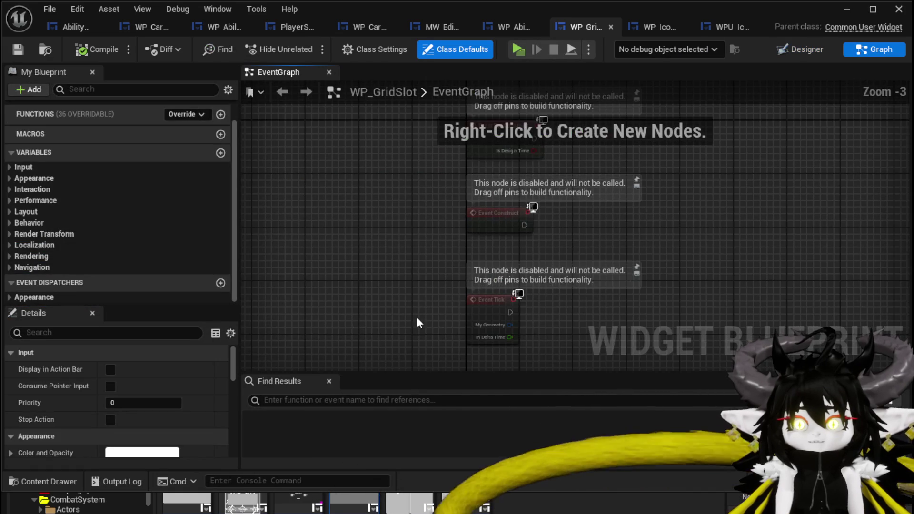
Delete the three disabled default event nodes and add a function named AddOptionsToGrid, then compile and save.
{"action": "left_click_drag", "start_coordinate": [411, 317], "coordinate": [624, 95]}
{"action": "key", "text": "Delete"}
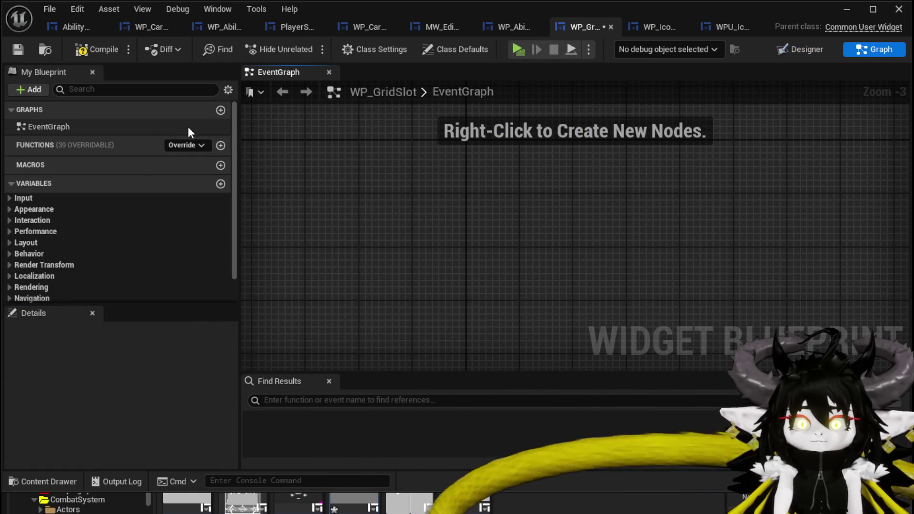
{"action": "left_click", "coordinate": [220, 145]}
{"action": "type", "text": "AddOptionsToGrid"}
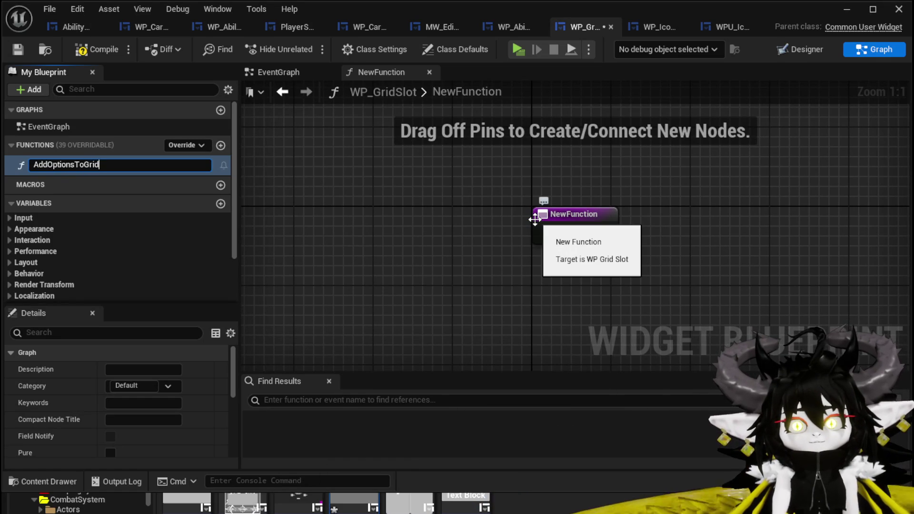
{"action": "key", "text": "Return"}
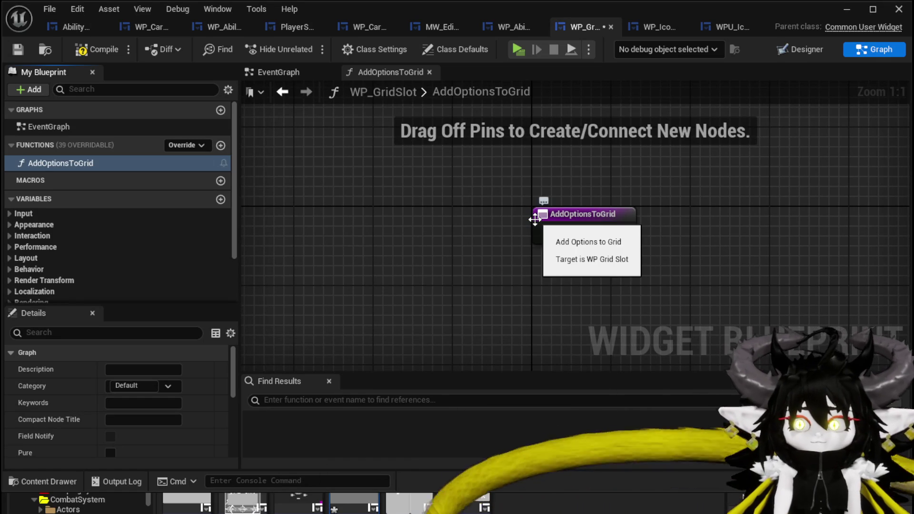
{"action": "left_click", "coordinate": [18, 50]}
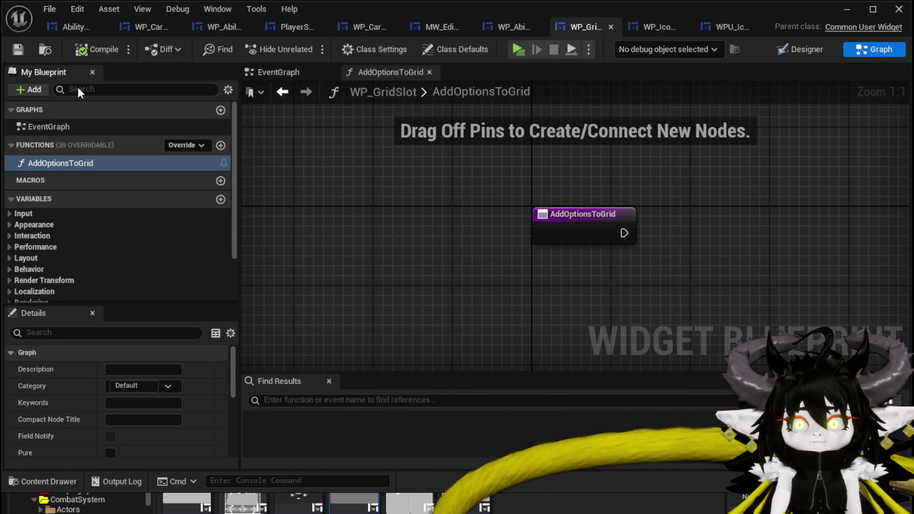
{"action": "scroll", "coordinate": [153, 170], "scroll_direction": "down", "scroll_amount": 3}
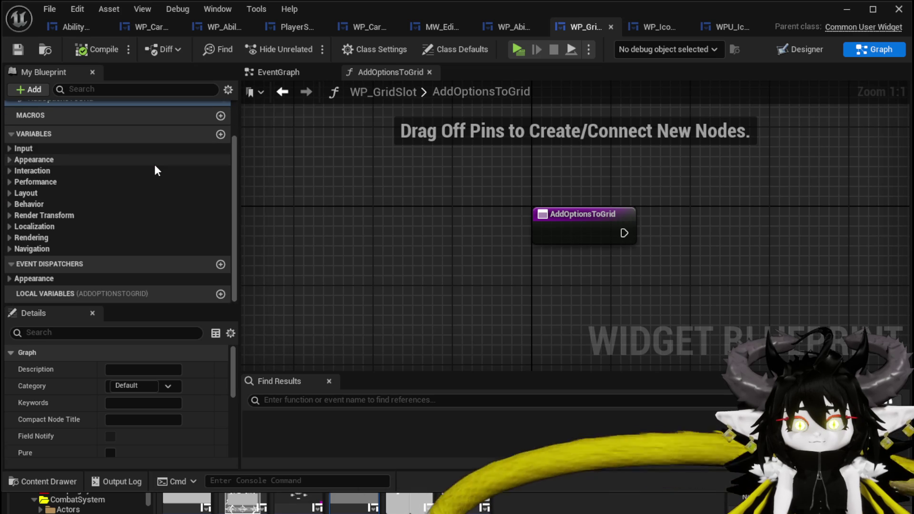
{"action": "scroll", "coordinate": [154, 165], "scroll_direction": "up", "scroll_amount": 3}
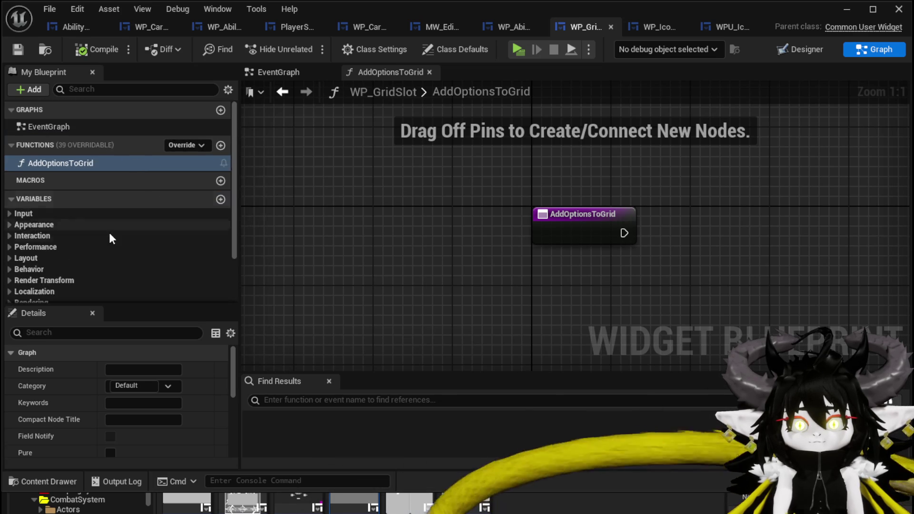
{"action": "scroll", "coordinate": [108, 221], "scroll_direction": "down", "scroll_amount": 3}
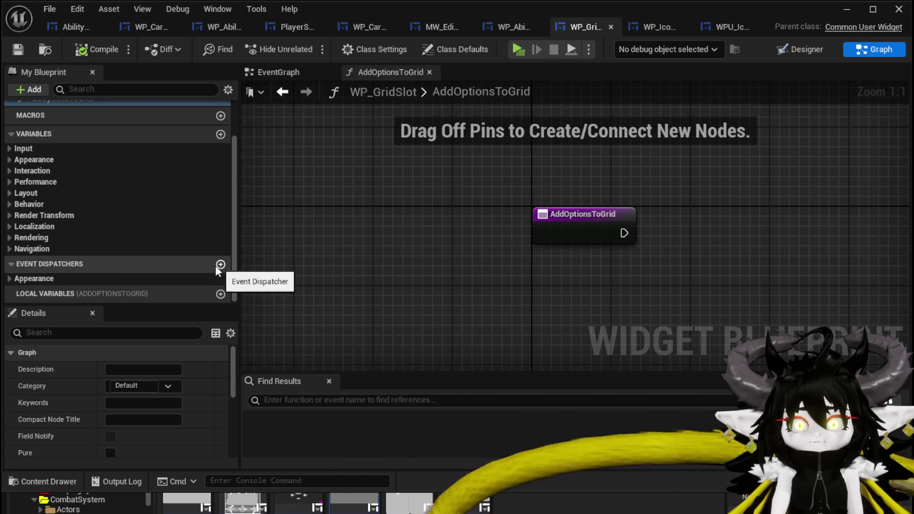
{"action": "scroll", "coordinate": [118, 277], "scroll_direction": "up", "scroll_amount": 3}
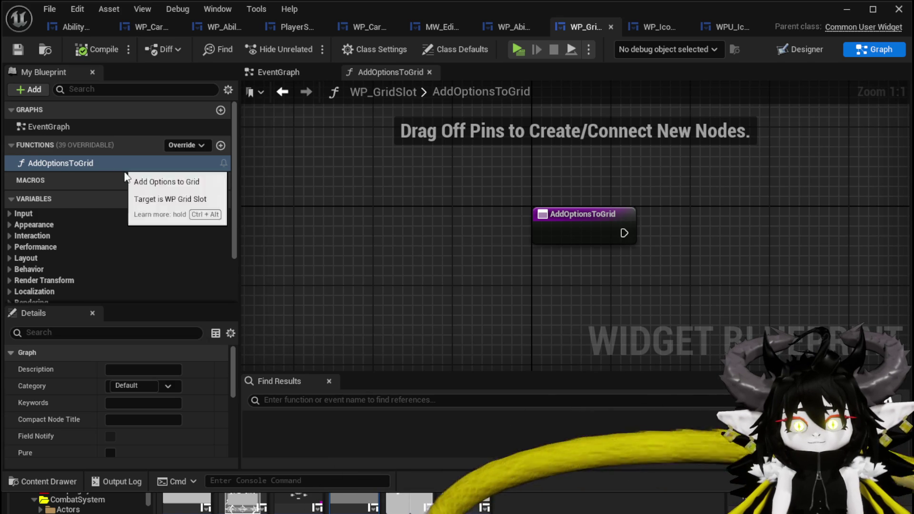
{"action": "scroll", "coordinate": [231, 209], "scroll_direction": "down", "scroll_amount": 3}
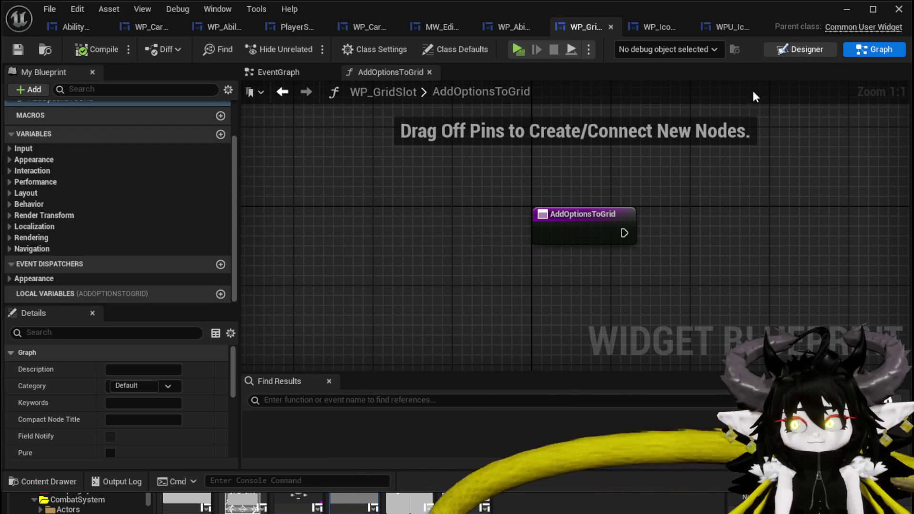
{"action": "left_click", "coordinate": [801, 50]}
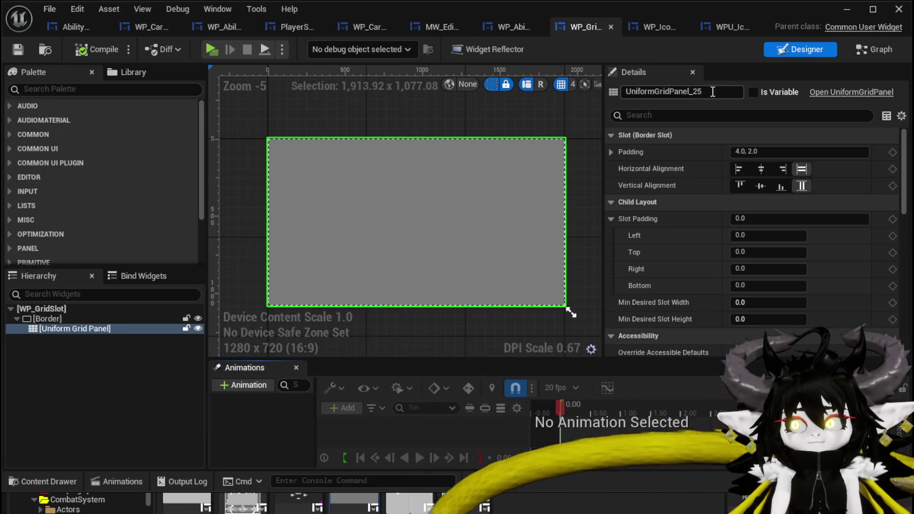
Mark Uniform Grid Panel 25 as a variable and place its getter in the AddOptionsToGrid graph.
{"action": "left_click", "coordinate": [753, 92]}
{"action": "left_click", "coordinate": [98, 49]}
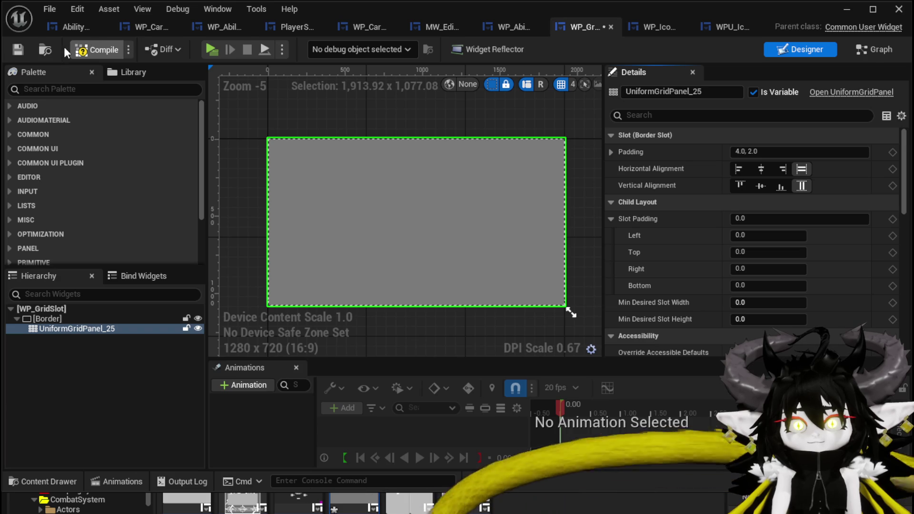
{"action": "left_click", "coordinate": [852, 50]}
{"action": "mouse_move", "coordinate": [47, 264]}
{"action": "left_mouse_down"}
{"action": "mouse_move", "coordinate": [525, 127]}
{"action": "mouse_move", "coordinate": [419, 153]}
{"action": "mouse_move", "coordinate": [525, 204]}
{"action": "left_mouse_up"}
{"action": "left_click", "coordinate": [448, 158]}
Add an Add Child to Uniform Grid node targeting the panel, wire the entry execution to it, and compile.
{"action": "type", "text": "add"}
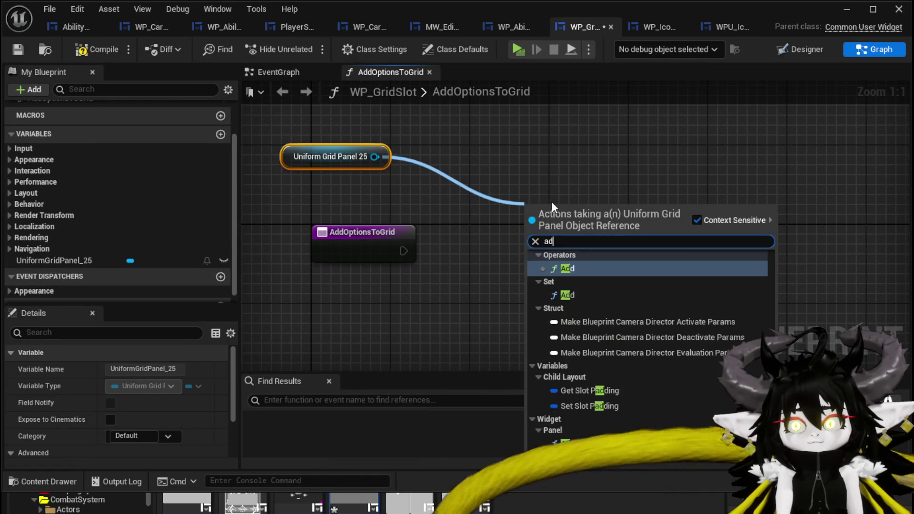
{"action": "left_click", "coordinate": [596, 418]}
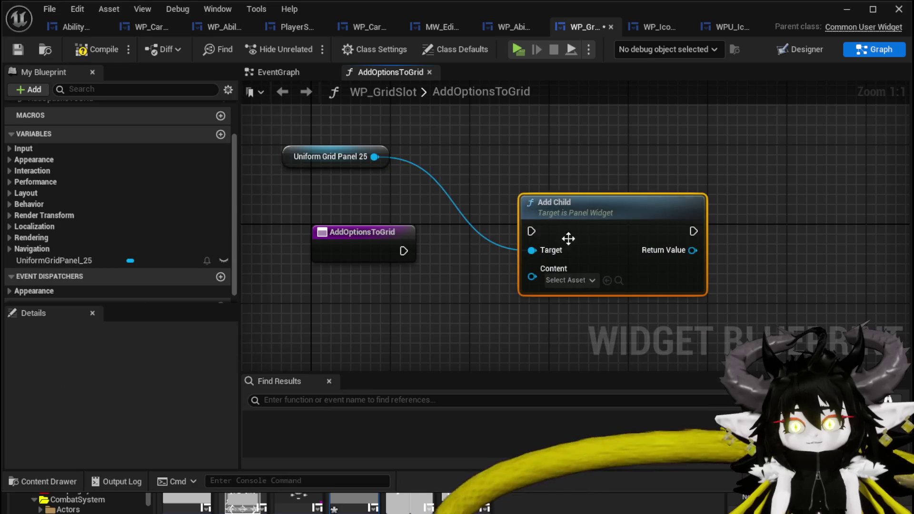
{"action": "left_click_drag", "start_coordinate": [573, 256], "coordinate": [711, 284]}
{"action": "left_click_drag", "start_coordinate": [382, 254], "coordinate": [291, 253]}
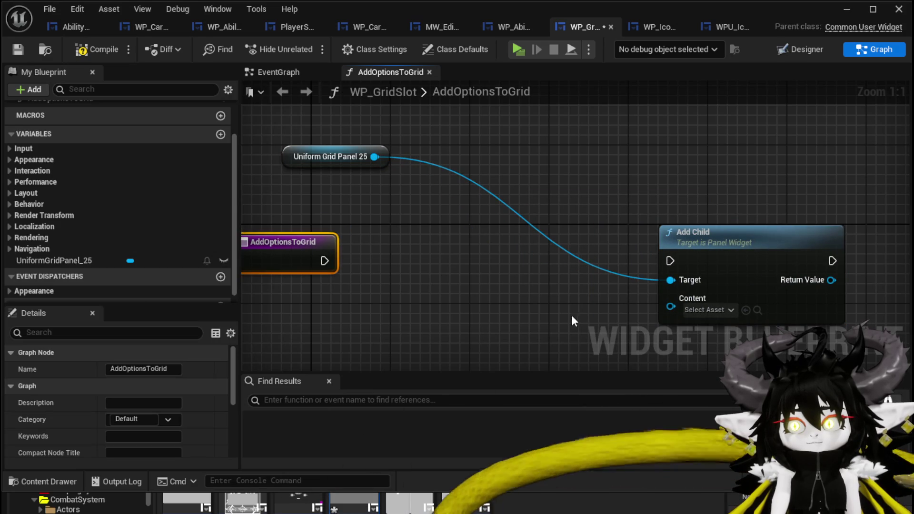
{"action": "key", "text": "Delete"}
{"action": "left_click_drag", "start_coordinate": [374, 157], "coordinate": [531, 193]}
{"action": "type", "text": "add"}
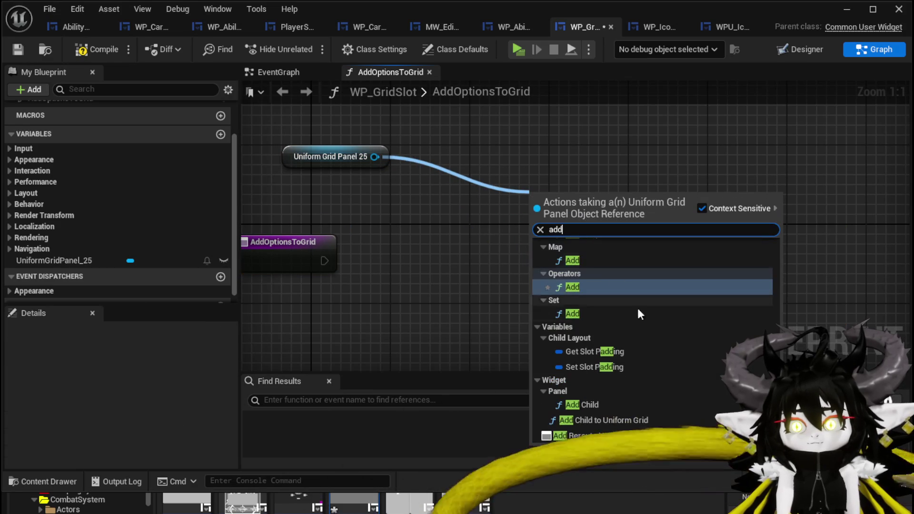
{"action": "left_click", "coordinate": [624, 418]}
{"action": "left_click_drag", "start_coordinate": [657, 246], "coordinate": [755, 254]}
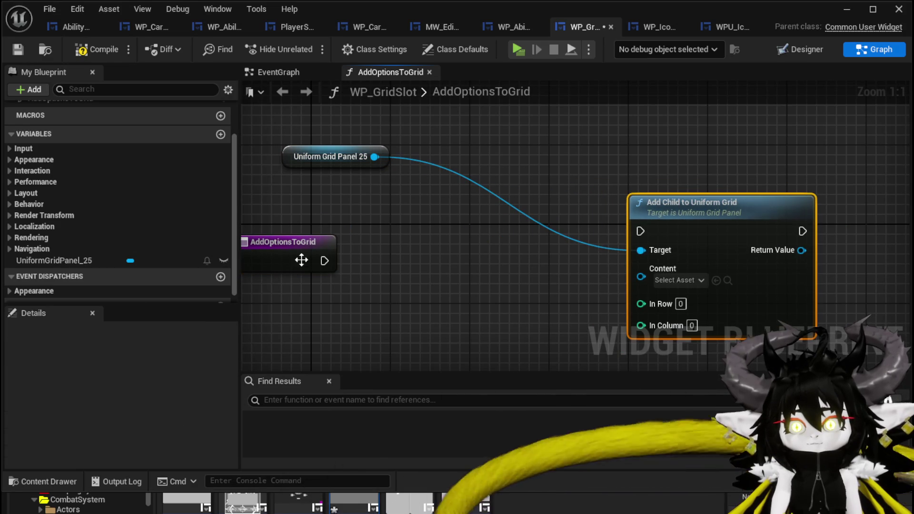
{"action": "left_click_drag", "start_coordinate": [324, 260], "coordinate": [641, 231]}
{"action": "left_click_drag", "start_coordinate": [705, 219], "coordinate": [785, 251]}
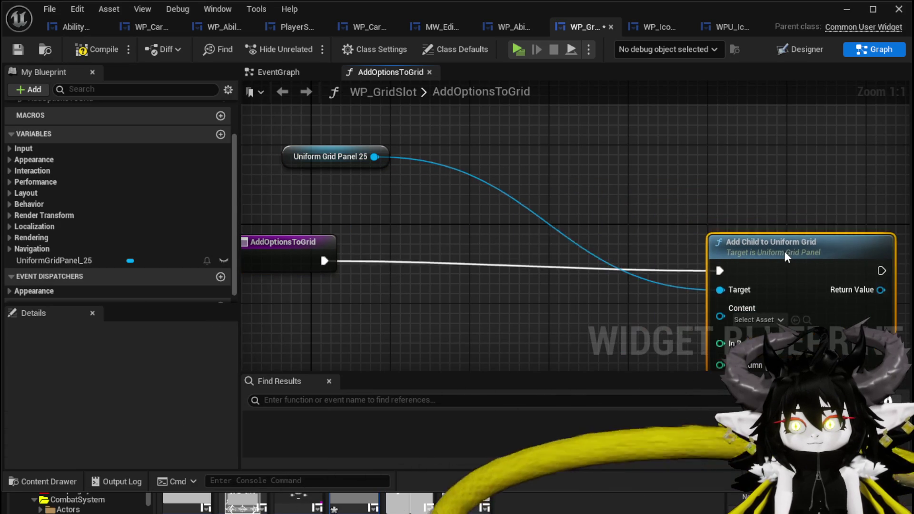
{"action": "left_click", "coordinate": [22, 47]}
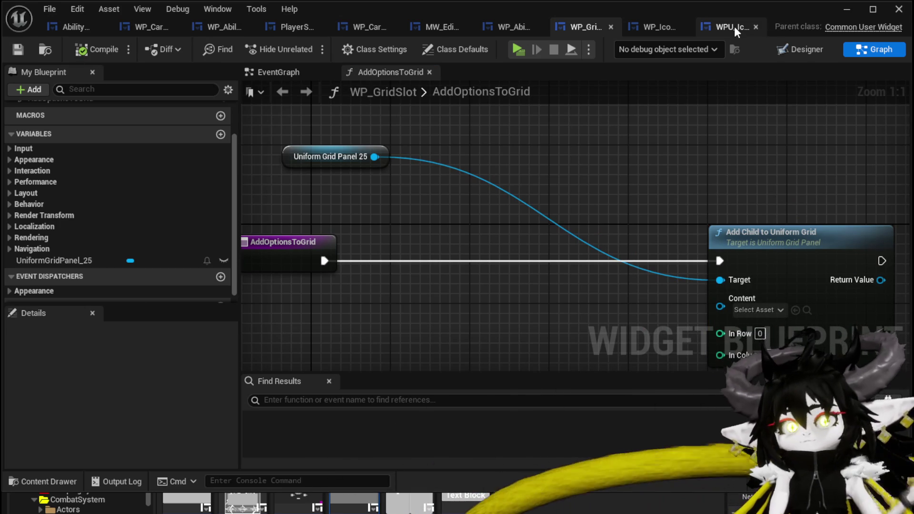
{"action": "left_click", "coordinate": [642, 27]}
Paste WP_IconGrid's grid-placement nodes into AddOptionsToGrid and wire Uniform Grid Panel 25 to their Target.
{"action": "scroll", "coordinate": [629, 137], "scroll_direction": "down", "scroll_amount": 2}
{"action": "mouse_move", "coordinate": [630, 137]}
{"action": "left_mouse_down"}
{"action": "mouse_move", "coordinate": [384, 123]}
{"action": "mouse_move", "coordinate": [709, 286]}
{"action": "left_mouse_up"}
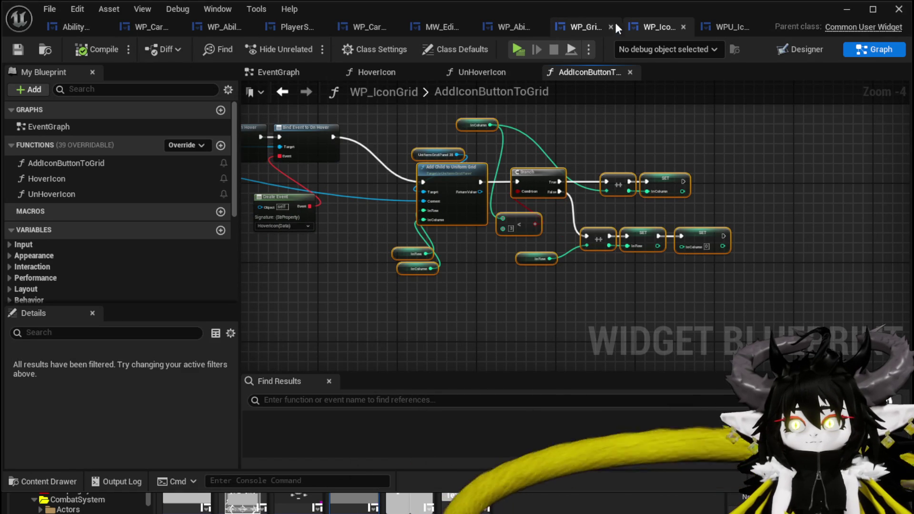
{"action": "left_click", "coordinate": [592, 25]}
{"action": "scroll", "coordinate": [437, 205], "scroll_direction": "down", "scroll_amount": 2}
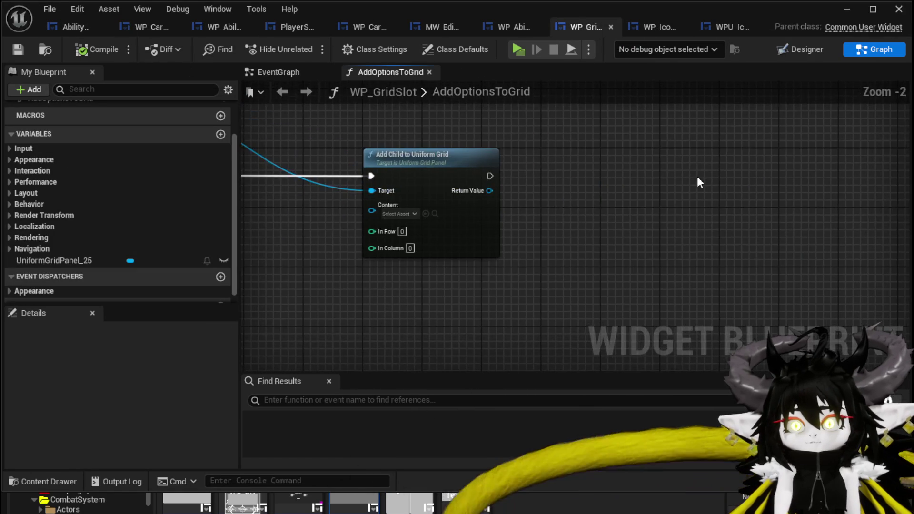
{"action": "key", "text": "ctrl+v"}
{"action": "mouse_move", "coordinate": [690, 175]}
{"action": "left_mouse_down"}
{"action": "mouse_move", "coordinate": [608, 184]}
{"action": "mouse_move", "coordinate": [476, 172]}
{"action": "left_mouse_up"}
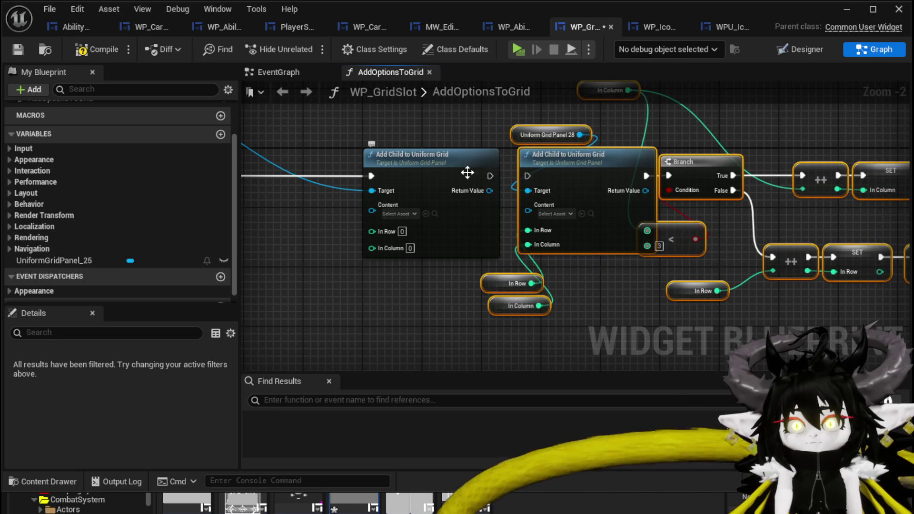
{"action": "left_click_drag", "start_coordinate": [285, 152], "coordinate": [514, 179]}
{"action": "mouse_move", "coordinate": [340, 125]}
{"action": "left_mouse_down"}
{"action": "mouse_move", "coordinate": [769, 207]}
{"action": "mouse_move", "coordinate": [758, 218]}
{"action": "left_mouse_up"}
{"action": "left_click_drag", "start_coordinate": [757, 160], "coordinate": [586, 115]}
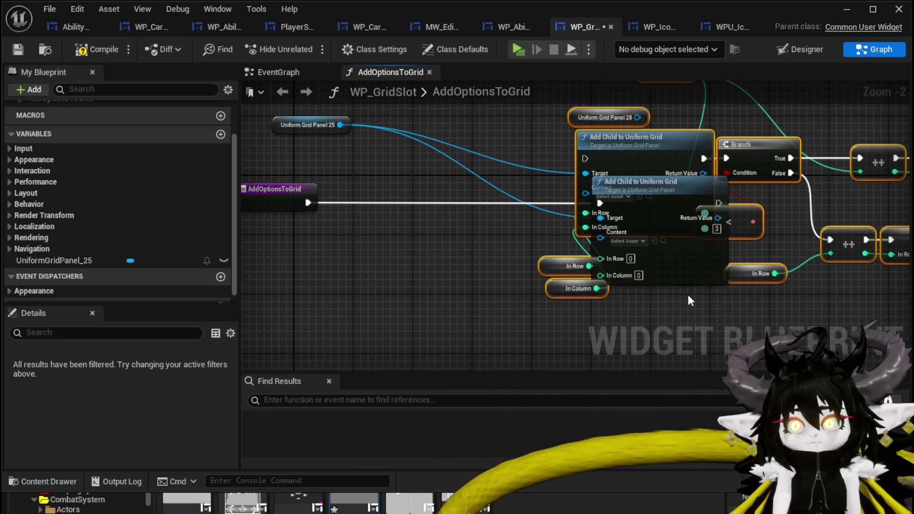
{"action": "key", "text": "ctrl+z"}
{"action": "key", "text": "ctrl+z"}
Create In Row and In Column integer variables and delete the stray Uniform Grid Panel 28 node.
{"action": "right_click", "coordinate": [549, 269]}
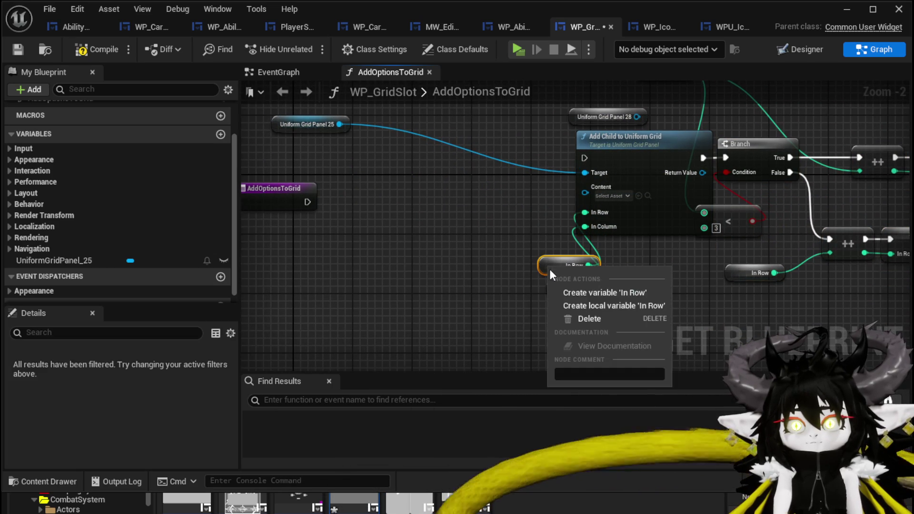
{"action": "left_click", "coordinate": [593, 291]}
{"action": "right_click", "coordinate": [557, 288]}
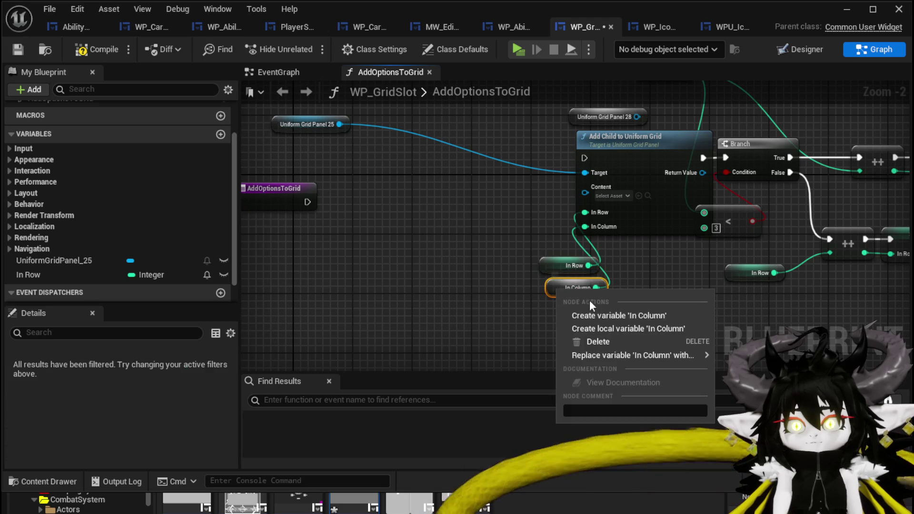
{"action": "left_click", "coordinate": [600, 314]}
{"action": "mouse_move", "coordinate": [650, 295]}
{"action": "left_mouse_down"}
{"action": "mouse_move", "coordinate": [336, 322]}
{"action": "mouse_move", "coordinate": [540, 358]}
{"action": "left_mouse_up"}
{"action": "left_click", "coordinate": [483, 195]}
{"action": "key", "text": "Delete"}
Wire the entry node into Add Child to Uniform Grid, tidy the layout and compile.
{"action": "left_click_drag", "start_coordinate": [382, 198], "coordinate": [606, 189]}
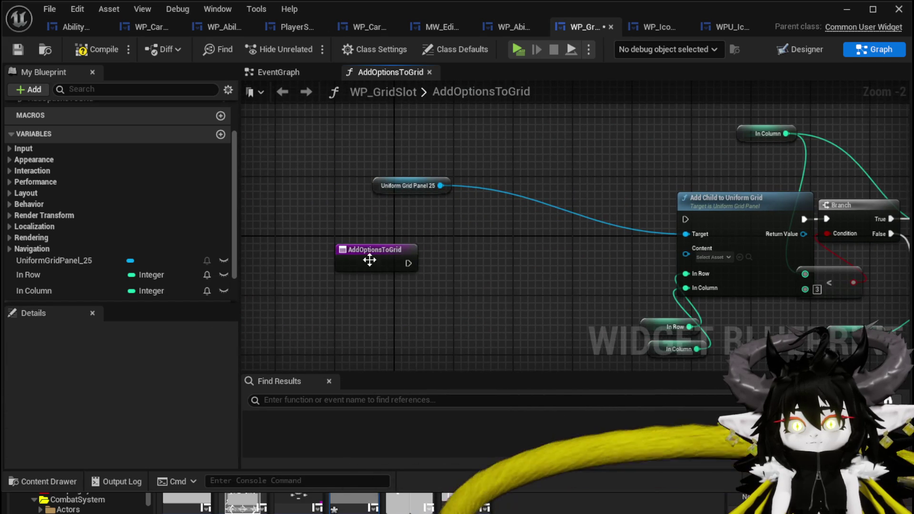
{"action": "left_click_drag", "start_coordinate": [408, 263], "coordinate": [685, 219]}
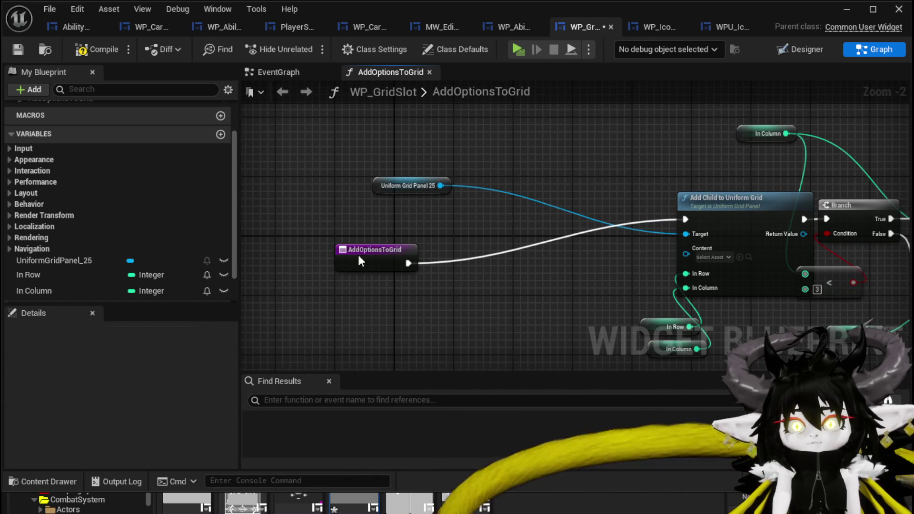
{"action": "left_click_drag", "start_coordinate": [362, 258], "coordinate": [275, 204]}
{"action": "left_click", "coordinate": [437, 167]}
{"action": "left_click", "coordinate": [115, 53]}
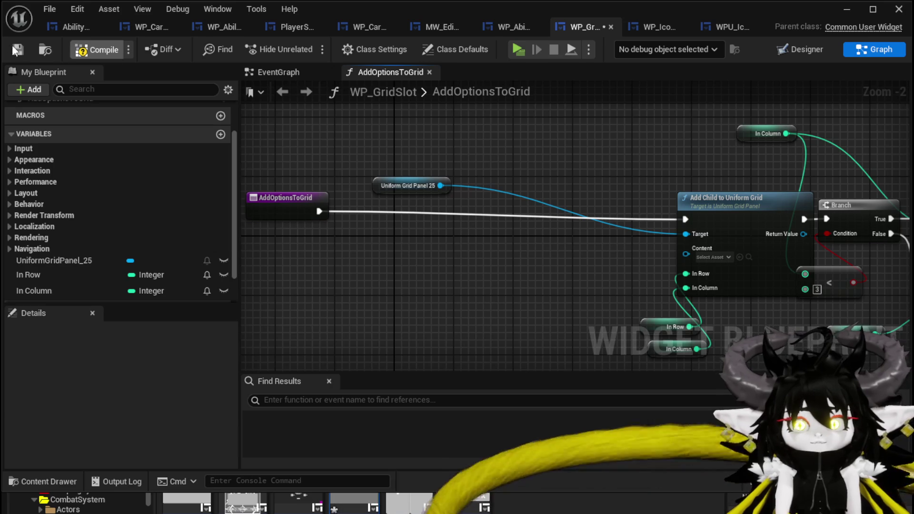
{"action": "left_click_drag", "start_coordinate": [296, 212], "coordinate": [273, 219]}
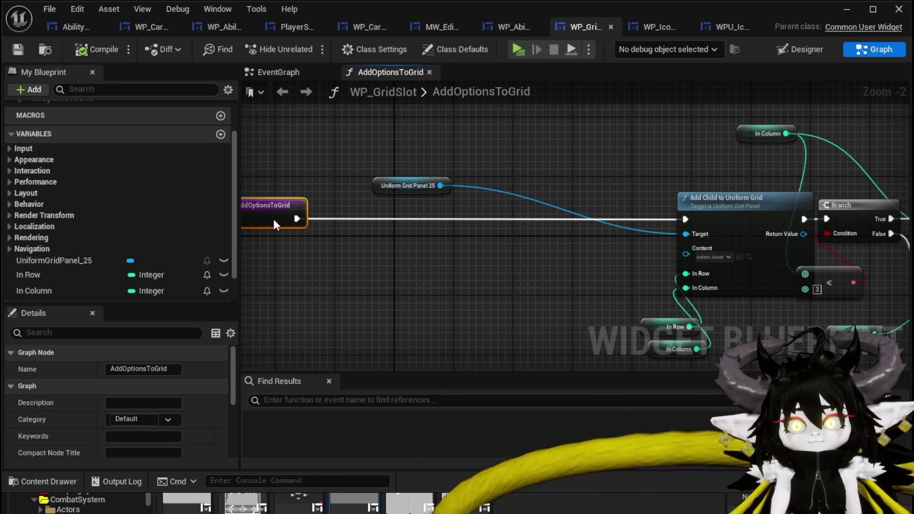
{"action": "left_click", "coordinate": [438, 261]}
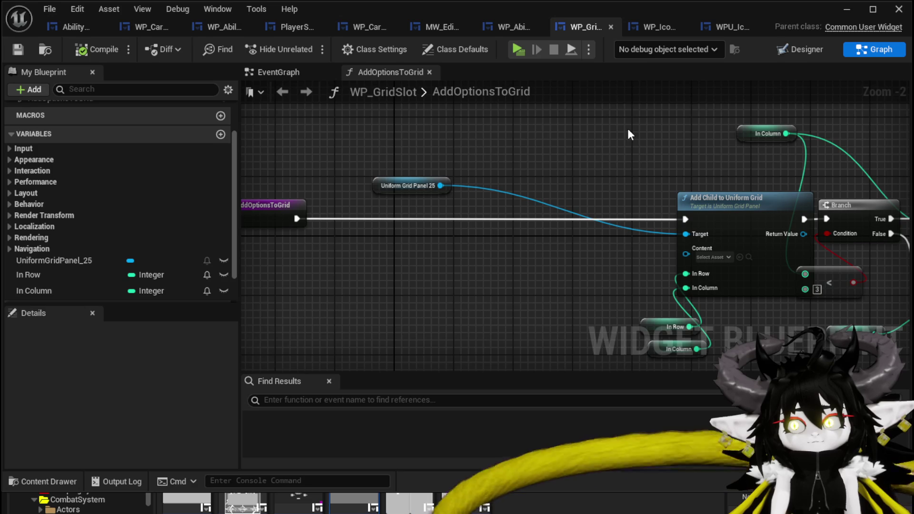
{"action": "left_click", "coordinate": [846, 9]}
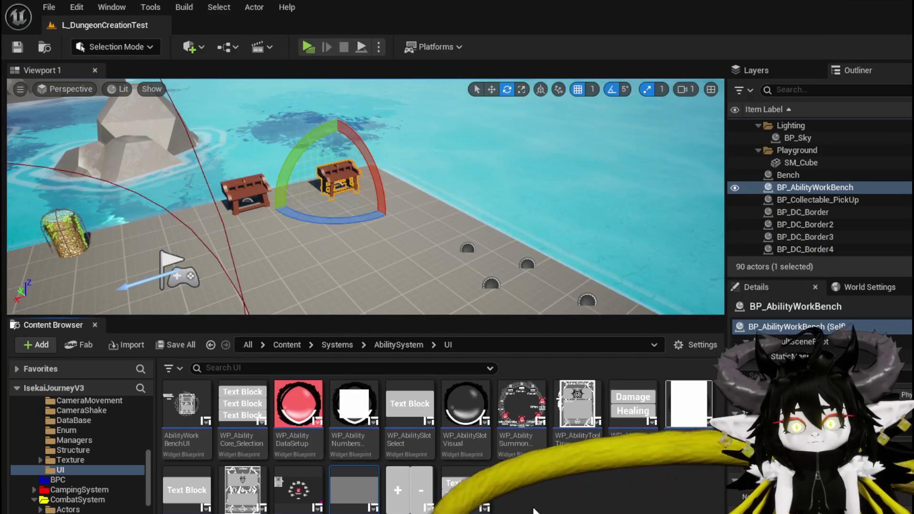
Create a new widget blueprint based on CommonUserWidget in the UI folder.
{"action": "right_click", "coordinate": [535, 502]}
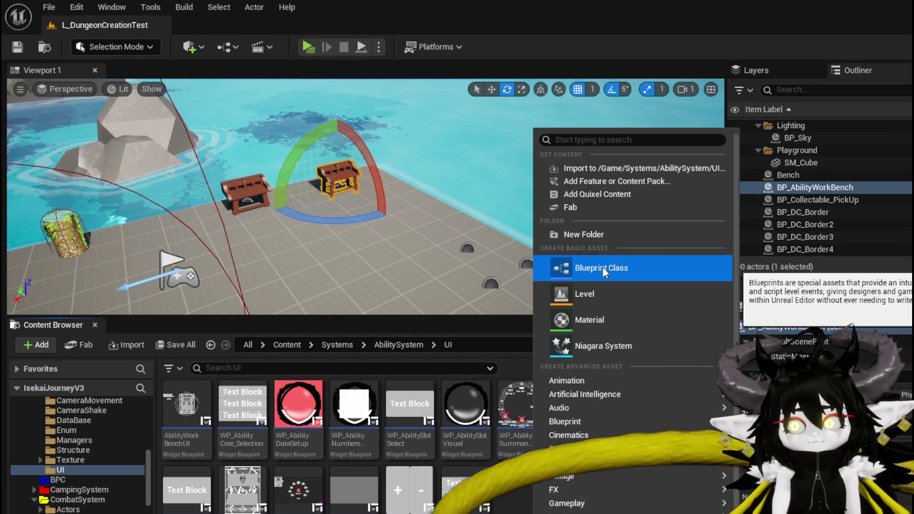
{"action": "scroll", "coordinate": [571, 490], "scroll_direction": "down", "scroll_amount": 2}
{"action": "mouse_move", "coordinate": [571, 491]}
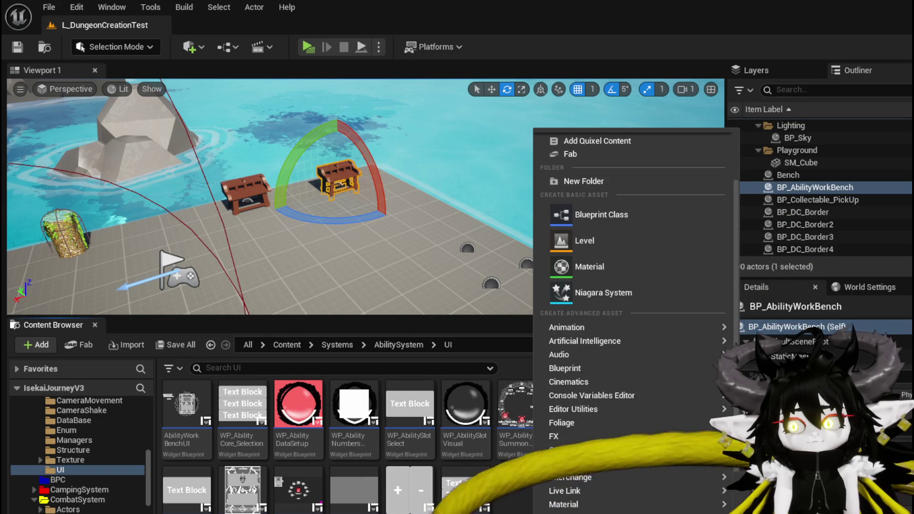
{"action": "left_click", "coordinate": [571, 490]}
{"action": "left_click", "coordinate": [478, 404]}
{"action": "left_click", "coordinate": [742, 445]}
Name the new widget WP_ImageSlot, save it, and open it for editing.
{"action": "type", "text": "WP_"}
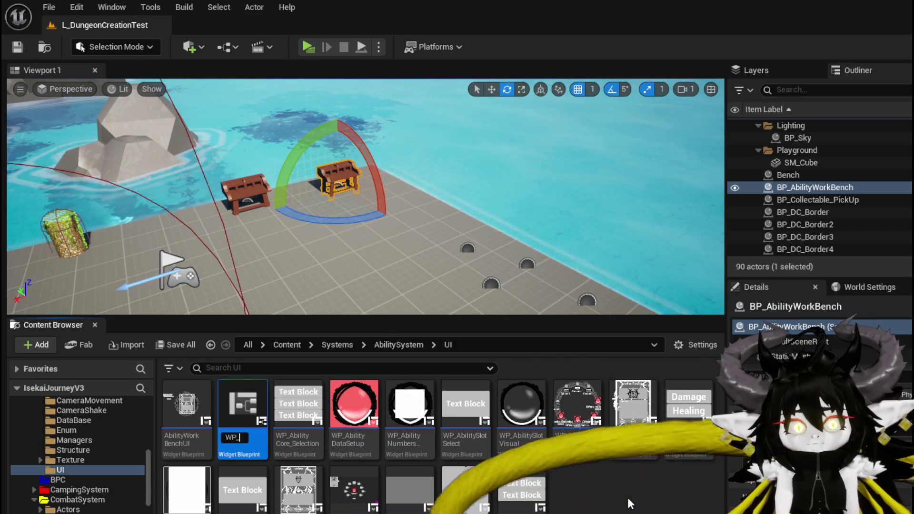
{"action": "type", "text": "ImageSlot"}
{"action": "key", "text": "Return"}
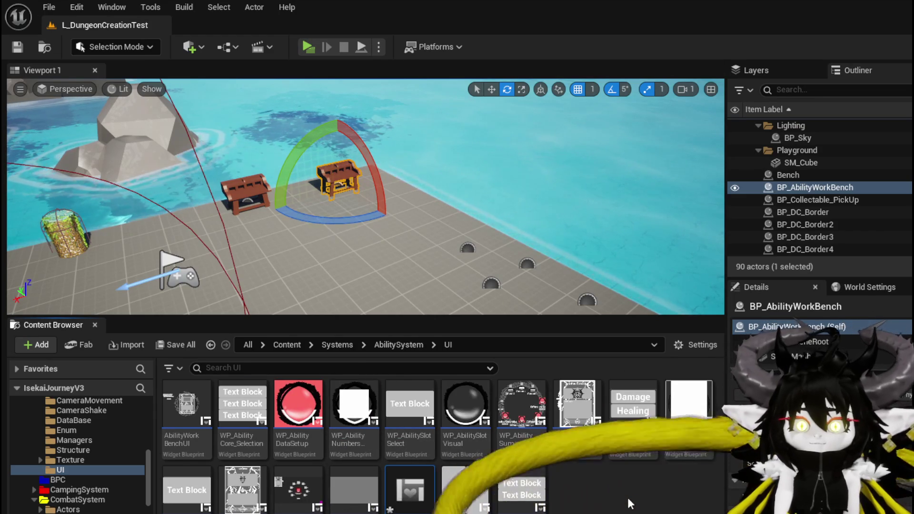
{"action": "key", "text": "ctrl+s"}
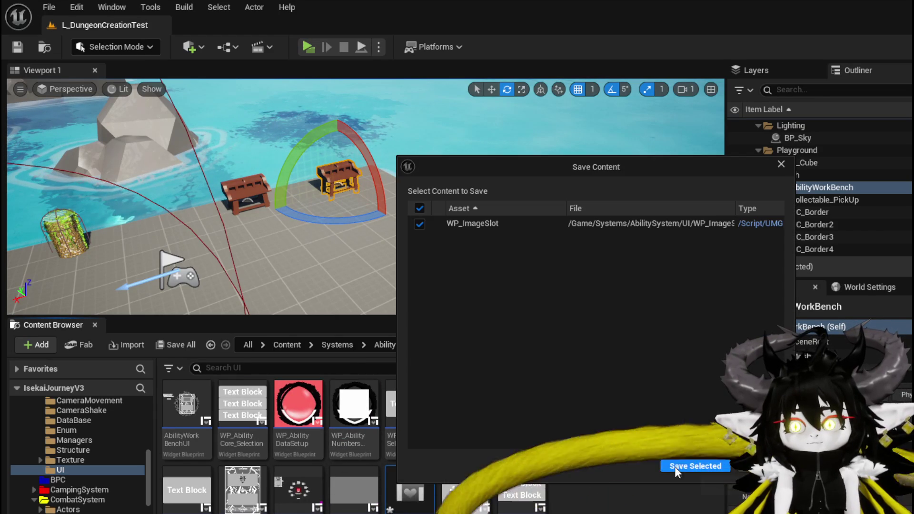
{"action": "left_click", "coordinate": [695, 465]}
{"action": "double_click", "coordinate": [421, 489]}
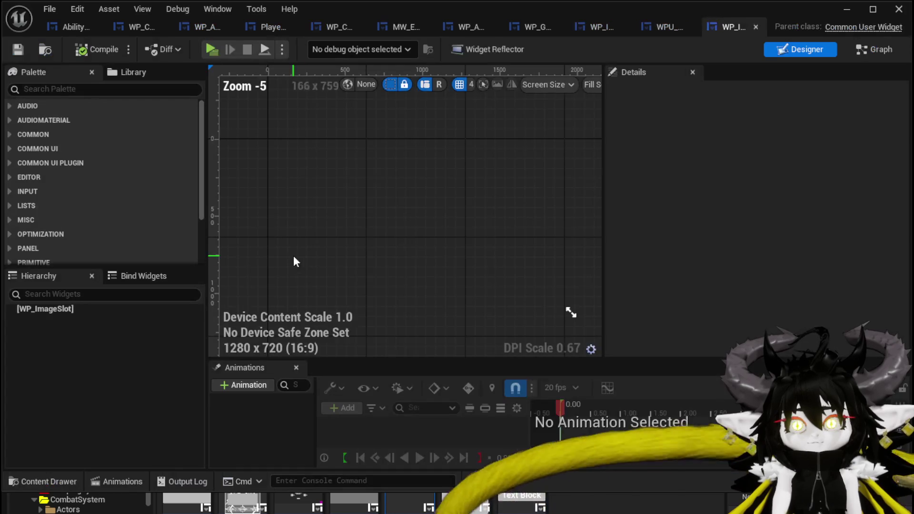
Add a Button widget (Button_17) to WP_ImageSlot's hierarchy and compile.
{"action": "type", "text": "B"}
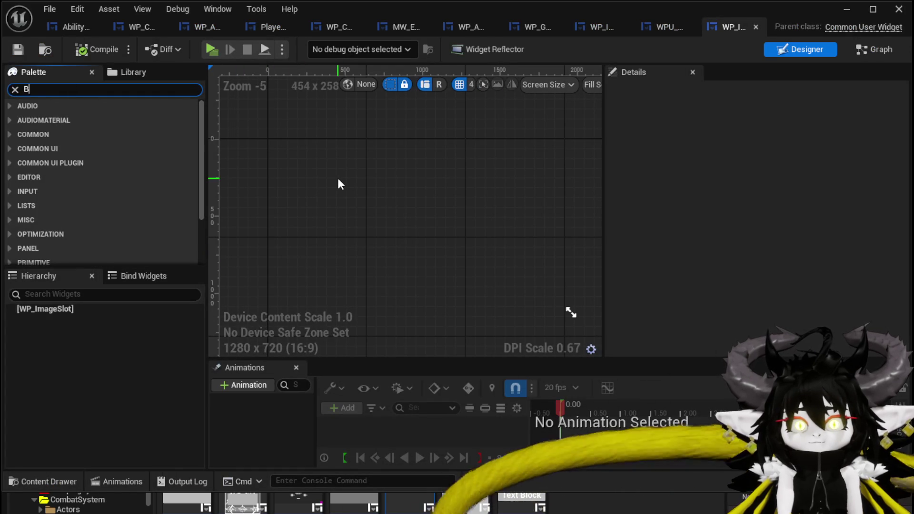
{"action": "type", "text": "utton"}
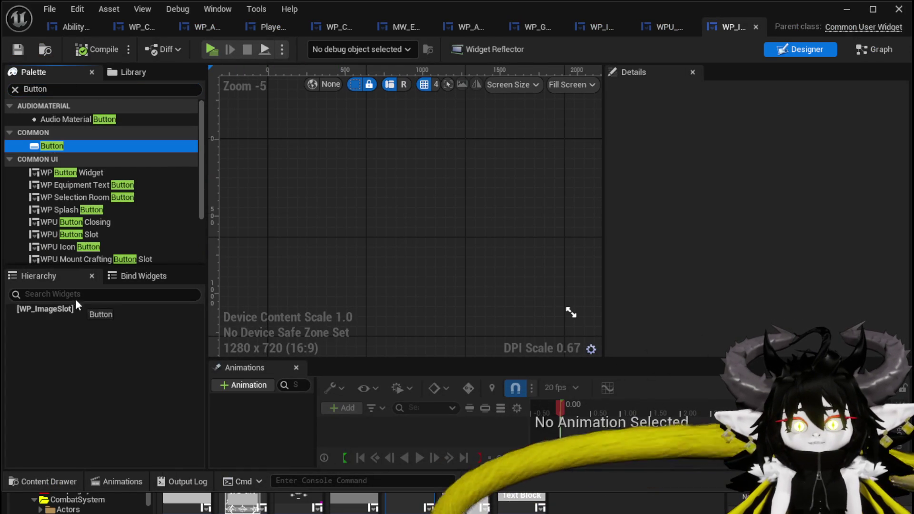
{"action": "left_click_drag", "start_coordinate": [81, 296], "coordinate": [87, 316]}
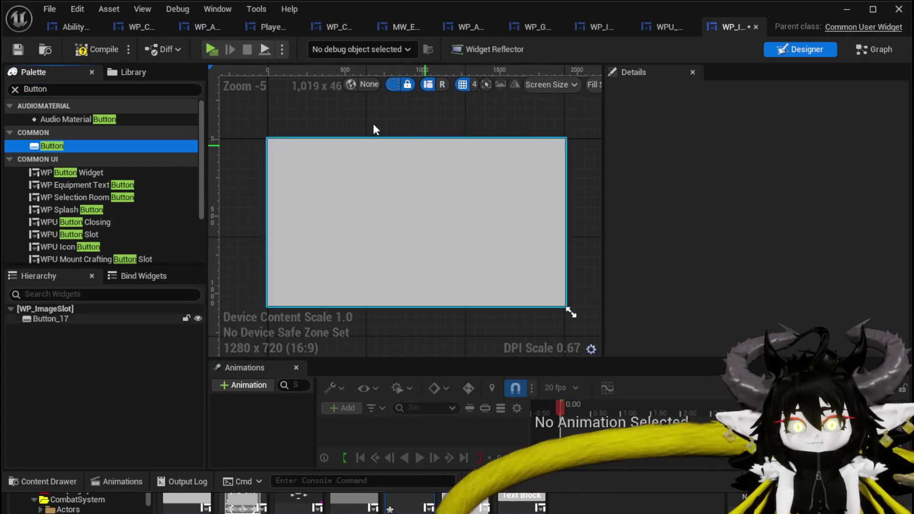
{"action": "left_click", "coordinate": [86, 49]}
{"action": "left_click", "coordinate": [288, 159]}
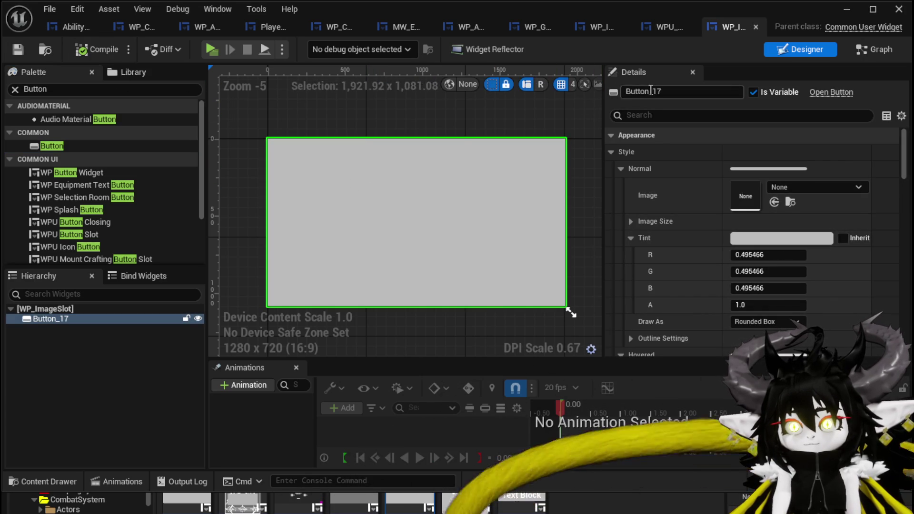
Switch the designer preview from Fill Screen to Desired size.
{"action": "left_click_drag", "start_coordinate": [604, 128], "coordinate": [844, 129]}
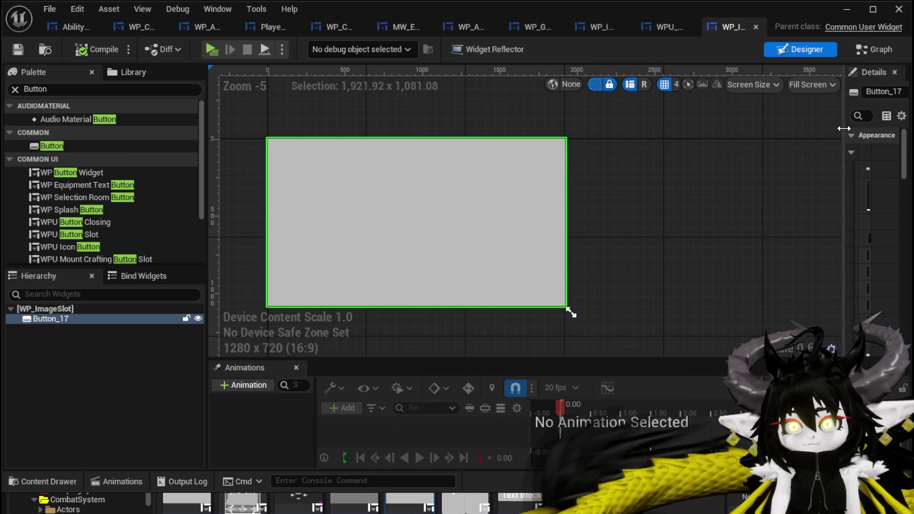
{"action": "left_click", "coordinate": [812, 84]}
{"action": "left_click", "coordinate": [812, 147]}
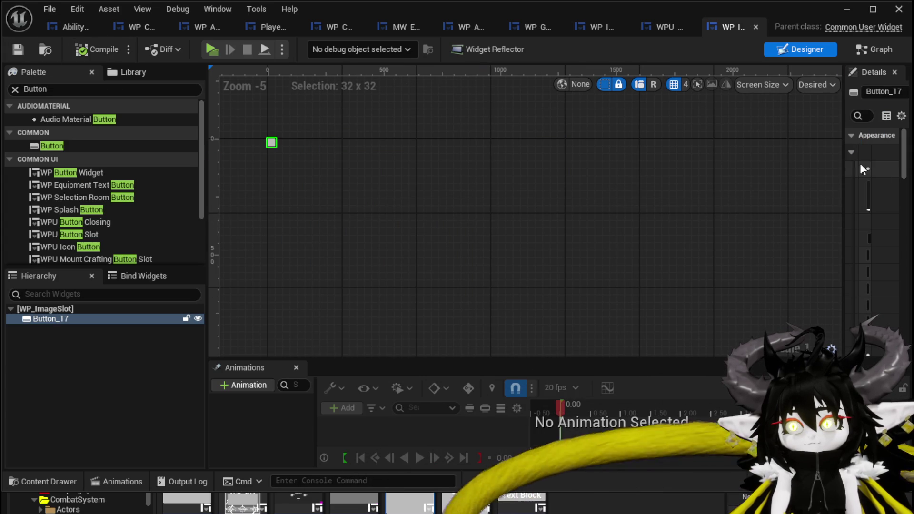
{"action": "left_click_drag", "start_coordinate": [847, 152], "coordinate": [573, 148]}
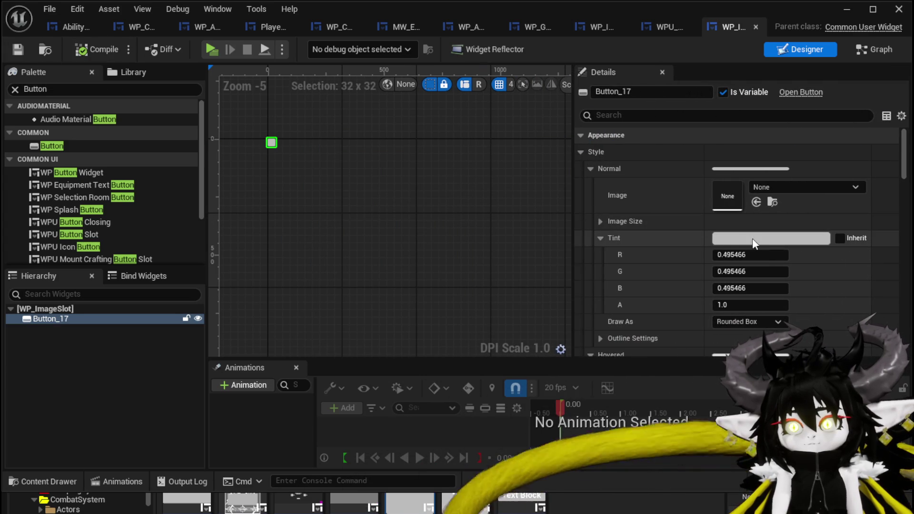
Set Button_17's Normal image size to 64 x 64.
{"action": "scroll", "coordinate": [751, 235], "scroll_direction": "down", "scroll_amount": 10}
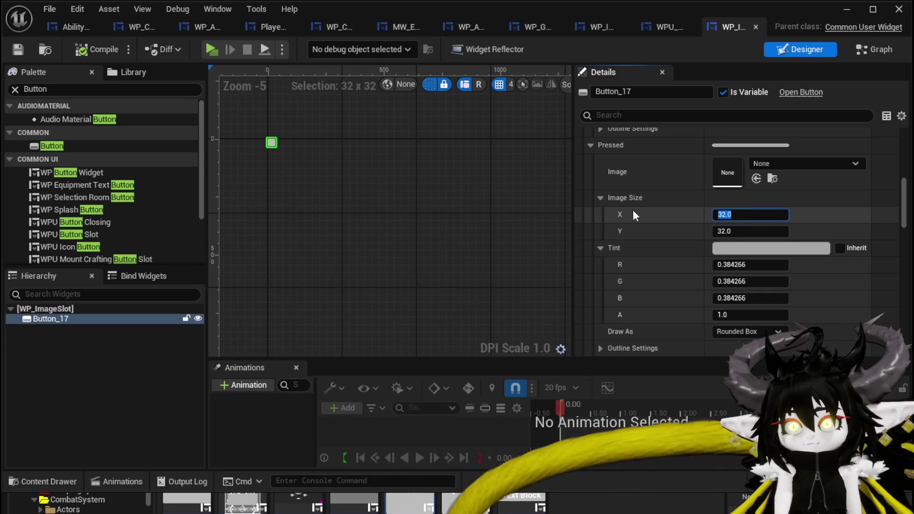
{"action": "scroll", "coordinate": [638, 211], "scroll_direction": "up", "scroll_amount": 10}
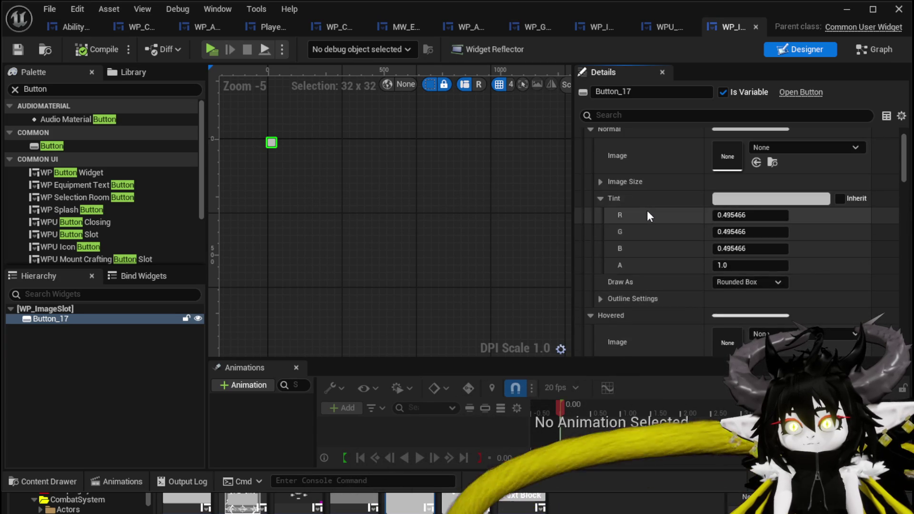
{"action": "scroll", "coordinate": [647, 215], "scroll_direction": "up", "scroll_amount": 2}
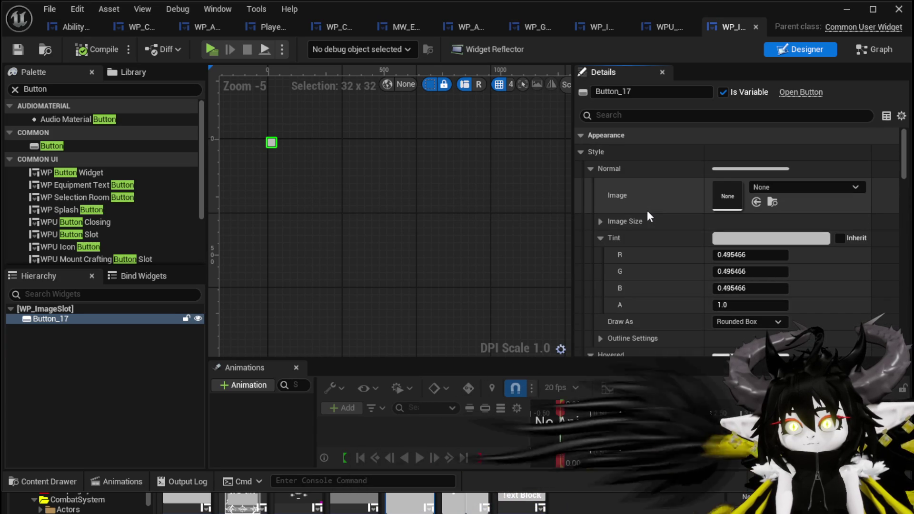
{"action": "left_click", "coordinate": [600, 222]}
{"action": "left_click", "coordinate": [757, 237]}
{"action": "type", "text": "64.0"}
{"action": "key", "text": "Tab"}
{"action": "type", "text": "64"}
{"action": "key", "text": "Return"}
Compile WP_ImageSlot and switch to its Event Graph.
{"action": "scroll", "coordinate": [371, 213], "scroll_direction": "up", "scroll_amount": 4}
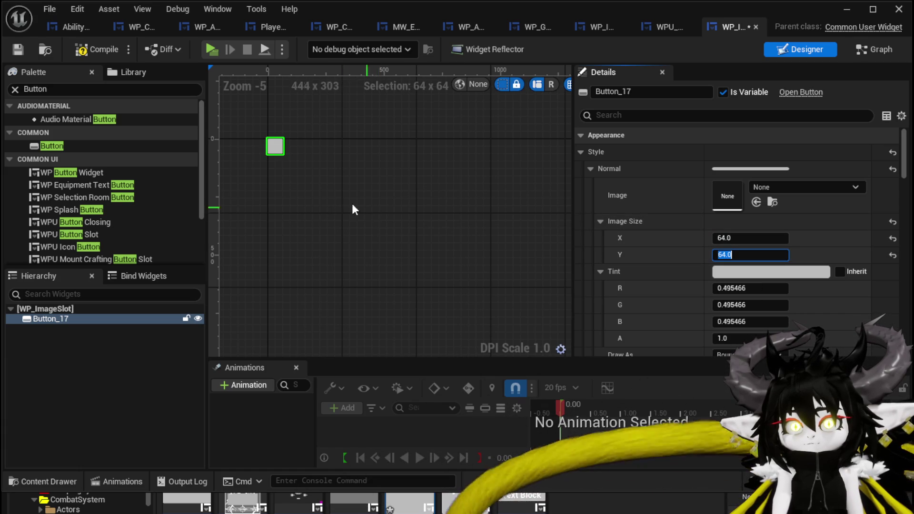
{"action": "left_click", "coordinate": [18, 49]}
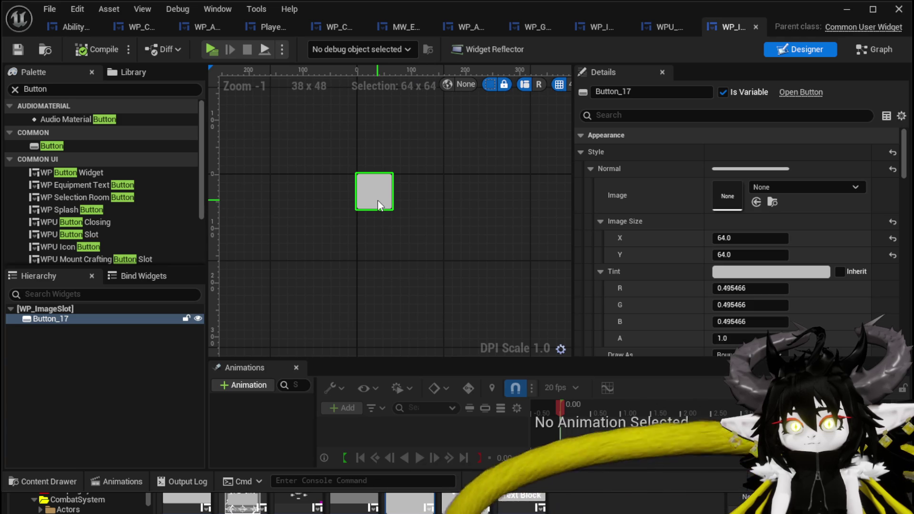
{"action": "left_click", "coordinate": [874, 50]}
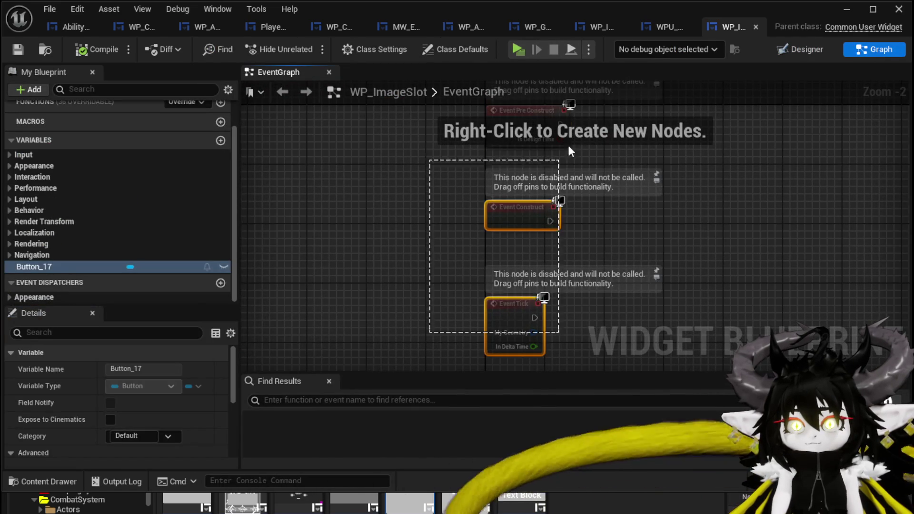
Delete the disabled default events and add a new function named SetData.
{"action": "key", "text": "Delete"}
{"action": "scroll", "coordinate": [142, 129], "scroll_direction": "up", "scroll_amount": 2}
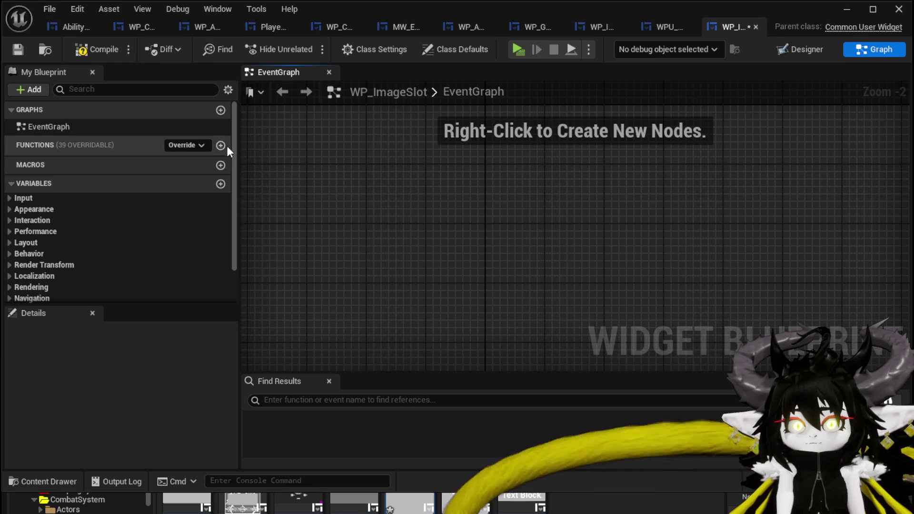
{"action": "left_click", "coordinate": [220, 146]}
{"action": "type", "text": "Data"}
{"action": "key", "text": "Return"}
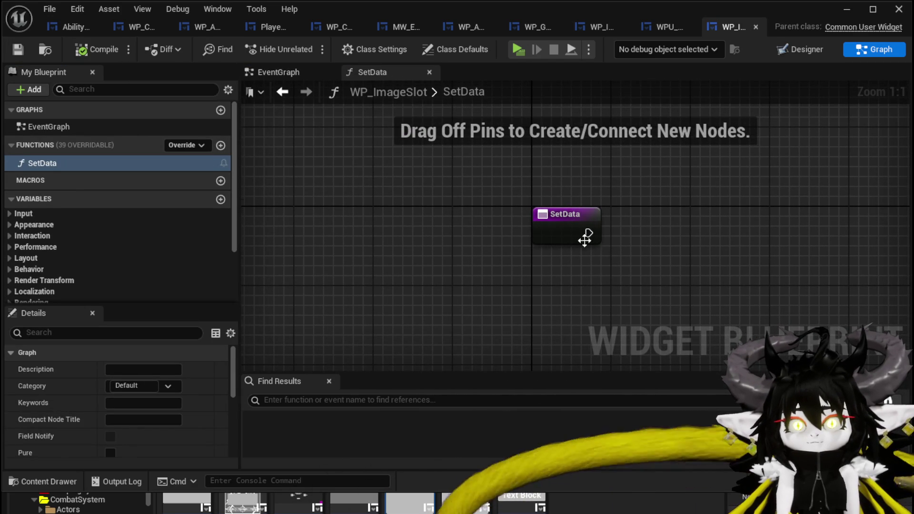
Drag Button_17 into SetData and add a Set Style node for it.
{"action": "left_click_drag", "start_coordinate": [600, 252], "coordinate": [439, 243]}
{"action": "scroll", "coordinate": [93, 181], "scroll_direction": "down", "scroll_amount": 3}
{"action": "mouse_move", "coordinate": [57, 246]}
{"action": "left_mouse_down"}
{"action": "mouse_move", "coordinate": [326, 142]}
{"action": "mouse_move", "coordinate": [351, 185]}
{"action": "mouse_move", "coordinate": [523, 186]}
{"action": "left_mouse_up"}
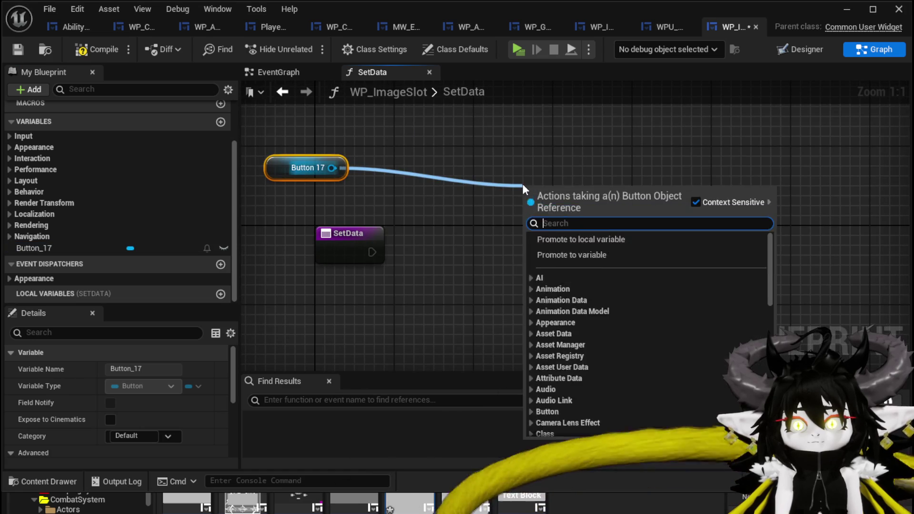
{"action": "type", "text": "Style"}
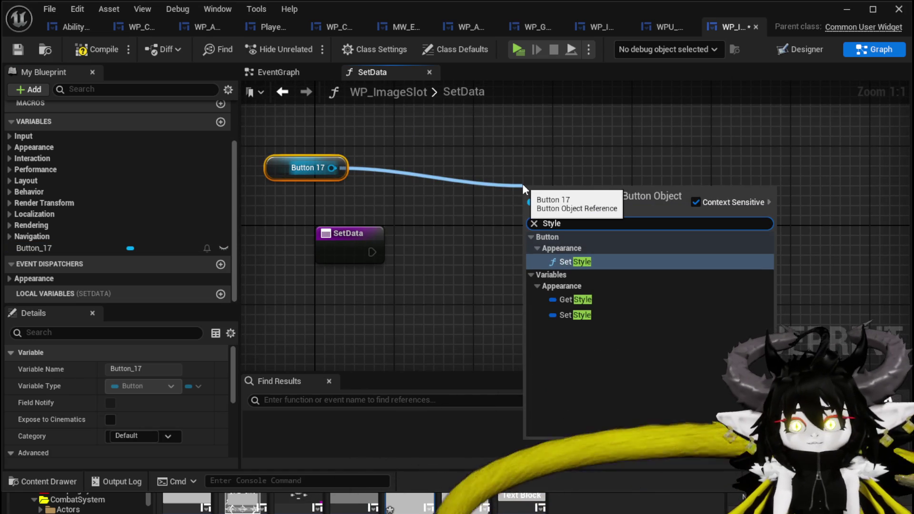
{"action": "left_click", "coordinate": [576, 262]}
{"action": "left_click_drag", "start_coordinate": [547, 193], "coordinate": [719, 214]}
Feed In Style from a Make Button Style node, with a Make Brush from Texture node.
{"action": "left_click_drag", "start_coordinate": [693, 280], "coordinate": [611, 310]}
{"action": "type", "text": "make"}
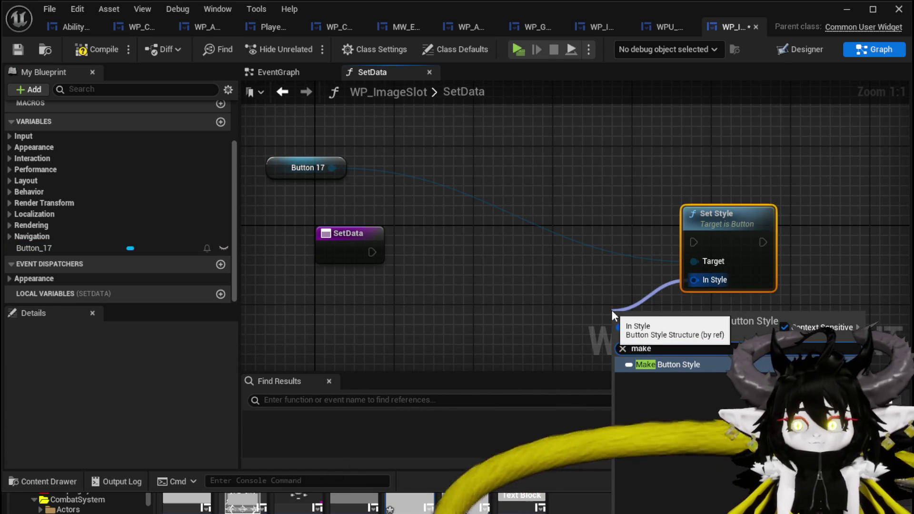
{"action": "left_click", "coordinate": [668, 365]}
{"action": "mouse_move", "coordinate": [595, 194]}
{"action": "left_mouse_down"}
{"action": "mouse_move", "coordinate": [616, 225]}
{"action": "mouse_move", "coordinate": [608, 211]}
{"action": "mouse_move", "coordinate": [594, 216]}
{"action": "left_mouse_up"}
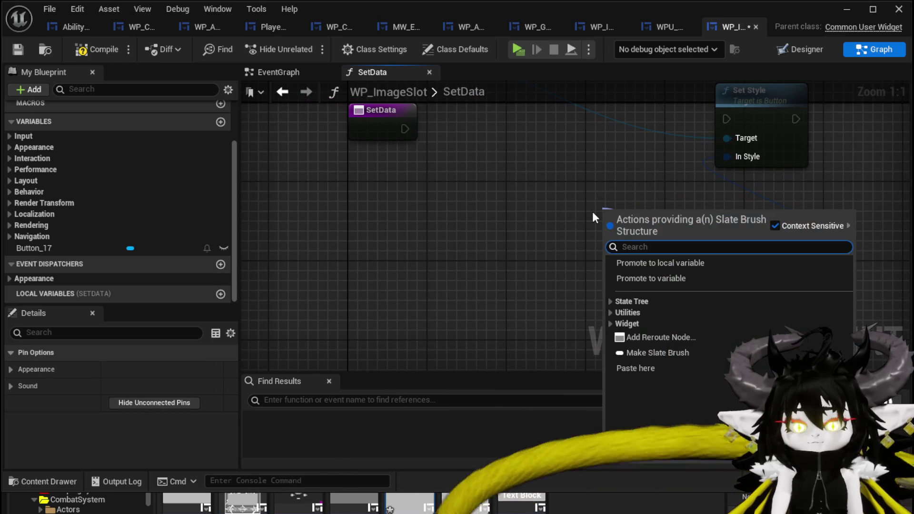
{"action": "type", "text": "make"}
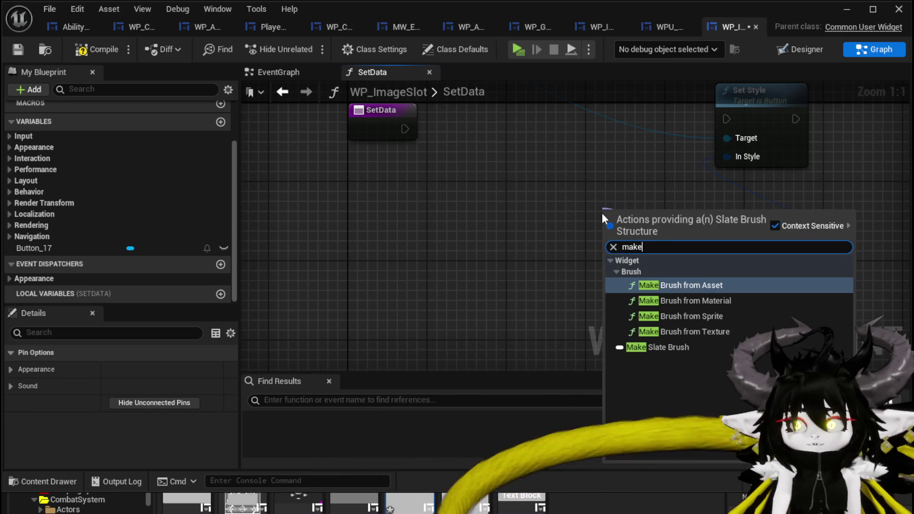
{"action": "left_click", "coordinate": [681, 332]}
Wire the brush to Hovered and Pressed, expose Texture as a SetData input, and run Set Style.
{"action": "left_click_drag", "start_coordinate": [595, 209], "coordinate": [394, 197]}
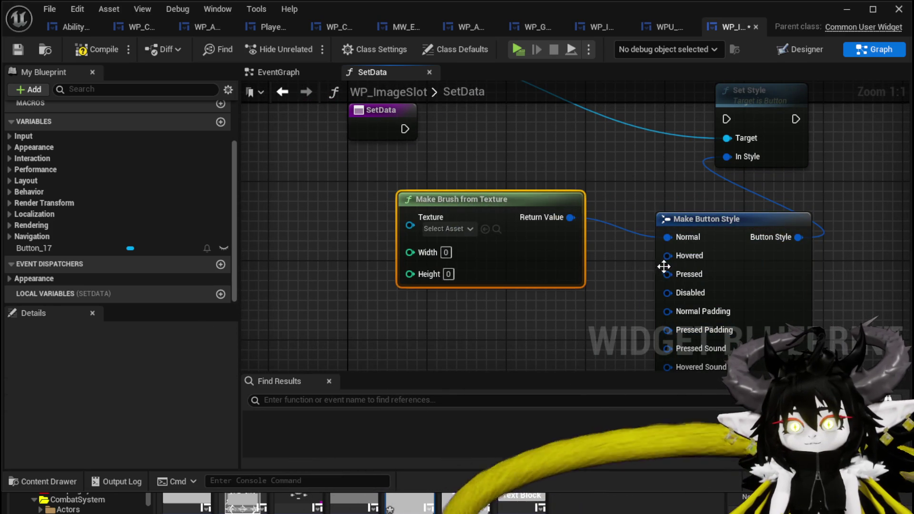
{"action": "left_click_drag", "start_coordinate": [537, 178], "coordinate": [631, 216]}
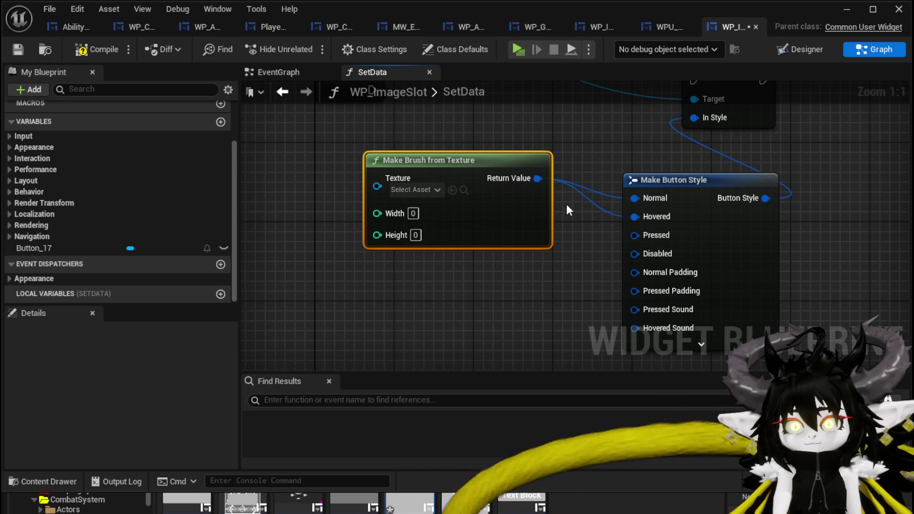
{"action": "left_click_drag", "start_coordinate": [538, 178], "coordinate": [618, 244]}
{"action": "left_click_drag", "start_coordinate": [560, 219], "coordinate": [642, 296]}
{"action": "mouse_move", "coordinate": [459, 255]}
{"action": "left_mouse_down"}
{"action": "mouse_move", "coordinate": [425, 172]}
{"action": "mouse_move", "coordinate": [775, 156]}
{"action": "left_mouse_up"}
{"action": "left_click_drag", "start_coordinate": [424, 164], "coordinate": [373, 143]}
Make the brush 64 x 64, save, and search for Get Style from Button 17.
{"action": "left_click", "coordinate": [495, 275]}
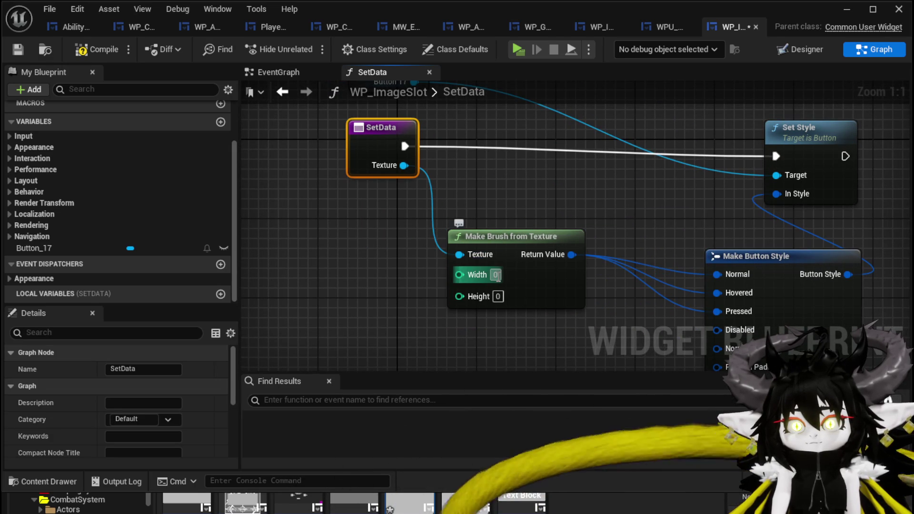
{"action": "type", "text": "64"}
{"action": "left_click", "coordinate": [538, 207]}
{"action": "scroll", "coordinate": [537, 207], "scroll_direction": "down", "scroll_amount": 2}
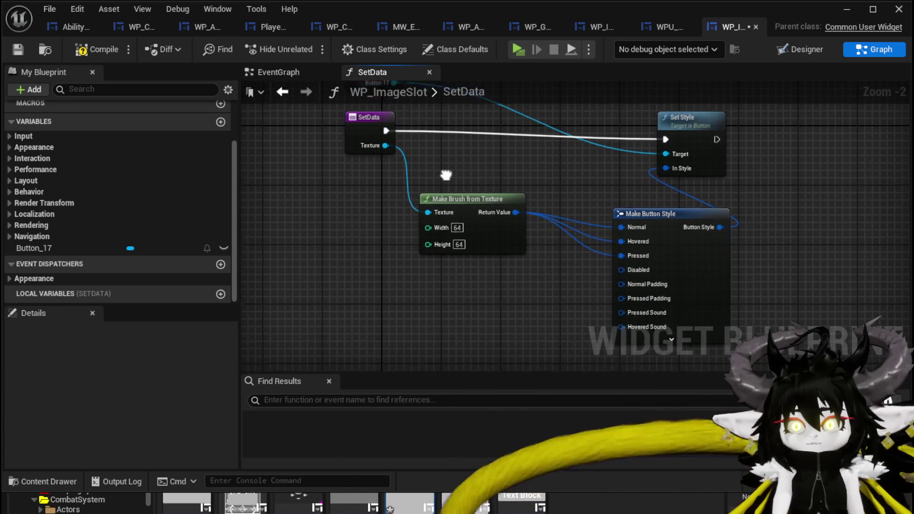
{"action": "left_click_drag", "start_coordinate": [350, 142], "coordinate": [320, 150]}
{"action": "left_click", "coordinate": [540, 183]}
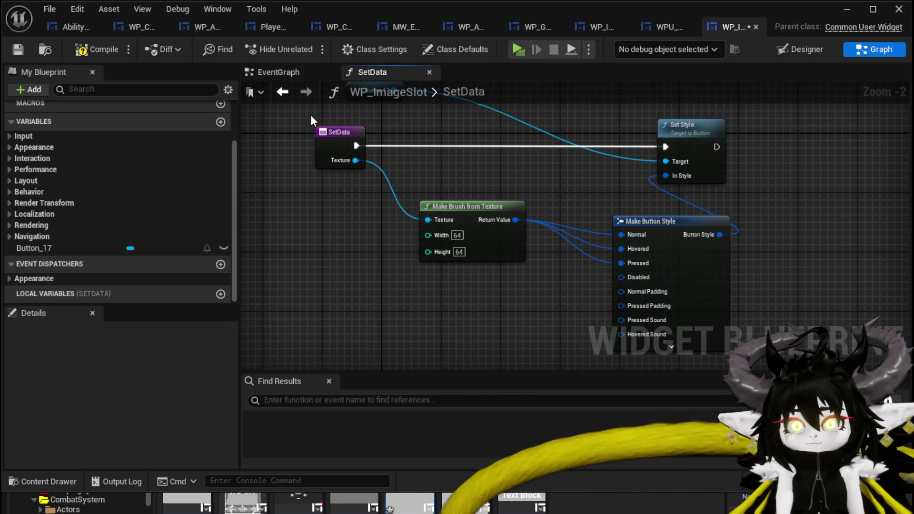
{"action": "left_click", "coordinate": [17, 50]}
{"action": "mouse_move", "coordinate": [33, 248]}
{"action": "left_mouse_down"}
{"action": "mouse_move", "coordinate": [413, 118]}
{"action": "mouse_move", "coordinate": [462, 169]}
{"action": "left_mouse_up"}
{"action": "type", "text": "get Style"}
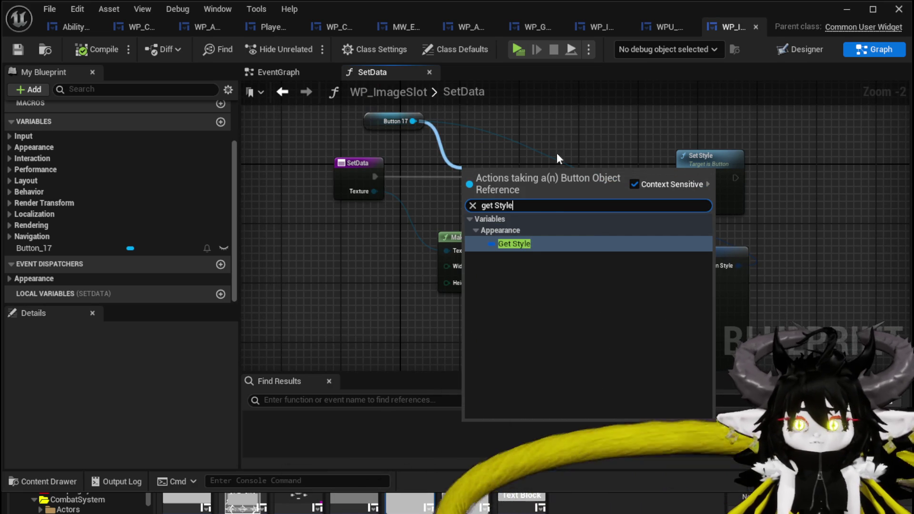
Add Get Style for Button 17 and break it with a Break Button Style node.
{"action": "left_click", "coordinate": [514, 244]}
{"action": "mouse_move", "coordinate": [381, 339]}
{"action": "left_mouse_down"}
{"action": "mouse_move", "coordinate": [413, 265]}
{"action": "mouse_move", "coordinate": [396, 278]}
{"action": "mouse_move", "coordinate": [470, 281]}
{"action": "mouse_move", "coordinate": [454, 239]}
{"action": "left_mouse_up"}
{"action": "type", "text": "break"}
{"action": "left_click", "coordinate": [528, 334]}
{"action": "left_click", "coordinate": [454, 278]}
{"action": "scroll", "coordinate": [550, 286], "scroll_direction": "up", "scroll_amount": 2}
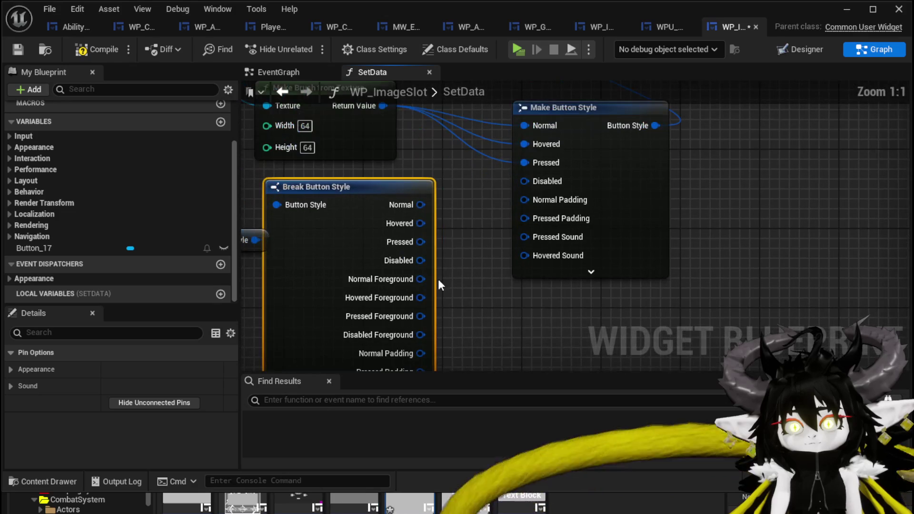
{"action": "mouse_move", "coordinate": [420, 279]}
{"action": "left_mouse_down"}
{"action": "mouse_move", "coordinate": [504, 207]}
{"action": "mouse_move", "coordinate": [494, 152]}
{"action": "left_mouse_up"}
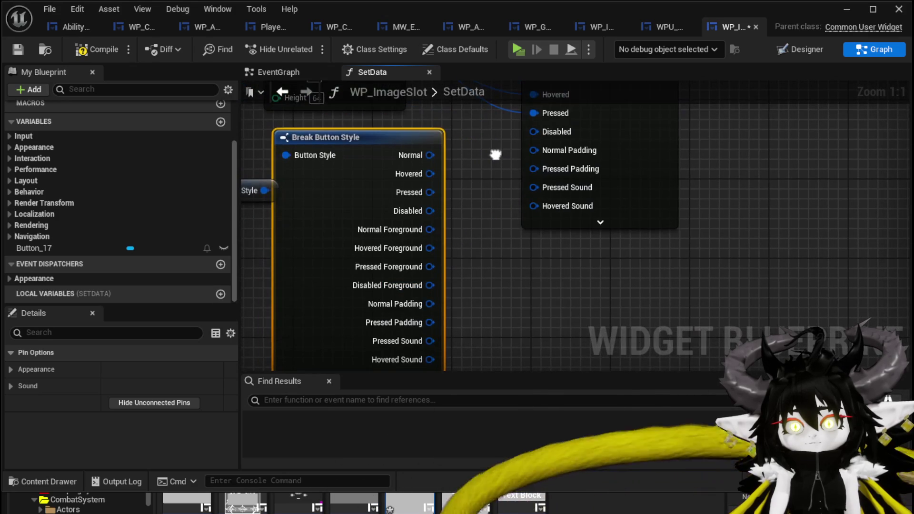
Wire Disabled, Normal and Pressed Padding, and Pressed and Hovered Sound into Make Button Style.
{"action": "left_click_drag", "start_coordinate": [430, 210], "coordinate": [535, 133]}
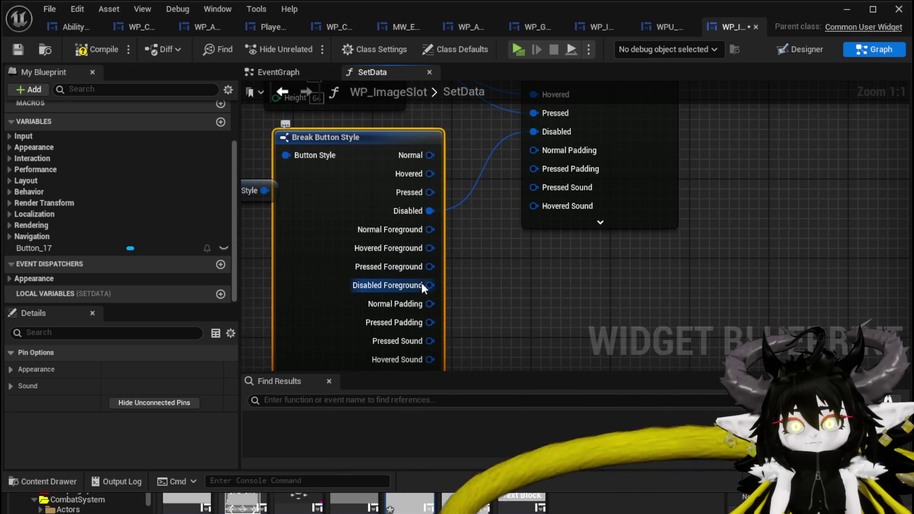
{"action": "left_click_drag", "start_coordinate": [430, 303], "coordinate": [552, 150]}
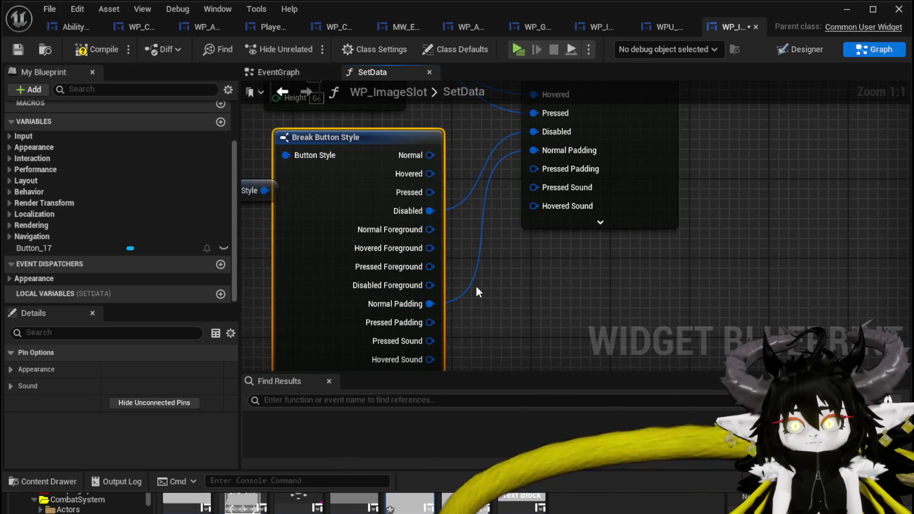
{"action": "left_click_drag", "start_coordinate": [434, 285], "coordinate": [537, 133]}
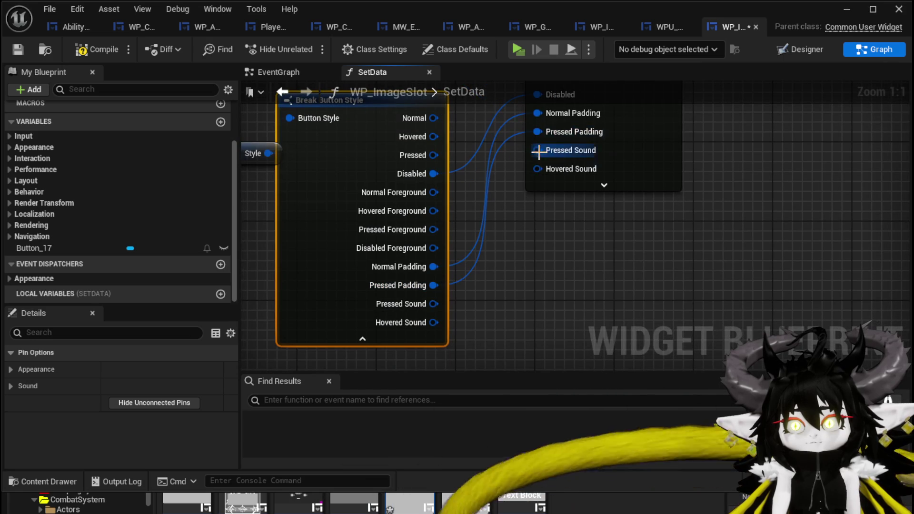
{"action": "left_click_drag", "start_coordinate": [433, 304], "coordinate": [474, 257]}
{"action": "left_click_drag", "start_coordinate": [549, 157], "coordinate": [550, 155]}
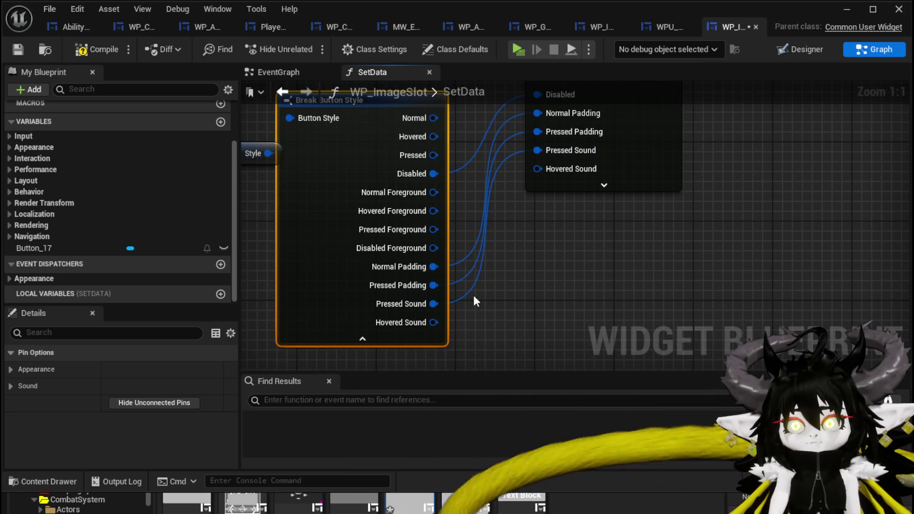
{"action": "left_click_drag", "start_coordinate": [433, 322], "coordinate": [556, 168]}
{"action": "left_click", "coordinate": [549, 230]}
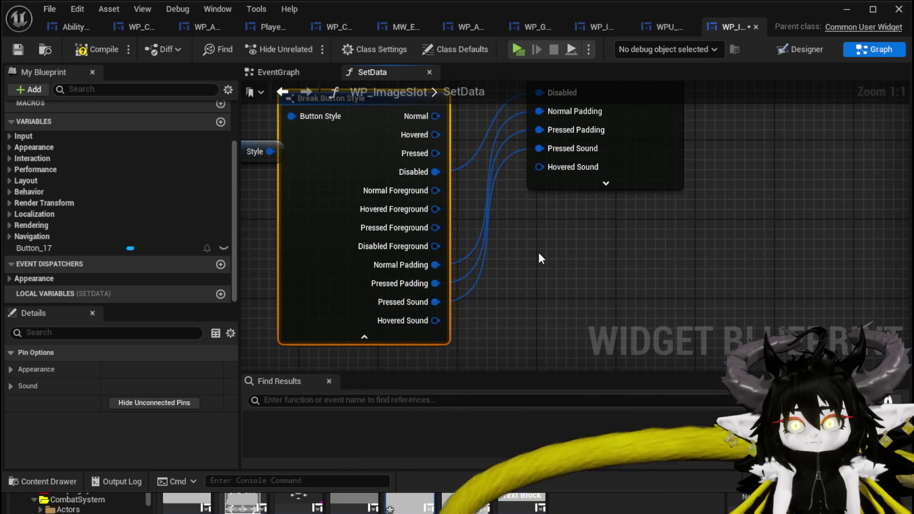
{"action": "left_click_drag", "start_coordinate": [433, 322], "coordinate": [552, 167]}
Hide Break Button Style's unconnected pins, tidy the graph, and compile and save.
{"action": "left_click", "coordinate": [385, 333]}
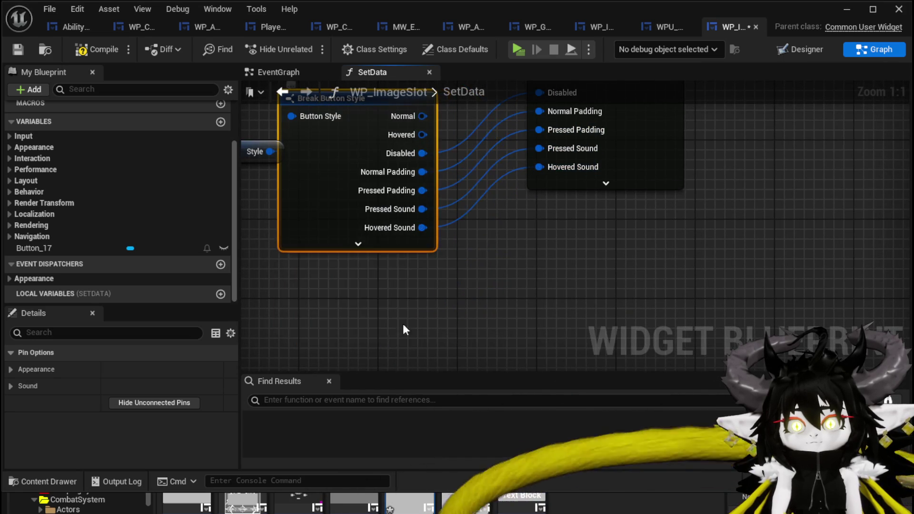
{"action": "left_click_drag", "start_coordinate": [473, 219], "coordinate": [558, 302]}
{"action": "left_click_drag", "start_coordinate": [438, 183], "coordinate": [480, 175]}
{"action": "left_click_drag", "start_coordinate": [536, 147], "coordinate": [561, 244]}
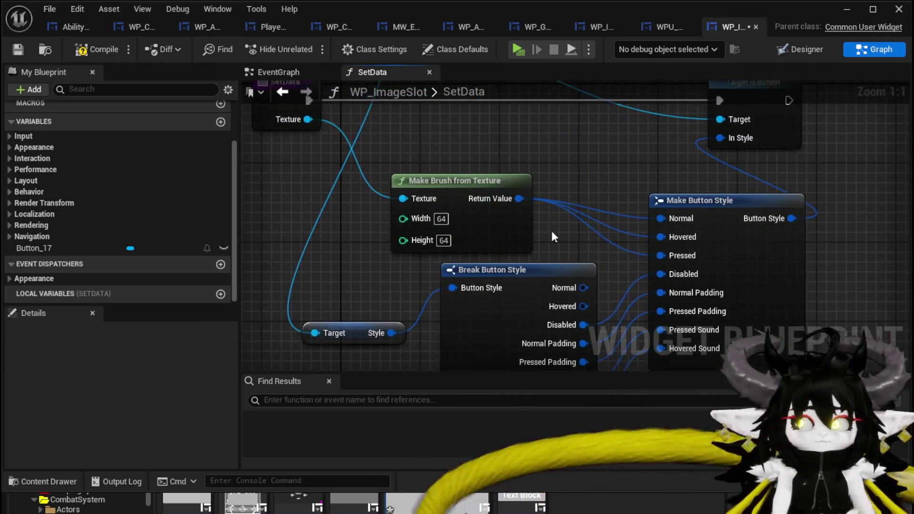
{"action": "left_click", "coordinate": [25, 51]}
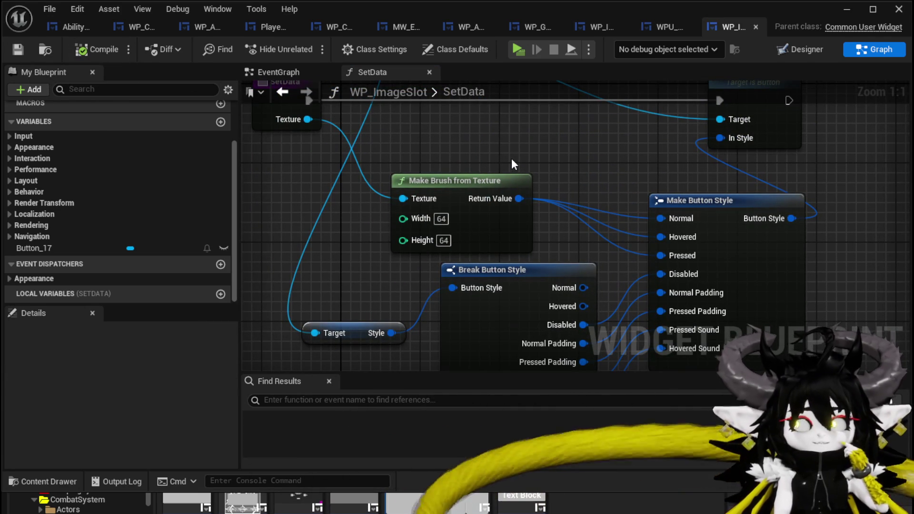
{"action": "left_click_drag", "start_coordinate": [513, 156], "coordinate": [540, 256]}
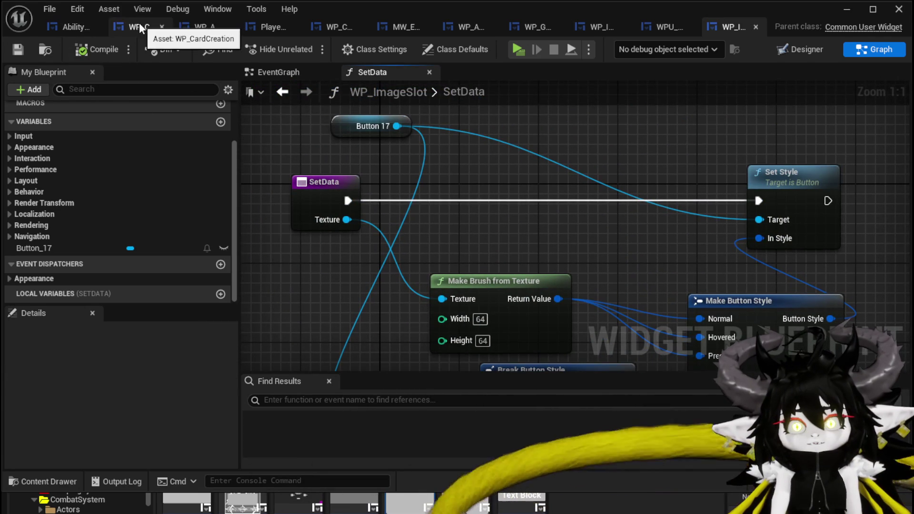
Open WP_GridSlot's AddOptionsToGrid graph and reposition Uniform Grid Panel 25.
{"action": "left_click", "coordinate": [596, 29]}
{"action": "scroll", "coordinate": [674, 184], "scroll_direction": "up", "scroll_amount": 2}
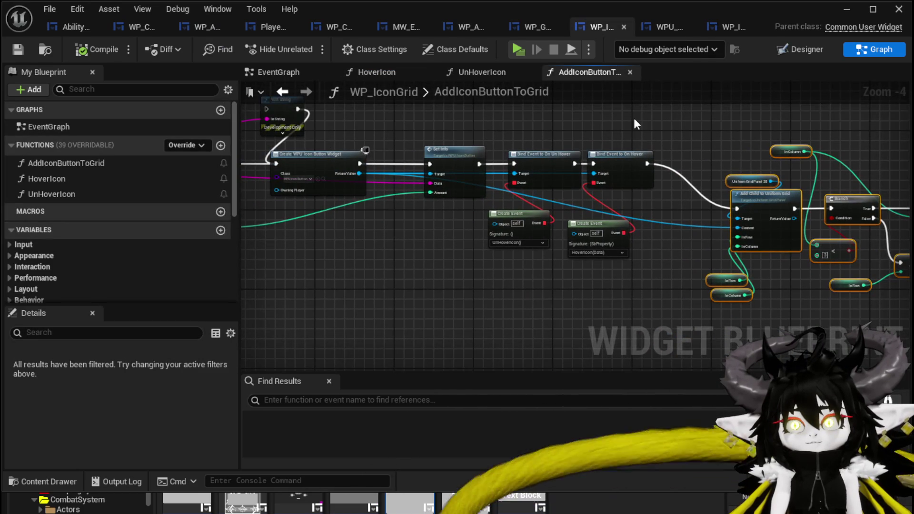
{"action": "left_click", "coordinate": [548, 28]}
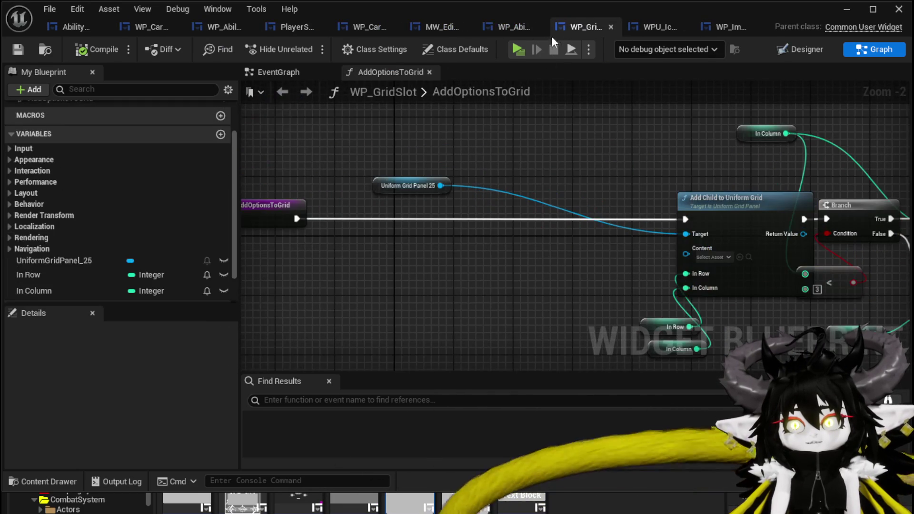
{"action": "left_click_drag", "start_coordinate": [444, 162], "coordinate": [500, 112]}
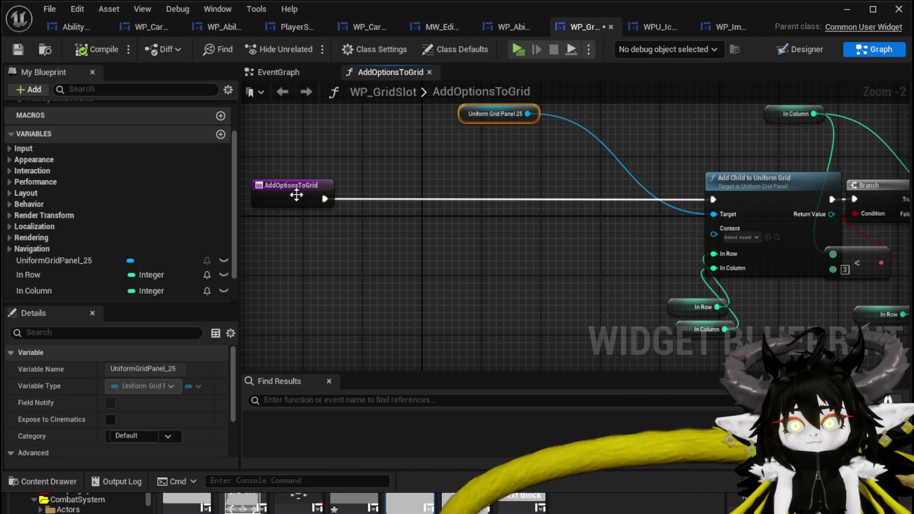
Add a Create Widget node of class WP_ImageSlot feeding Add Child's Content input.
{"action": "left_click_drag", "start_coordinate": [322, 199], "coordinate": [435, 208]}
{"action": "type", "text": "Create"}
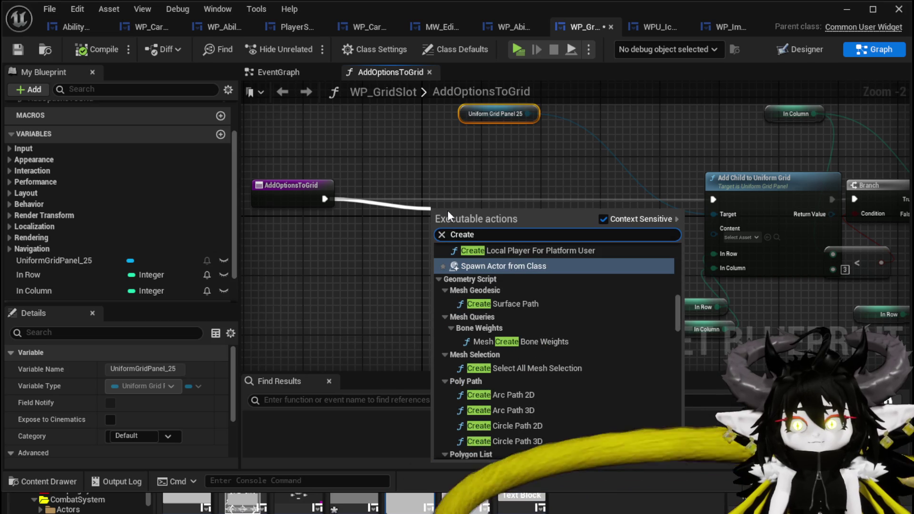
{"action": "type", "text": " W"}
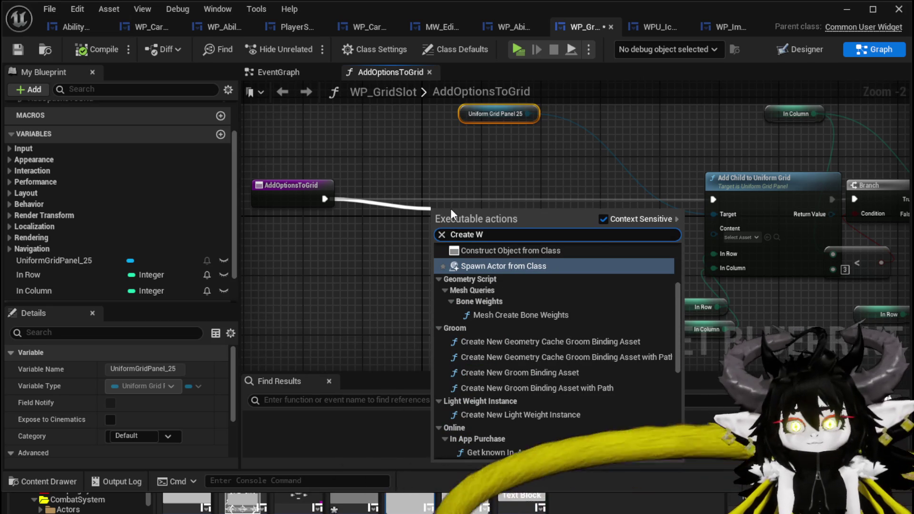
{"action": "type", "text": "id"}
{"action": "key", "text": "Return"}
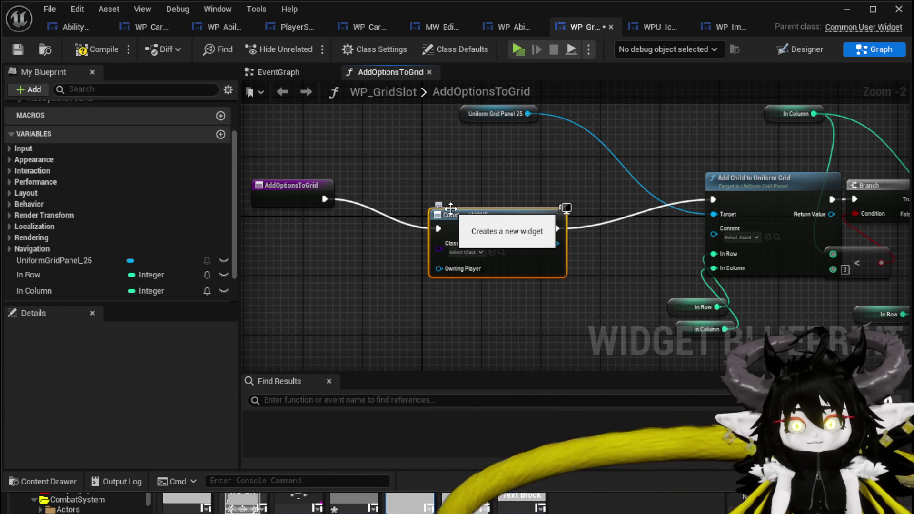
{"action": "left_click", "coordinate": [470, 252]}
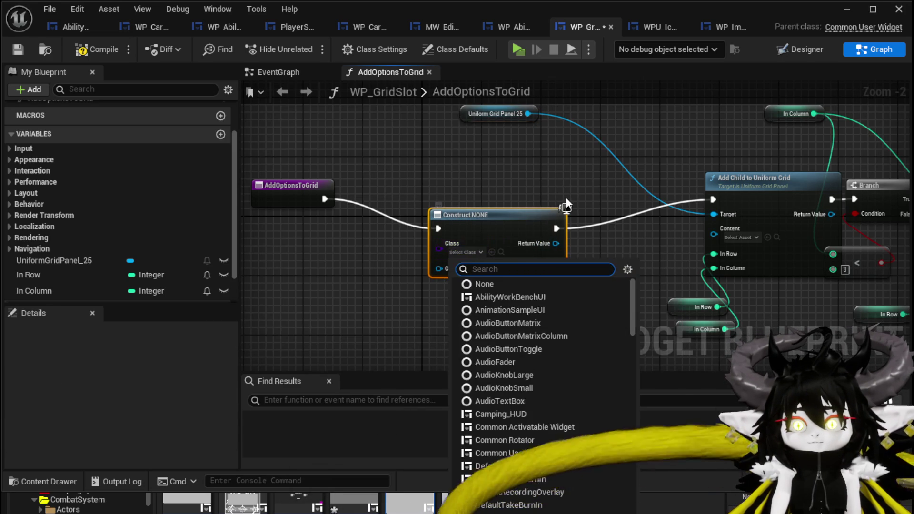
{"action": "type", "text": "ImageSlt"}
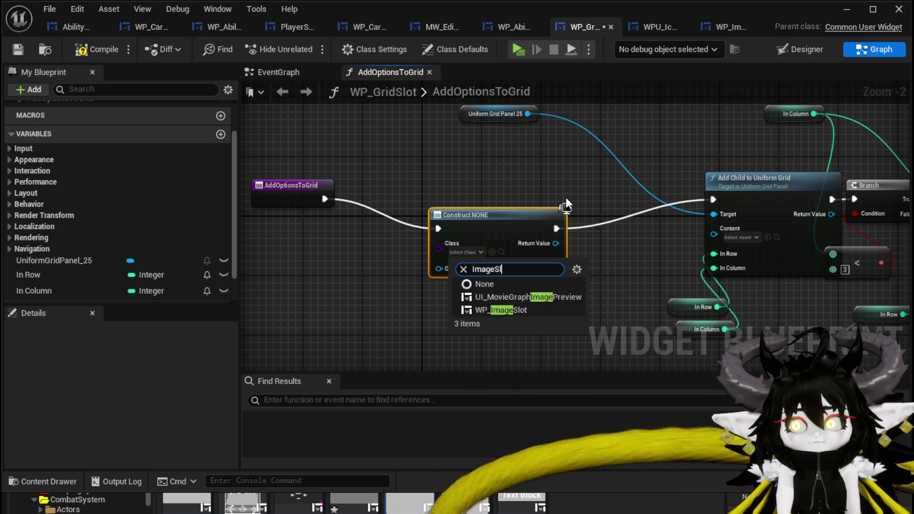
{"action": "key", "text": "BackSpace"}
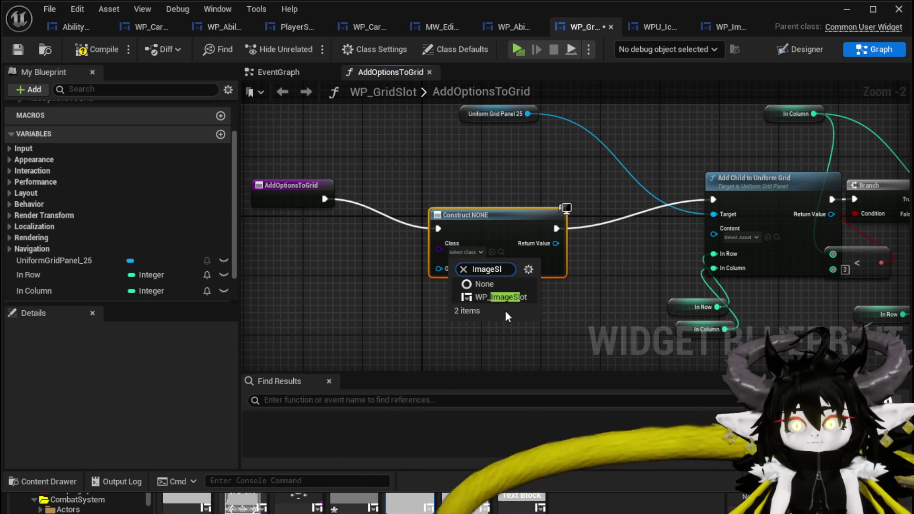
{"action": "left_click", "coordinate": [495, 296]}
{"action": "mouse_move", "coordinate": [561, 244]}
{"action": "left_mouse_down"}
{"action": "mouse_move", "coordinate": [658, 229]}
{"action": "mouse_move", "coordinate": [713, 233]}
{"action": "left_mouse_up"}
Line up the Create WP Image Slot Widget node, then compile and save.
{"action": "left_click_drag", "start_coordinate": [536, 214], "coordinate": [574, 185]}
{"action": "left_click", "coordinate": [419, 175]}
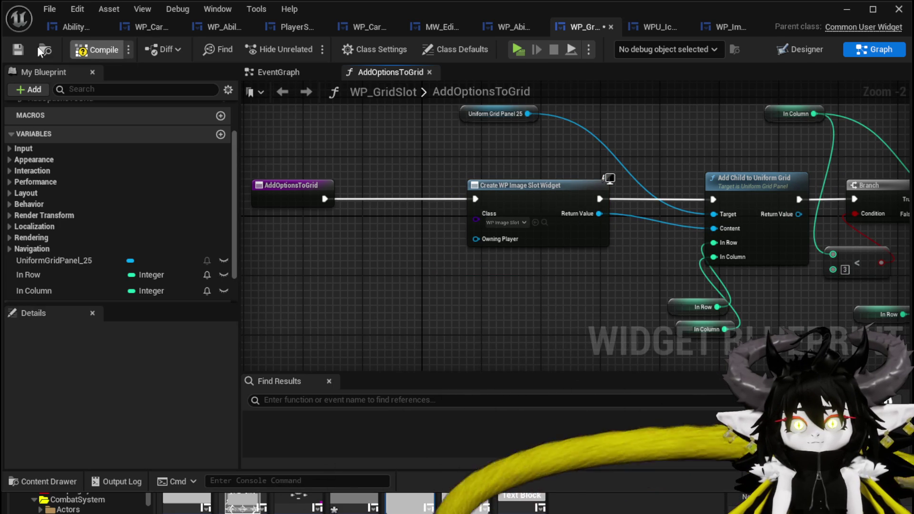
{"action": "left_click", "coordinate": [96, 49]}
{"action": "left_click", "coordinate": [18, 49]}
Rearrange the entry and image slot nodes, then cancel a Loop node search.
{"action": "scroll", "coordinate": [449, 175], "scroll_direction": "down", "scroll_amount": 1}
{"action": "mouse_move", "coordinate": [449, 186]}
{"action": "left_mouse_down"}
{"action": "mouse_move", "coordinate": [527, 189]}
{"action": "mouse_move", "coordinate": [540, 180]}
{"action": "mouse_move", "coordinate": [533, 177]}
{"action": "mouse_move", "coordinate": [621, 176]}
{"action": "left_mouse_up"}
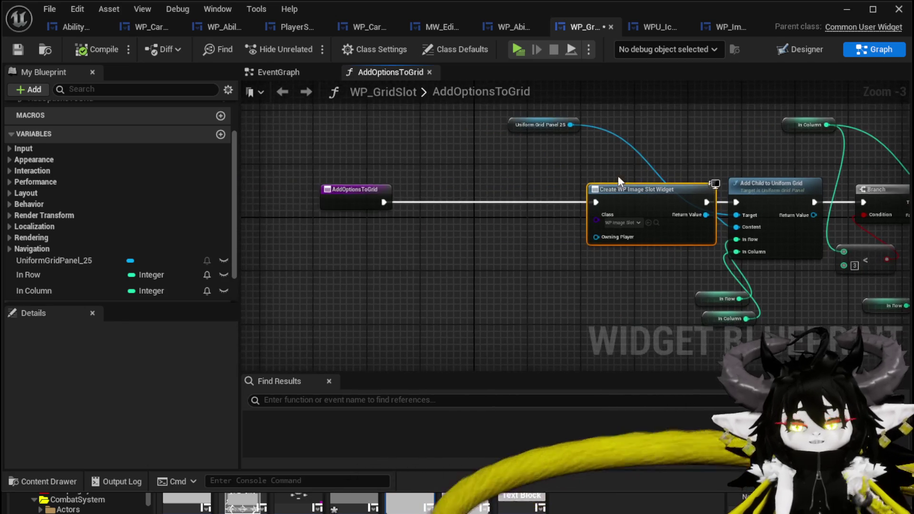
{"action": "left_click_drag", "start_coordinate": [480, 178], "coordinate": [540, 179]}
{"action": "mouse_move", "coordinate": [407, 189]}
{"action": "left_mouse_down"}
{"action": "mouse_move", "coordinate": [325, 189]}
{"action": "mouse_move", "coordinate": [381, 213]}
{"action": "mouse_move", "coordinate": [458, 215]}
{"action": "left_mouse_up"}
{"action": "type", "text": "Loop"}
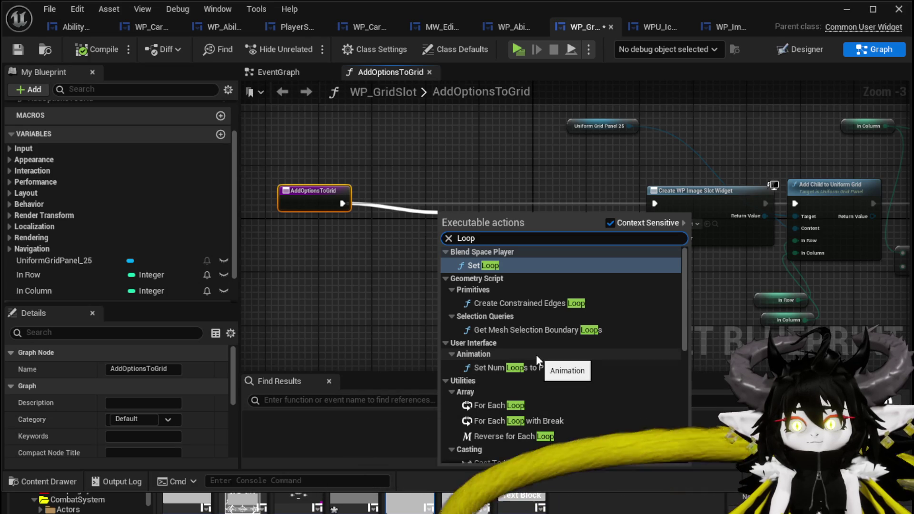
{"action": "scroll", "coordinate": [605, 324], "scroll_direction": "down", "scroll_amount": 3}
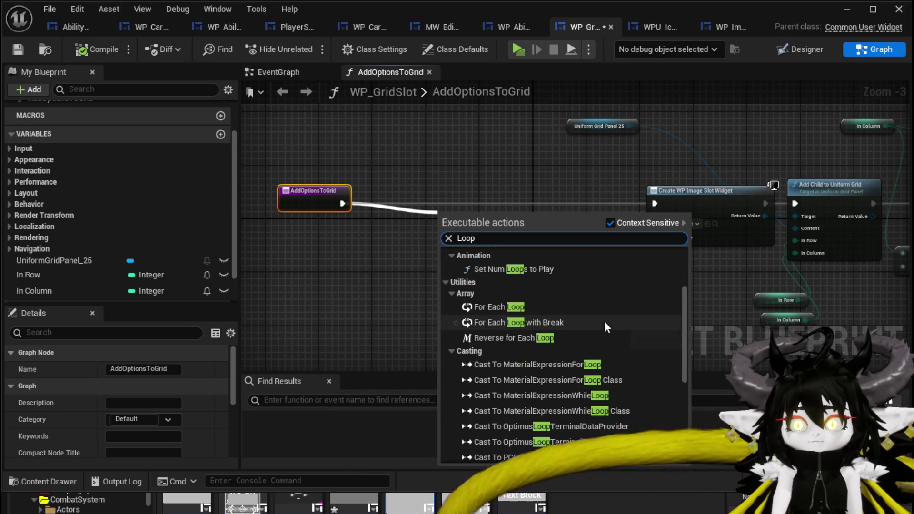
{"action": "key", "text": "Escape"}
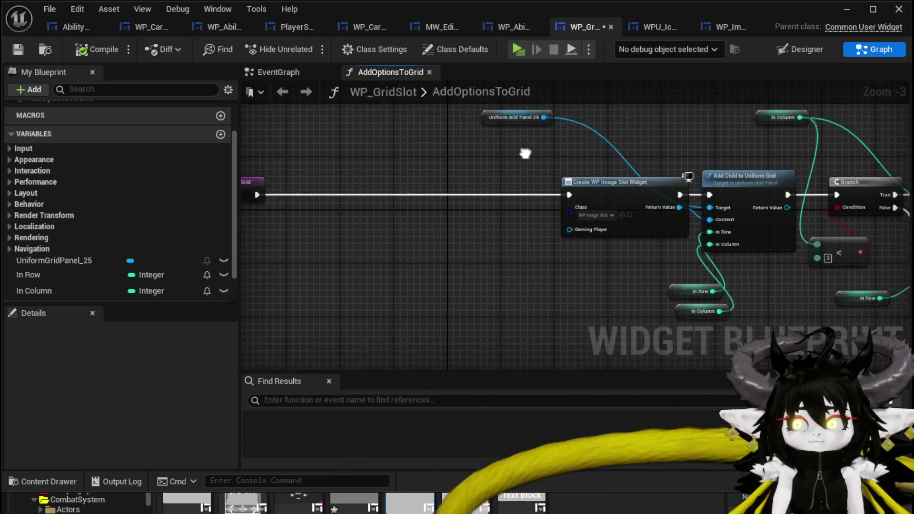
Add a Set Data call on the image slot, wired into Add Child, and compile and save.
{"action": "mouse_move", "coordinate": [579, 187]}
{"action": "left_mouse_down"}
{"action": "mouse_move", "coordinate": [415, 185]}
{"action": "mouse_move", "coordinate": [558, 215]}
{"action": "left_mouse_up"}
{"action": "type", "text": "Set Data"}
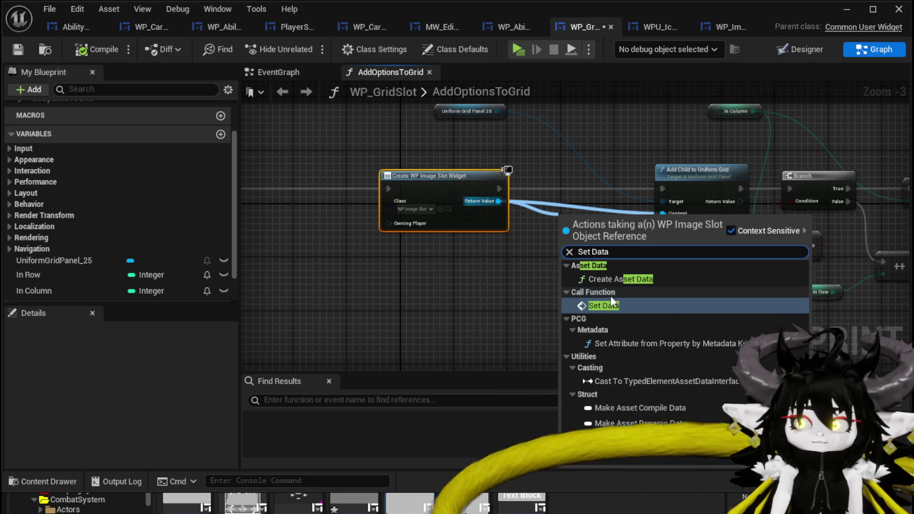
{"action": "left_click", "coordinate": [611, 297]}
{"action": "left_click_drag", "start_coordinate": [585, 191], "coordinate": [579, 177]}
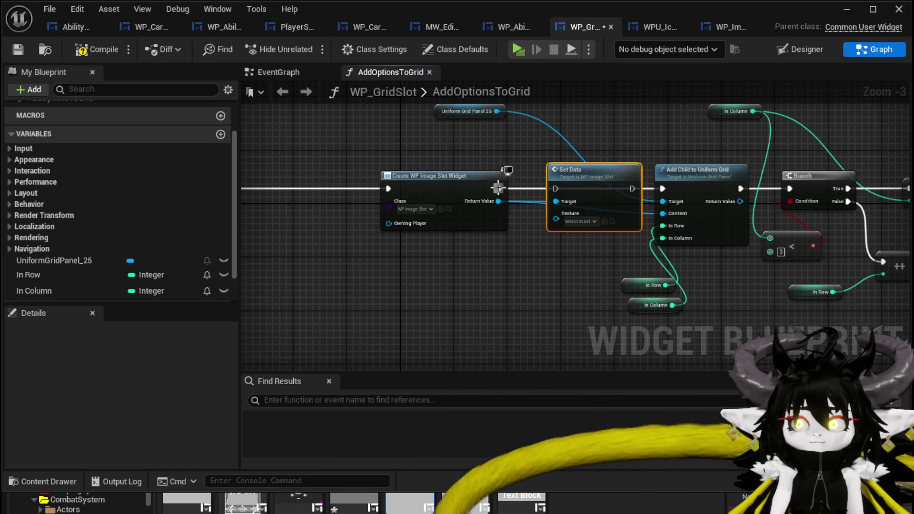
{"action": "mouse_move", "coordinate": [631, 189]}
{"action": "left_mouse_down"}
{"action": "mouse_move", "coordinate": [661, 198]}
{"action": "mouse_move", "coordinate": [604, 175]}
{"action": "left_mouse_up"}
{"action": "left_click", "coordinate": [84, 52]}
{"action": "left_click", "coordinate": [22, 44]}
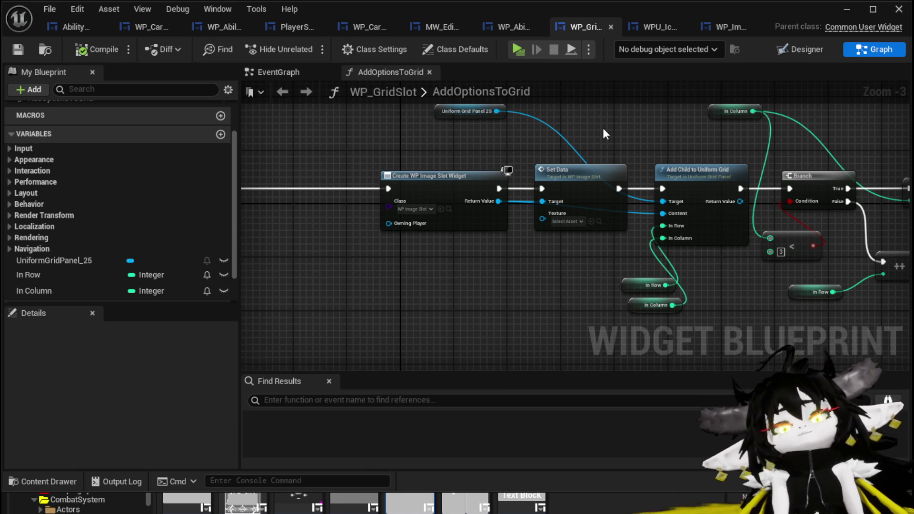
Give AddOptionsToGrid a Texture input feeding Set Data, then compile and save.
{"action": "left_click_drag", "start_coordinate": [637, 143], "coordinate": [563, 138]}
{"action": "left_click_drag", "start_coordinate": [90, 177], "coordinate": [333, 180]}
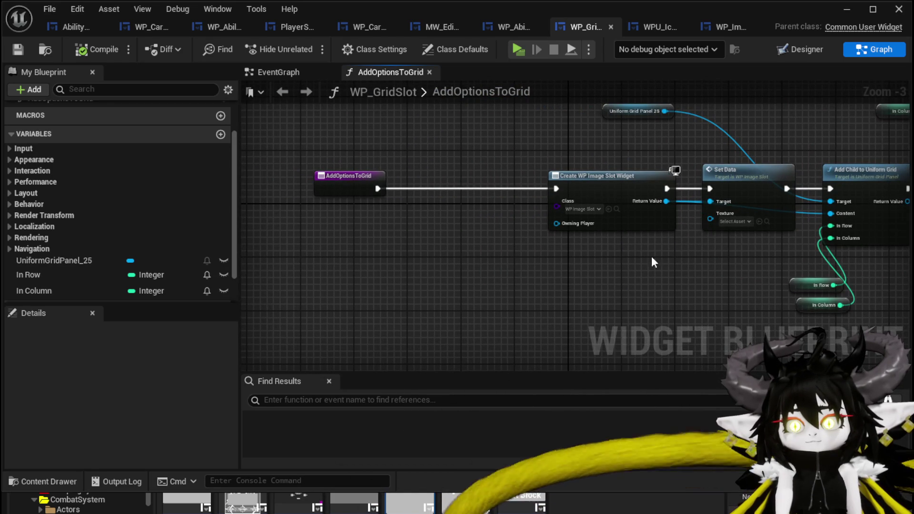
{"action": "left_click_drag", "start_coordinate": [665, 260], "coordinate": [526, 261]}
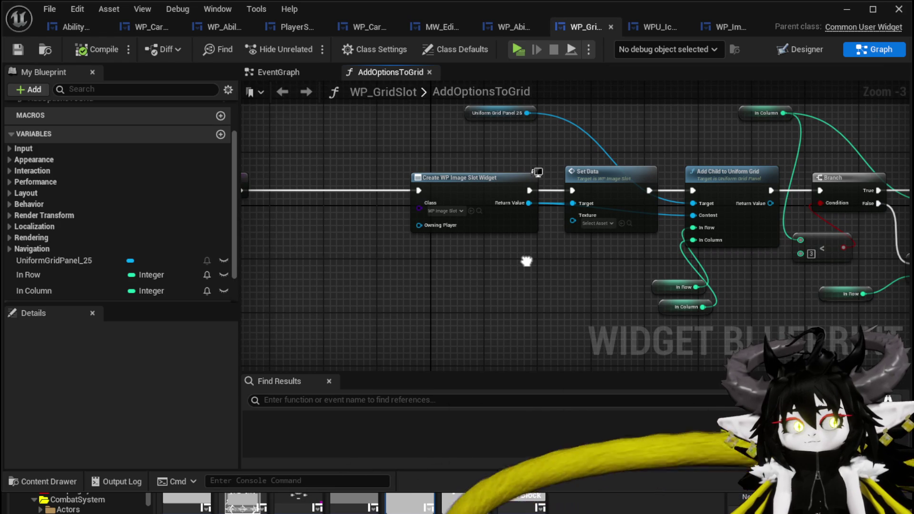
{"action": "mouse_move", "coordinate": [527, 265]}
{"action": "left_mouse_down"}
{"action": "mouse_move", "coordinate": [610, 273]}
{"action": "mouse_move", "coordinate": [519, 266]}
{"action": "mouse_move", "coordinate": [611, 273]}
{"action": "left_mouse_up"}
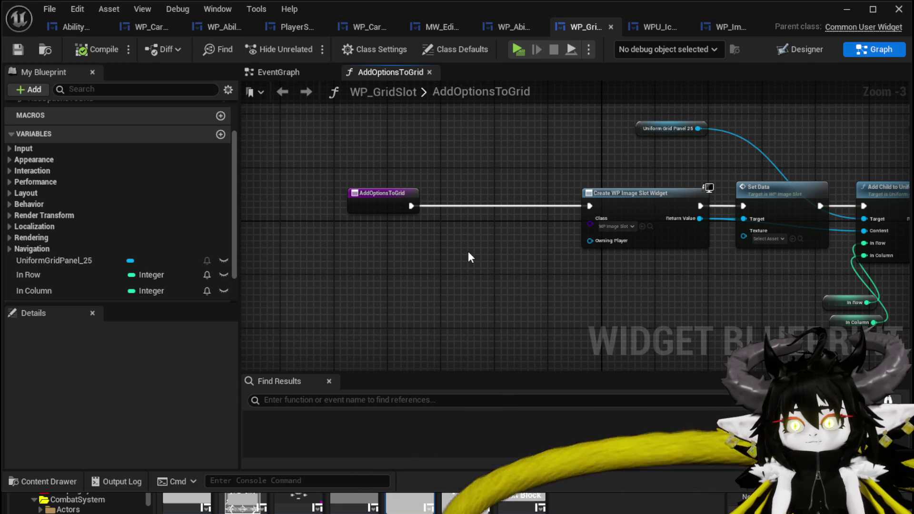
{"action": "left_click_drag", "start_coordinate": [745, 236], "coordinate": [402, 212]}
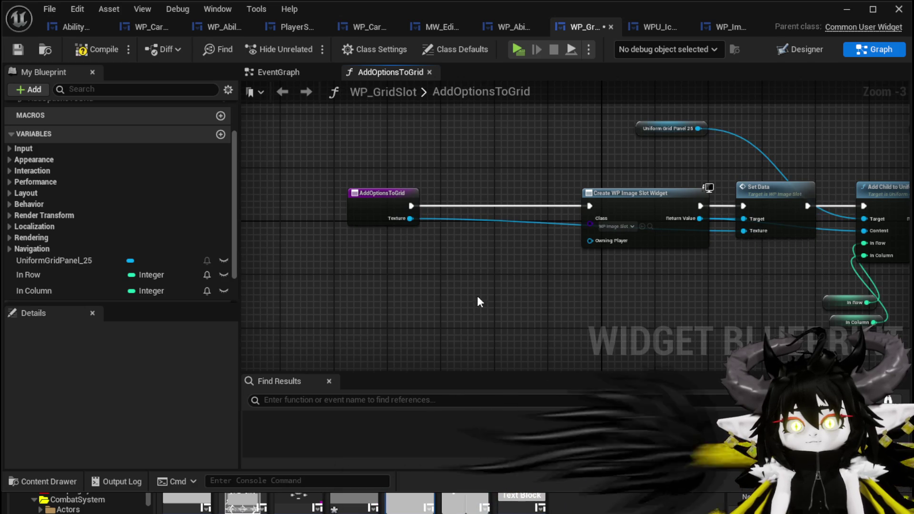
{"action": "left_click", "coordinate": [14, 54]}
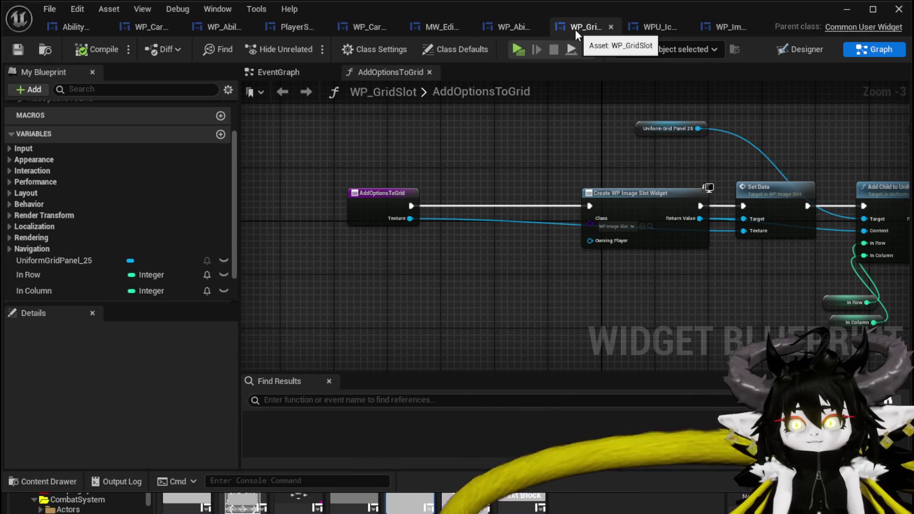
In AbilityWorkBenchUI's designer, move the 111 number widget into the lower panel.
{"action": "left_click", "coordinate": [804, 50]}
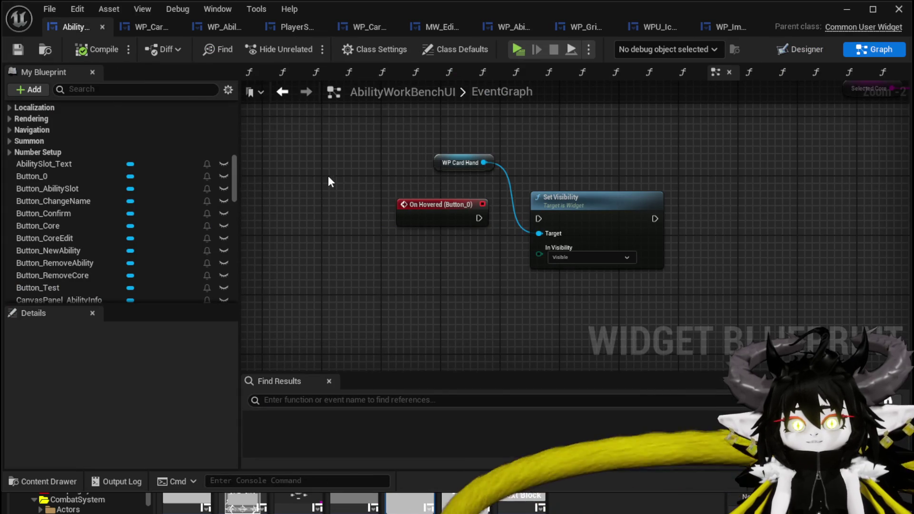
{"action": "left_click", "coordinate": [784, 51]}
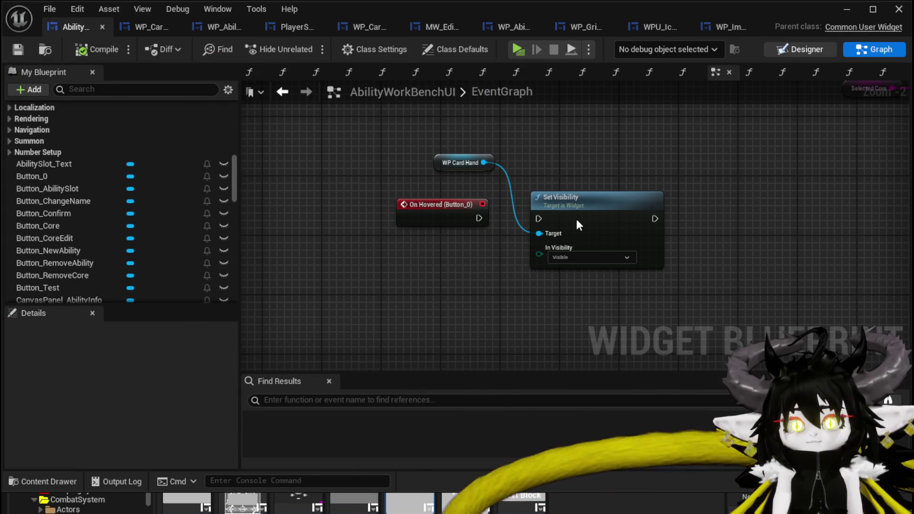
{"action": "left_click", "coordinate": [384, 195]}
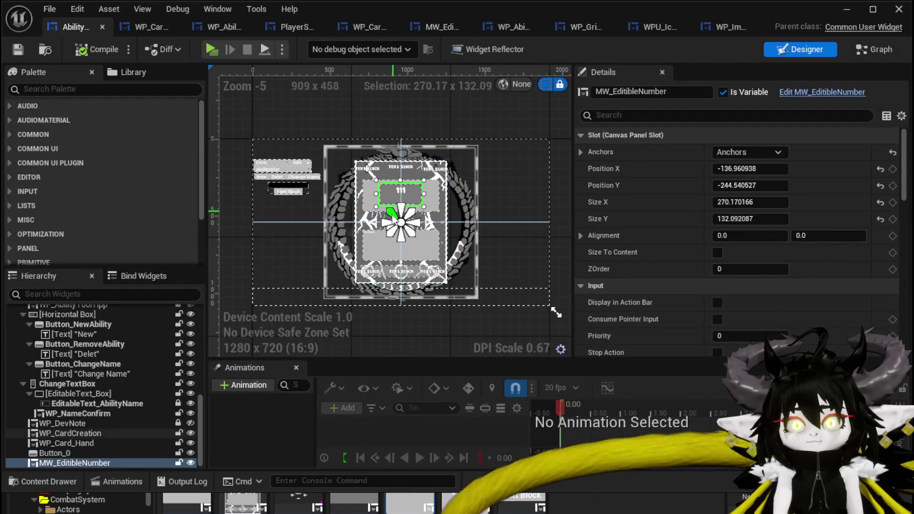
{"action": "scroll", "coordinate": [384, 195], "scroll_direction": "up", "scroll_amount": 3}
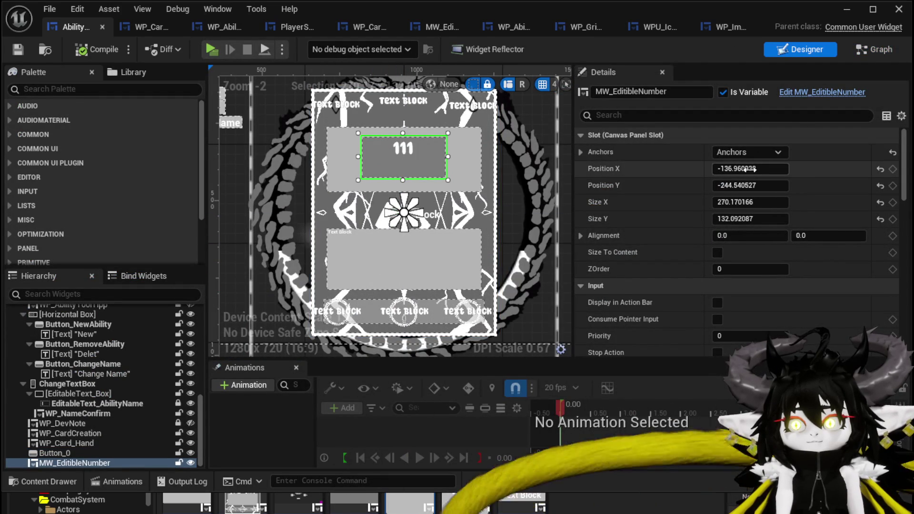
{"action": "mouse_move", "coordinate": [385, 184]}
{"action": "left_mouse_down"}
{"action": "mouse_move", "coordinate": [386, 267]}
{"action": "mouse_move", "coordinate": [384, 258]}
{"action": "mouse_move", "coordinate": [399, 264]}
{"action": "left_mouse_up"}
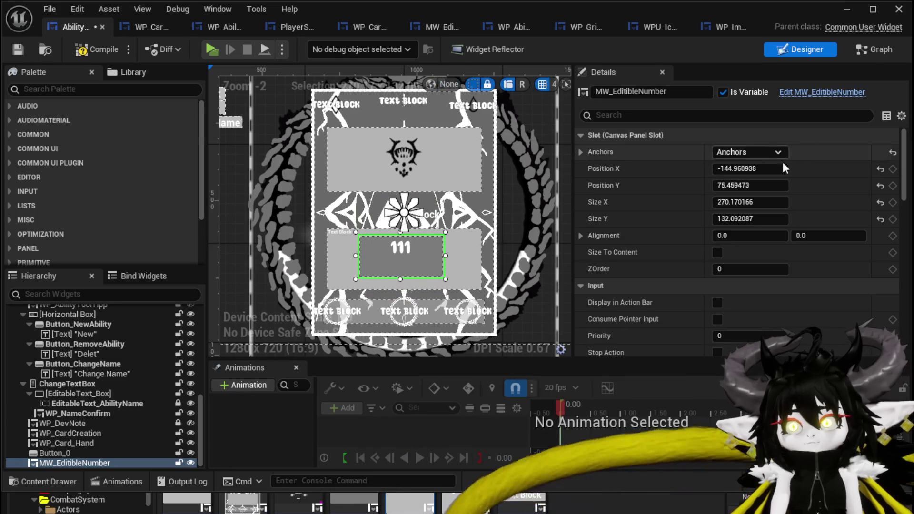
Set the 111 widget's horizontal and vertical alignment to 0.5.
{"action": "scroll", "coordinate": [424, 253], "scroll_direction": "up", "scroll_amount": 3}
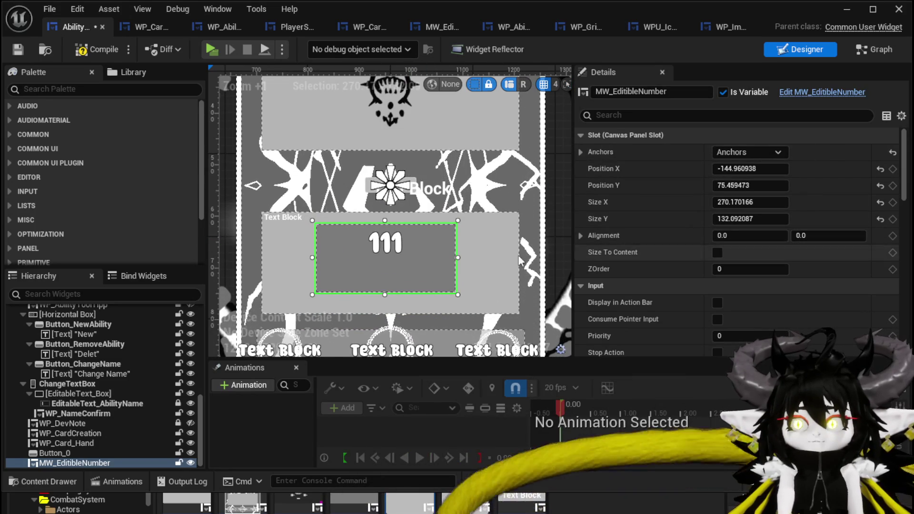
{"action": "scroll", "coordinate": [476, 250], "scroll_direction": "down", "scroll_amount": 2}
{"action": "left_click", "coordinate": [742, 236]}
{"action": "type", "text": "0.5"}
{"action": "left_click", "coordinate": [836, 237]}
{"action": "type", "text": "0"}
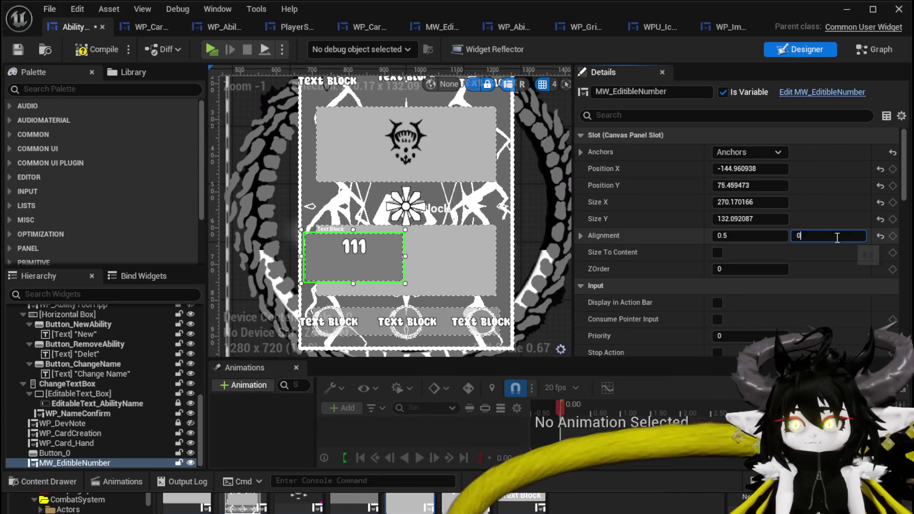
{"action": "type", "text": ".5"}
{"action": "key", "text": "Return"}
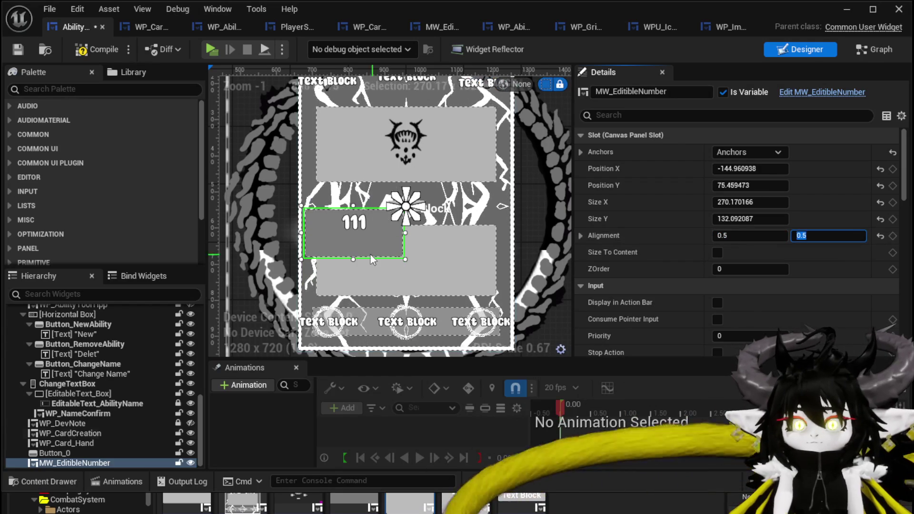
{"action": "left_click_drag", "start_coordinate": [376, 243], "coordinate": [427, 263]}
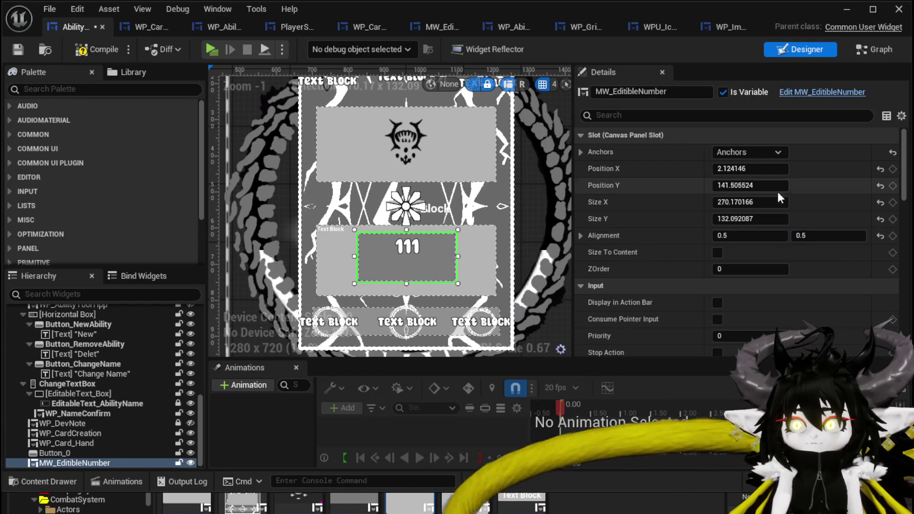
Set the widget's horizontal position to 0, then compile and save.
{"action": "left_click", "coordinate": [749, 169]}
{"action": "type", "text": "0"}
{"action": "key", "text": "Return"}
{"action": "left_click", "coordinate": [97, 50]}
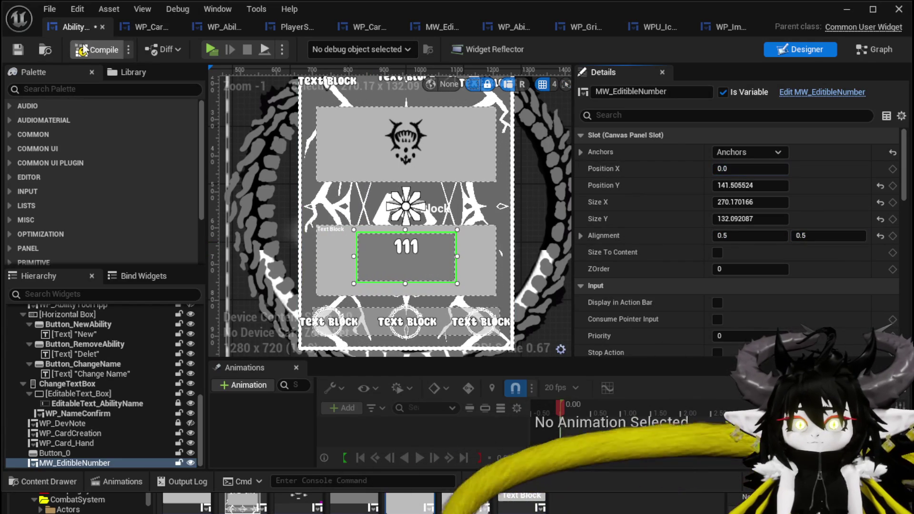
{"action": "left_click", "coordinate": [18, 50]}
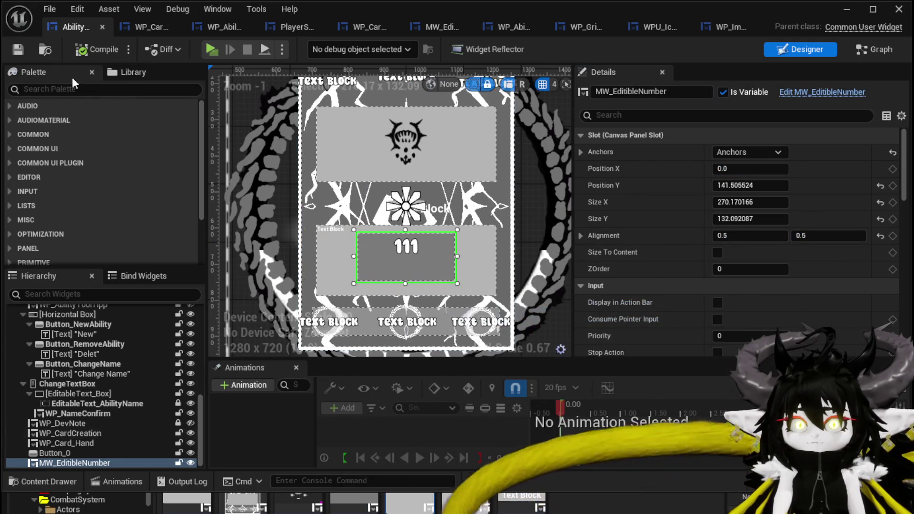
Resize MW_EditibleNumber to about 467.5 × 175 to fill the panel and compile.
{"action": "left_click_drag", "start_coordinate": [456, 256], "coordinate": [493, 255]}
{"action": "left_click_drag", "start_coordinate": [354, 256], "coordinate": [317, 254]}
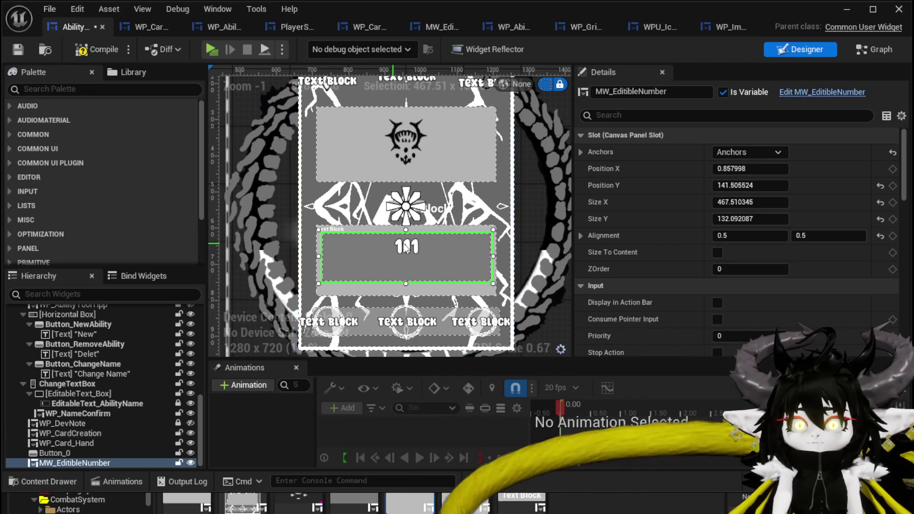
{"action": "left_click_drag", "start_coordinate": [405, 230], "coordinate": [407, 225]}
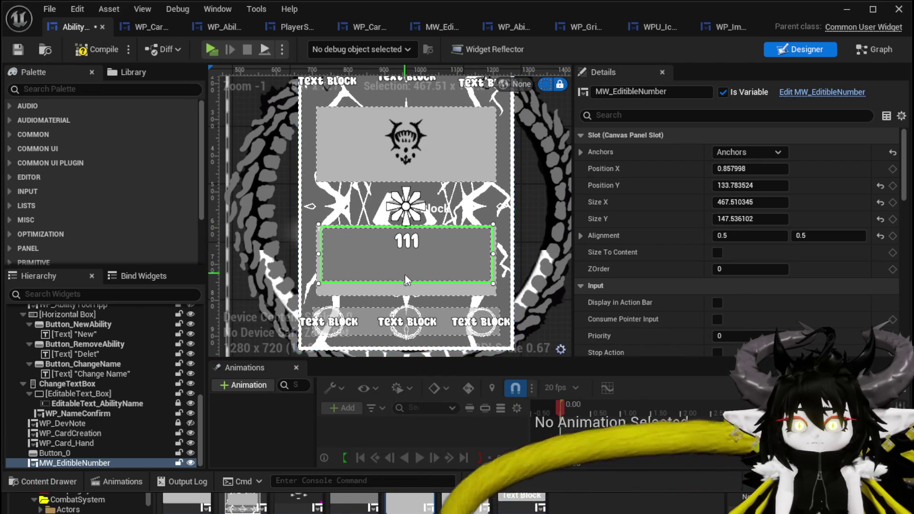
{"action": "left_click_drag", "start_coordinate": [406, 284], "coordinate": [405, 296]}
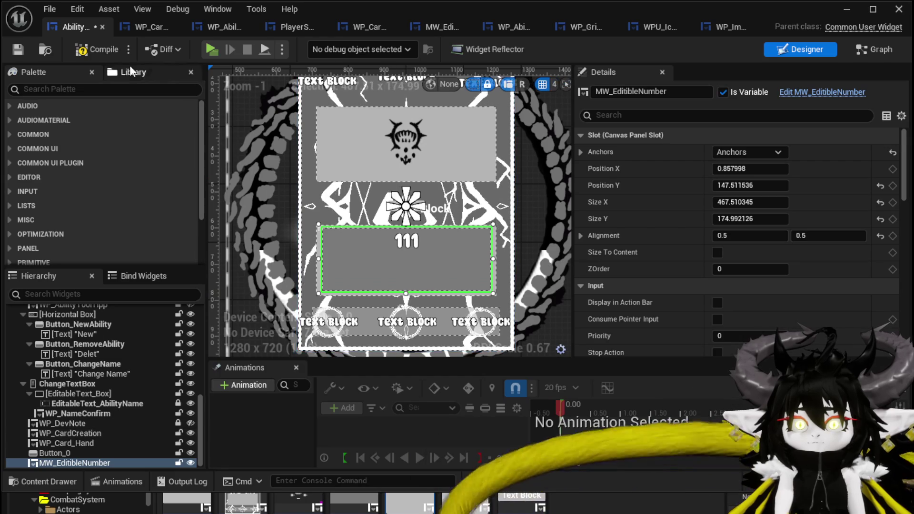
{"action": "left_click", "coordinate": [97, 53]}
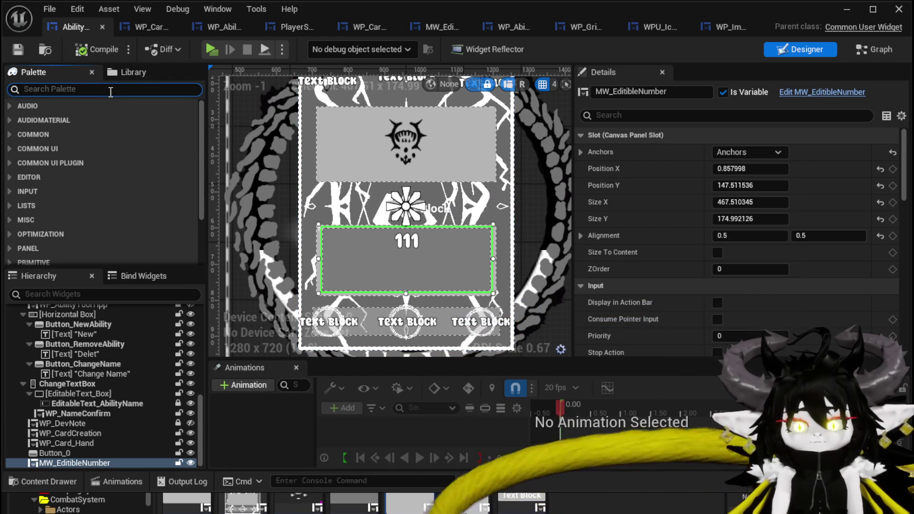
Add a WP Grid Slot widget from the Palette and move it onto the card.
{"action": "type", "text": "Grid"}
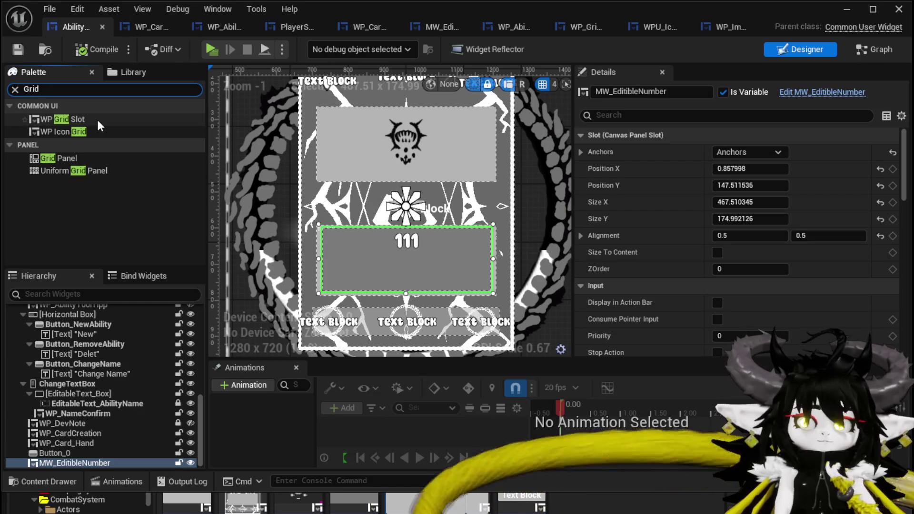
{"action": "mouse_move", "coordinate": [98, 122]}
{"action": "left_mouse_down"}
{"action": "mouse_move", "coordinate": [102, 272]}
{"action": "mouse_move", "coordinate": [117, 344]}
{"action": "mouse_move", "coordinate": [118, 325]}
{"action": "mouse_move", "coordinate": [70, 317]}
{"action": "left_mouse_up"}
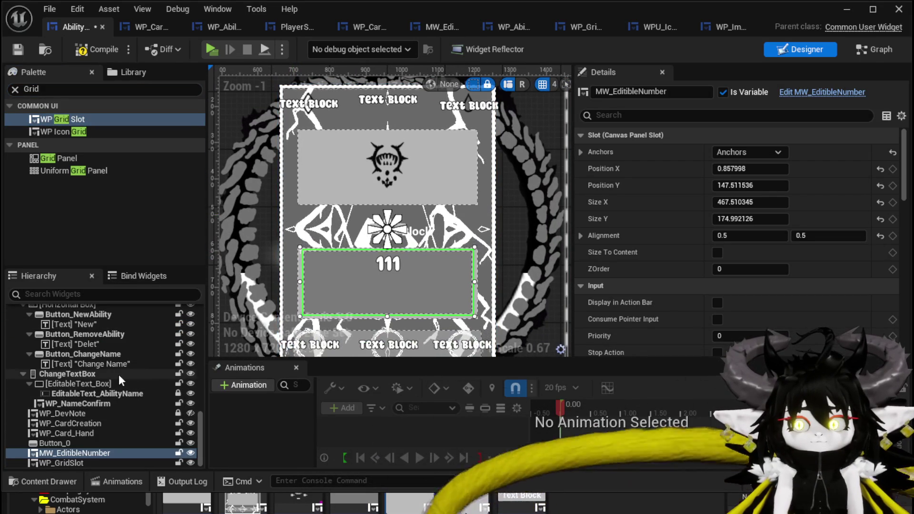
{"action": "left_click", "coordinate": [80, 462]}
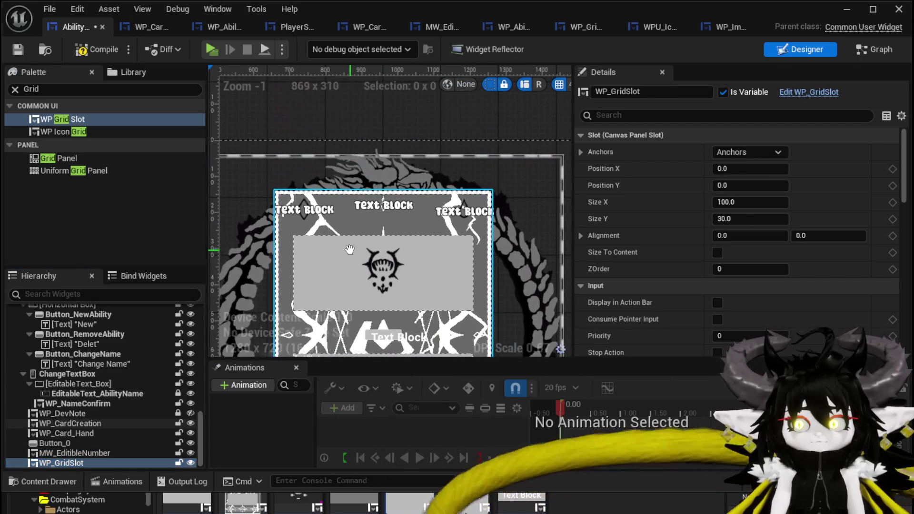
{"action": "scroll", "coordinate": [349, 249], "scroll_direction": "down", "scroll_amount": 3}
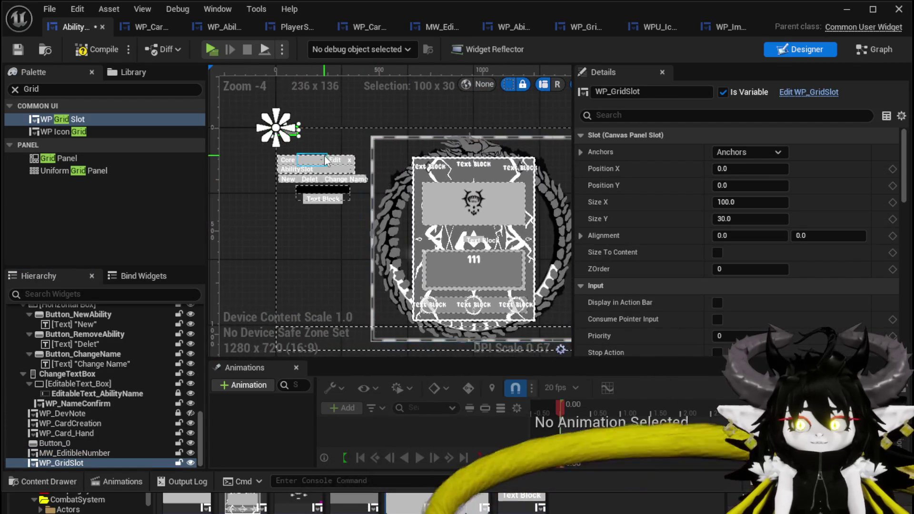
{"action": "scroll", "coordinate": [323, 155], "scroll_direction": "up", "scroll_amount": 2}
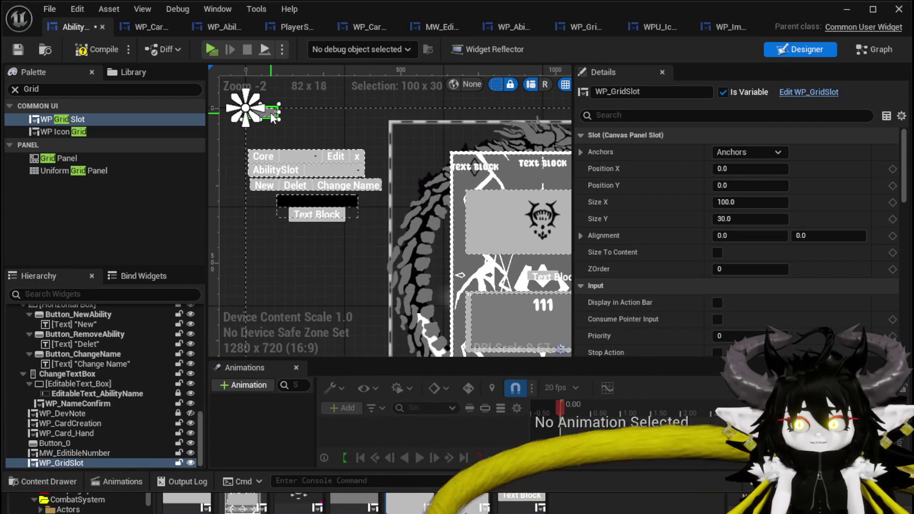
{"action": "mouse_move", "coordinate": [269, 117]}
{"action": "left_mouse_down"}
{"action": "mouse_move", "coordinate": [523, 189]}
{"action": "mouse_move", "coordinate": [489, 199]}
{"action": "left_mouse_up"}
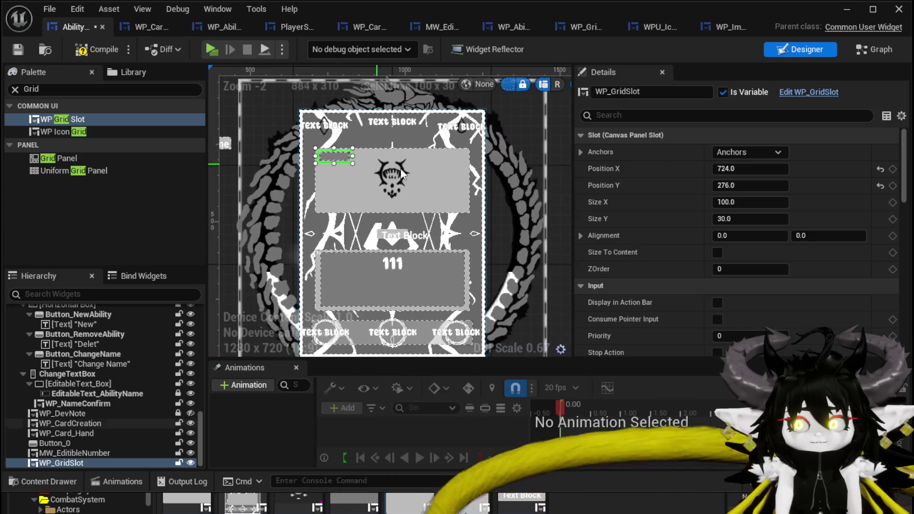
Anchor the grid slot to the centre with Alignment 0.5 / 0.5.
{"action": "left_click", "coordinate": [751, 151]}
{"action": "left_click", "coordinate": [781, 220]}
{"action": "scroll", "coordinate": [400, 178], "scroll_direction": "up", "scroll_amount": 2}
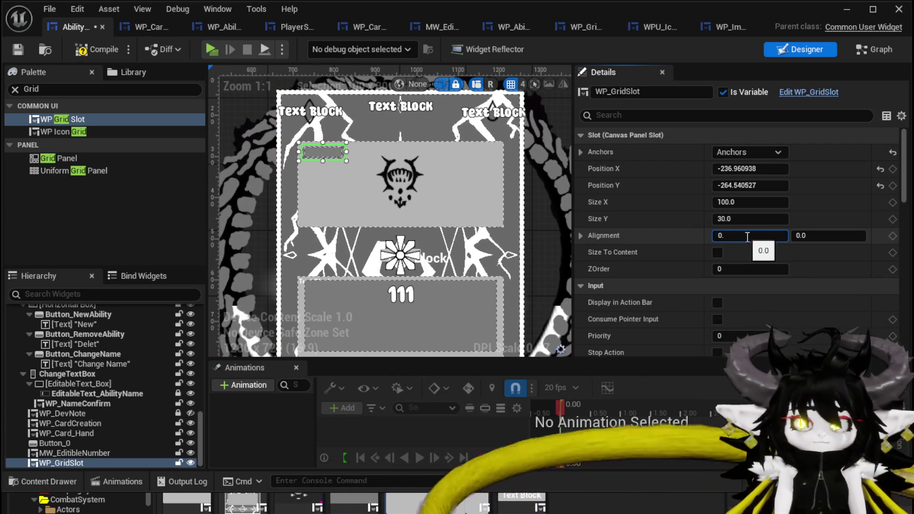
{"action": "type", "text": "5"}
{"action": "key", "text": "Return"}
{"action": "type", "text": "."}
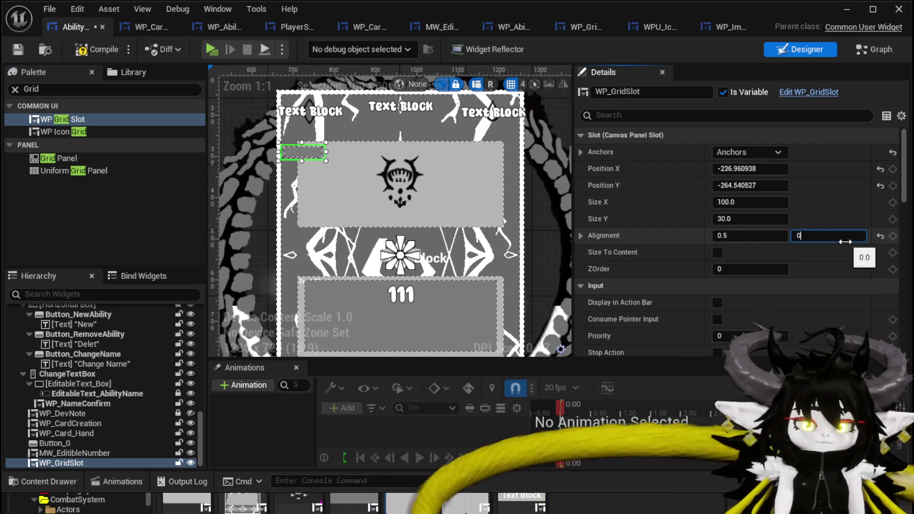
Stretch the grid slot over the upper grey panel (about 478 × 191), set Position X 0, and save.
{"action": "mouse_move", "coordinate": [316, 143]}
{"action": "left_mouse_down"}
{"action": "mouse_move", "coordinate": [329, 161]}
{"action": "mouse_move", "coordinate": [332, 153]}
{"action": "mouse_move", "coordinate": [503, 152]}
{"action": "left_mouse_up"}
{"action": "left_click_drag", "start_coordinate": [402, 161], "coordinate": [413, 222]}
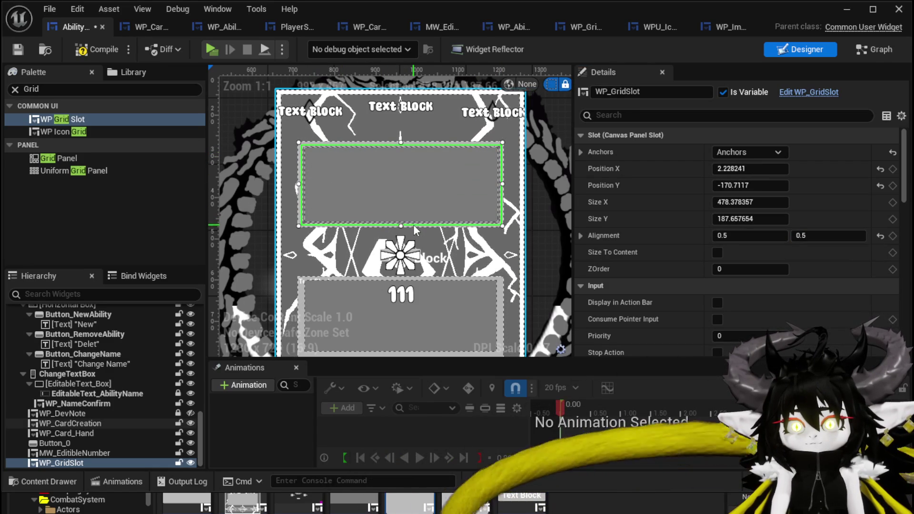
{"action": "left_click_drag", "start_coordinate": [401, 142], "coordinate": [401, 141]}
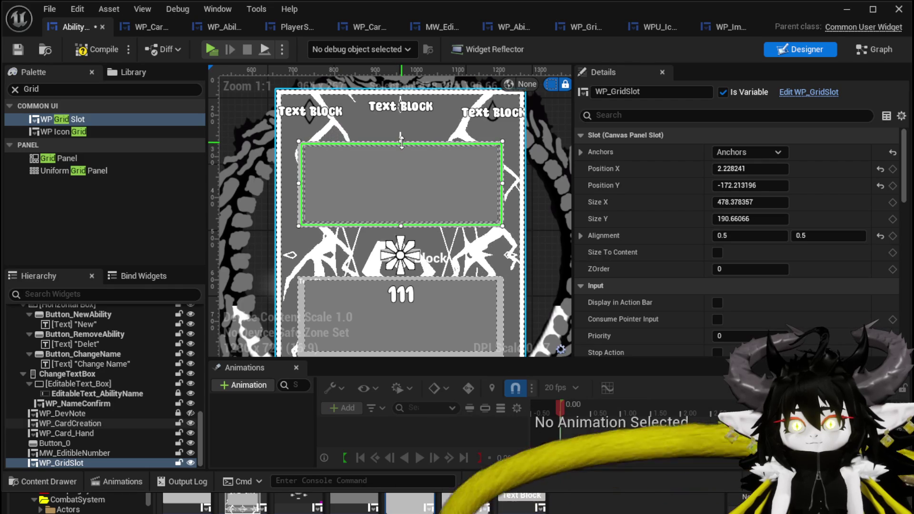
{"action": "left_click", "coordinate": [750, 168]}
{"action": "type", "text": "0"}
{"action": "key", "text": "Return"}
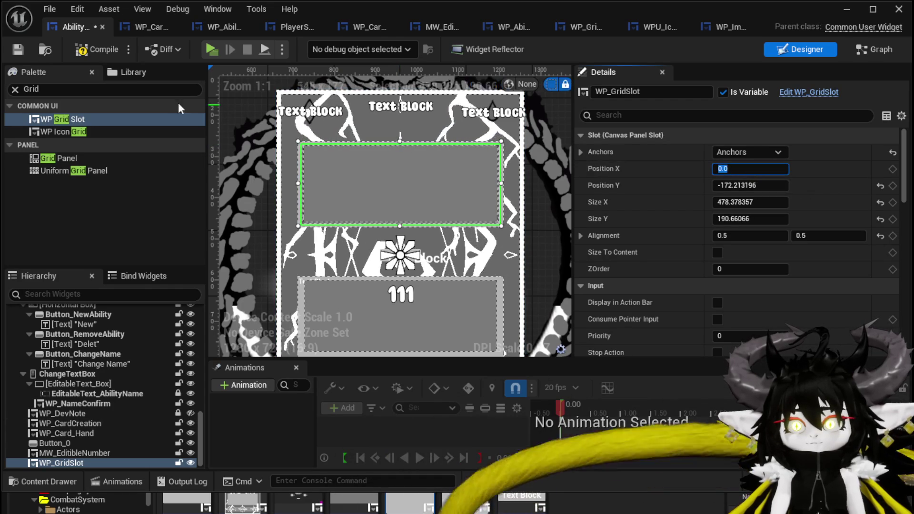
{"action": "left_click", "coordinate": [17, 49]}
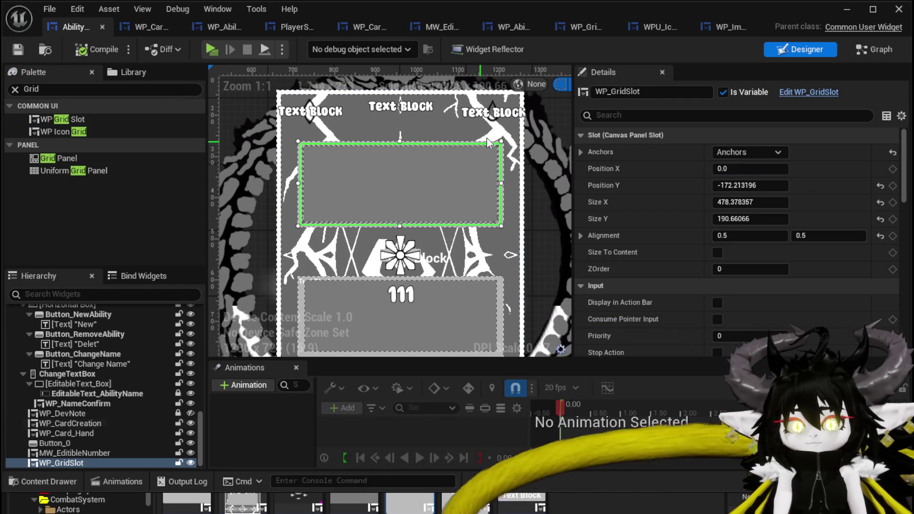
{"action": "left_click", "coordinate": [584, 25]}
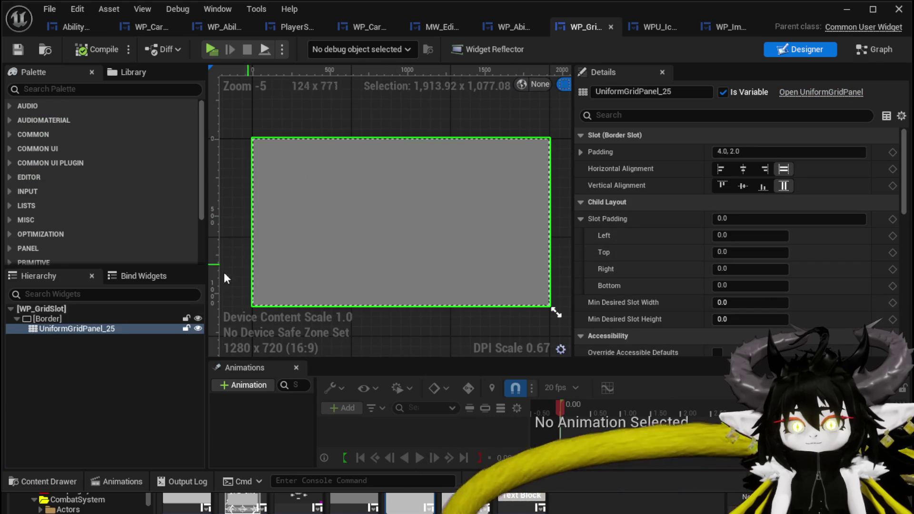
Wrap UniformGridPanel_25 in a Scroll Box.
{"action": "right_click", "coordinate": [88, 329]}
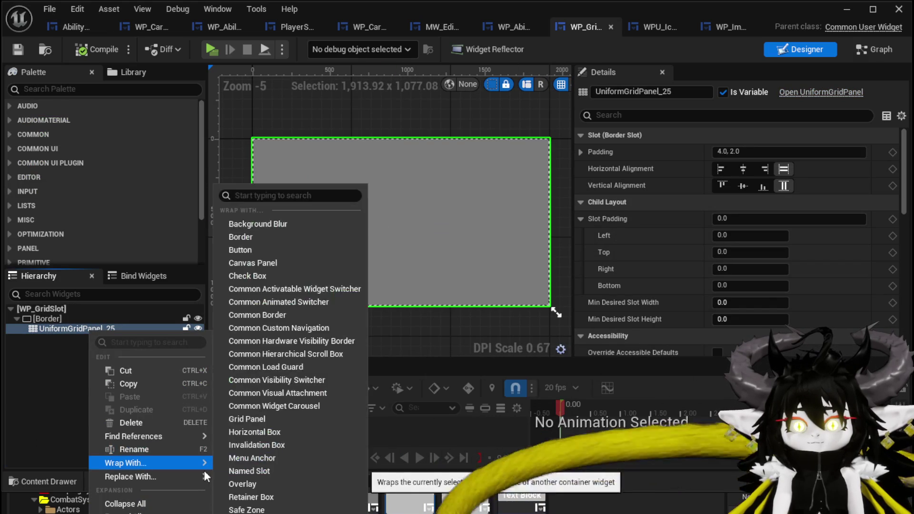
{"action": "mouse_move", "coordinate": [190, 477]}
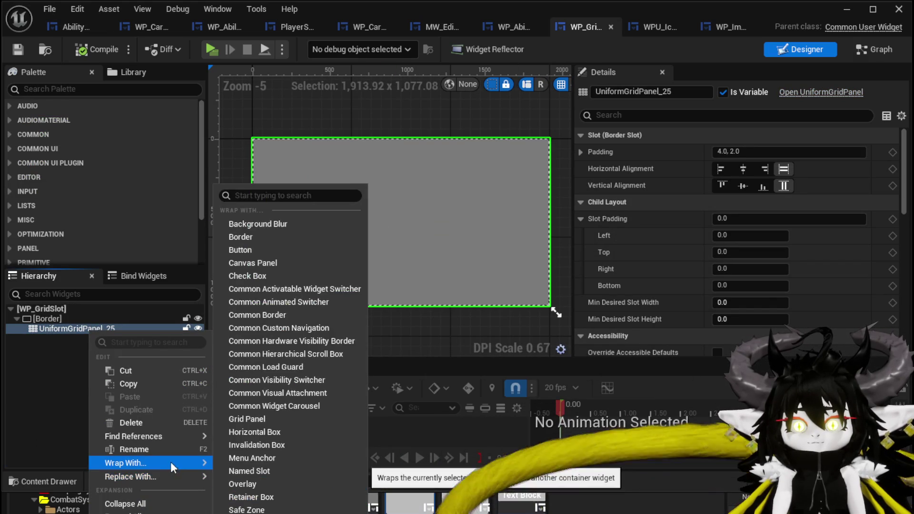
{"action": "left_click", "coordinate": [248, 509]}
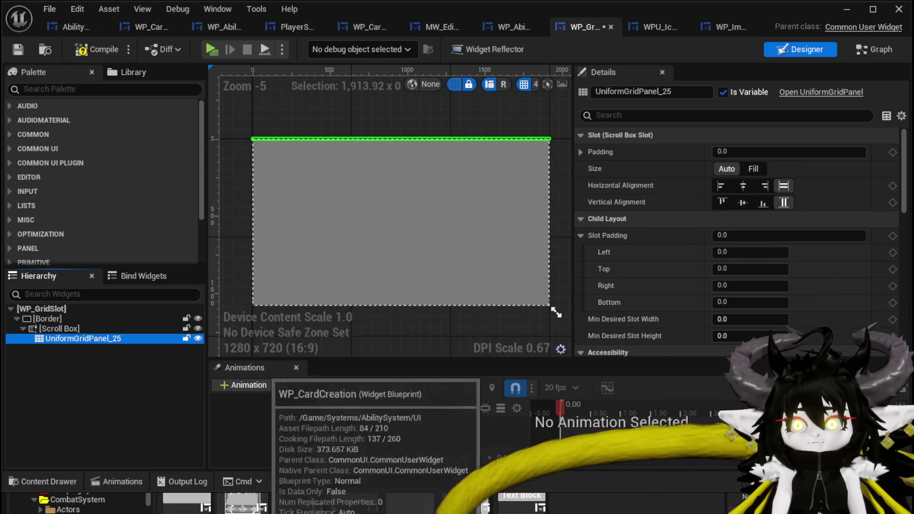
Set the grid panel's Size to Fill inside the Scroll Box and compile WP_GridSlot.
{"action": "left_click", "coordinate": [61, 329]}
{"action": "key", "text": "Down"}
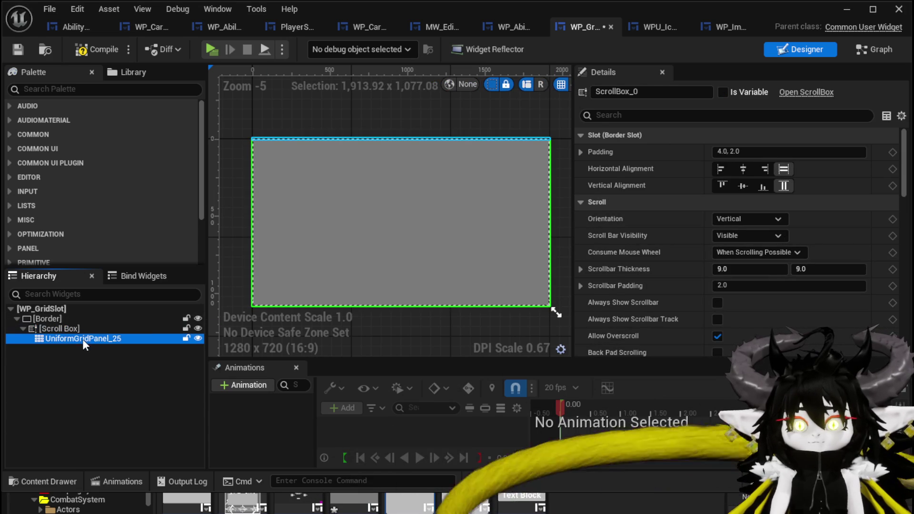
{"action": "left_click", "coordinate": [756, 170]}
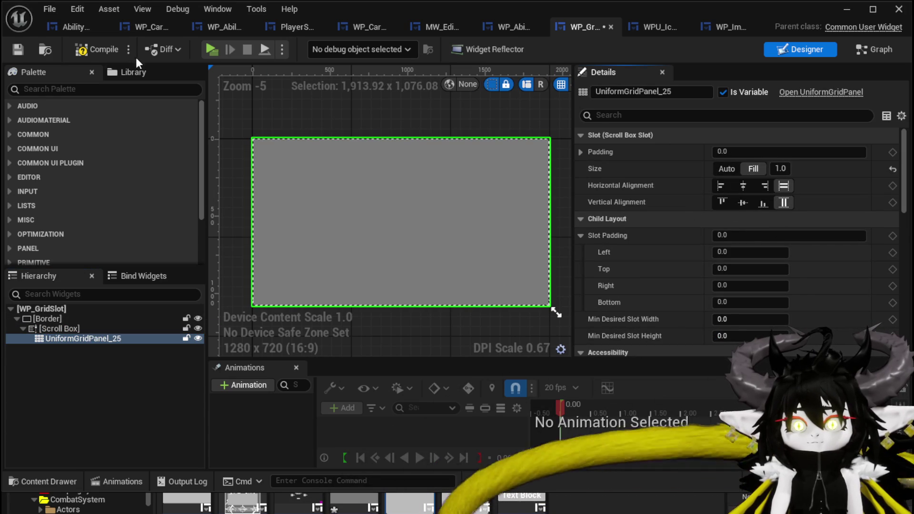
{"action": "left_click", "coordinate": [19, 48]}
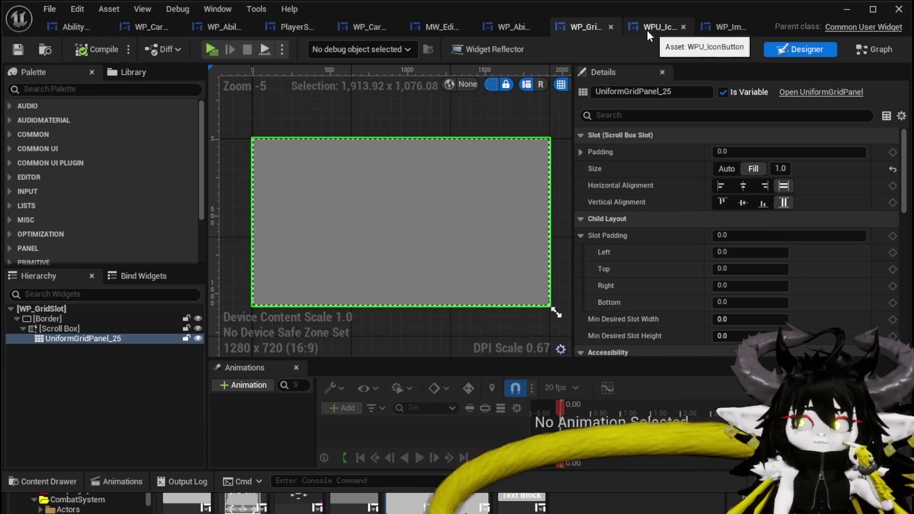
{"action": "left_click", "coordinate": [63, 27]}
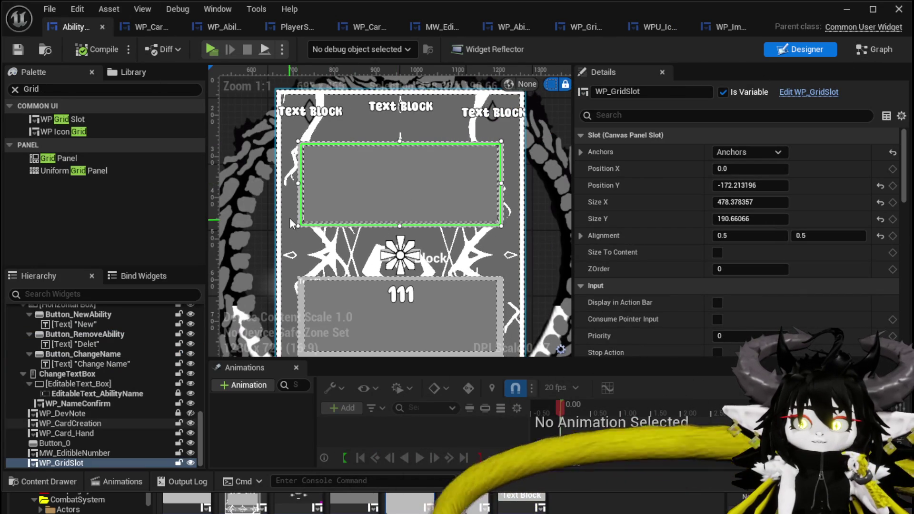
Open the DisplayNumberChange function graph showing its three Set Number nodes.
{"action": "left_click_drag", "start_coordinate": [289, 219], "coordinate": [280, 72]}
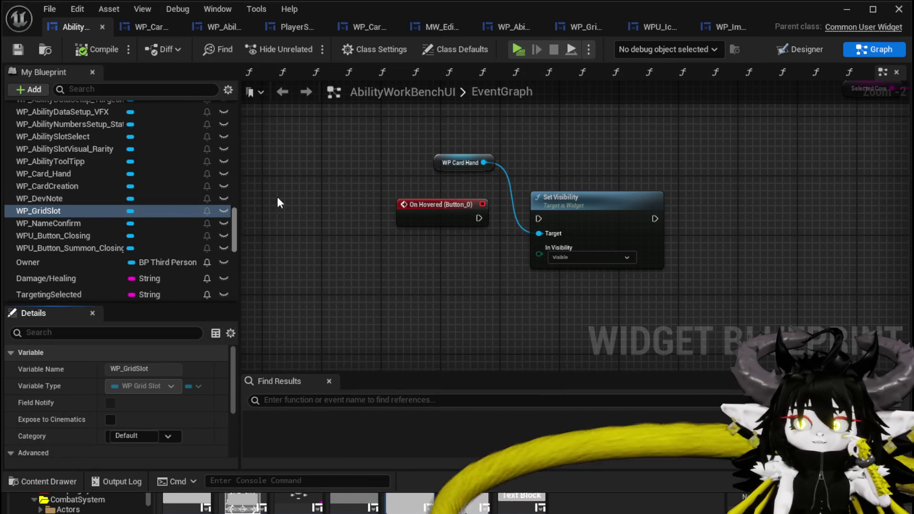
{"action": "scroll", "coordinate": [200, 174], "scroll_direction": "up", "scroll_amount": 10}
{"action": "scroll", "coordinate": [201, 170], "scroll_direction": "up", "scroll_amount": 10}
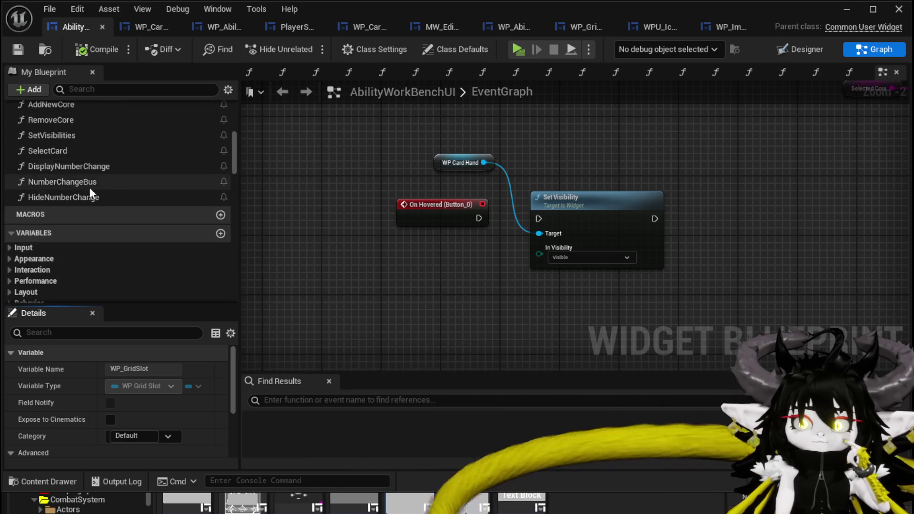
{"action": "double_click", "coordinate": [79, 178]}
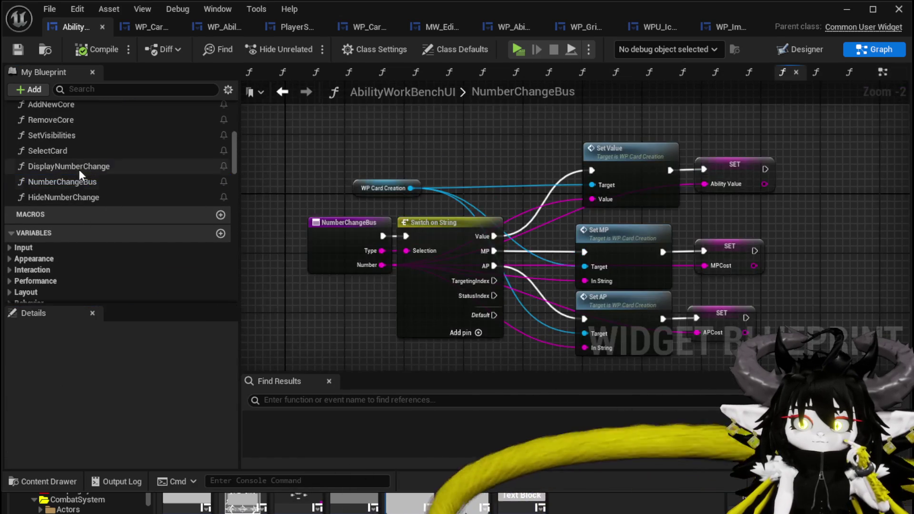
{"action": "double_click", "coordinate": [79, 167]}
{"action": "scroll", "coordinate": [152, 189], "scroll_direction": "down", "scroll_amount": 4}
{"action": "scroll", "coordinate": [153, 170], "scroll_direction": "down", "scroll_amount": 15}
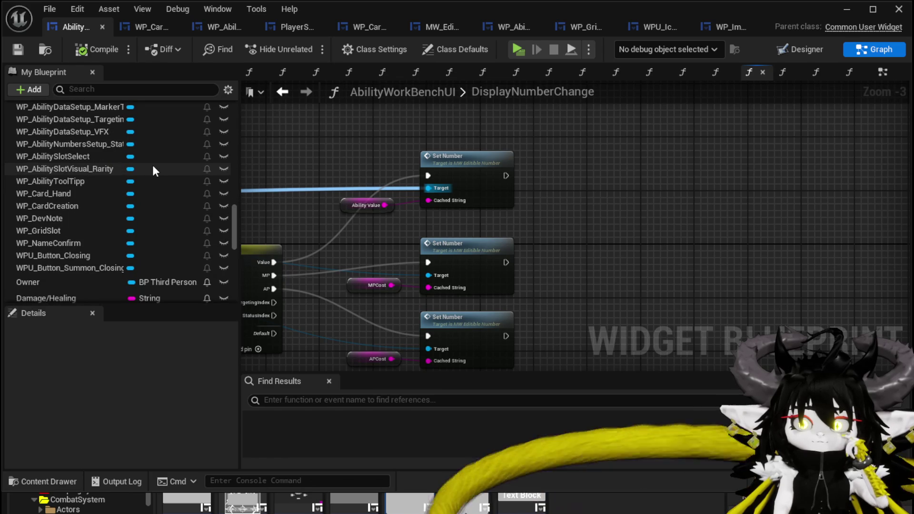
Add a WP_GridSlot getter with a Set Visibility node, tidy the nodes, and save.
{"action": "mouse_move", "coordinate": [77, 229]}
{"action": "left_mouse_down"}
{"action": "mouse_move", "coordinate": [441, 126]}
{"action": "mouse_move", "coordinate": [472, 141]}
{"action": "left_mouse_up"}
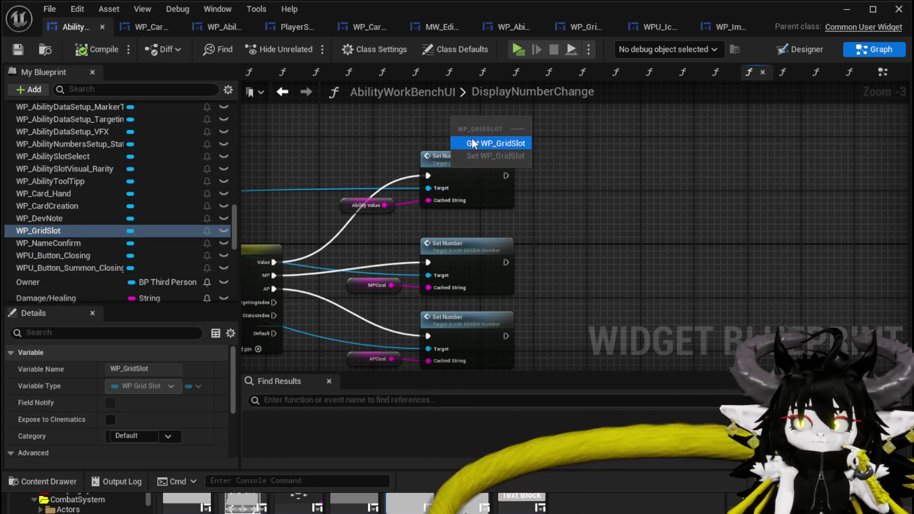
{"action": "left_click", "coordinate": [472, 142]}
{"action": "scroll", "coordinate": [409, 190], "scroll_direction": "up", "scroll_amount": 3}
{"action": "left_click_drag", "start_coordinate": [493, 202], "coordinate": [493, 201]}
{"action": "type", "text": "Set Visi"}
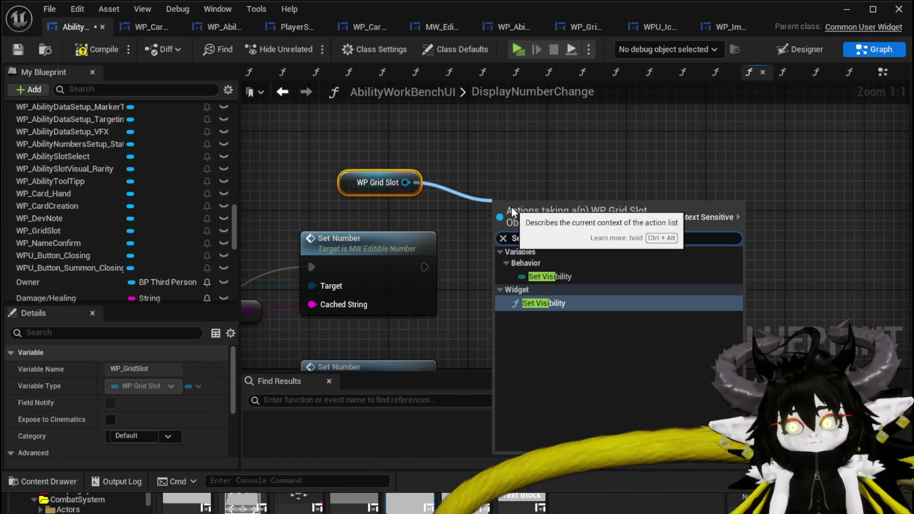
{"action": "left_click", "coordinate": [572, 304]}
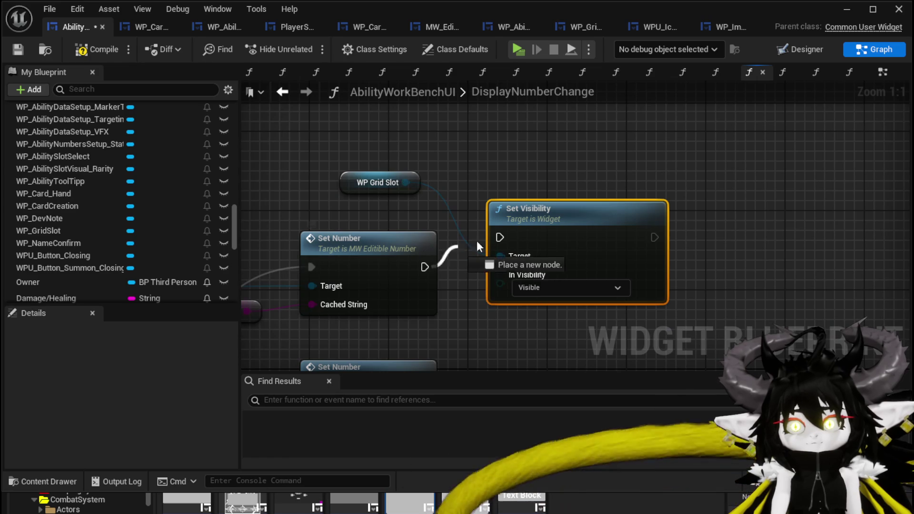
{"action": "left_click_drag", "start_coordinate": [378, 254], "coordinate": [388, 225]}
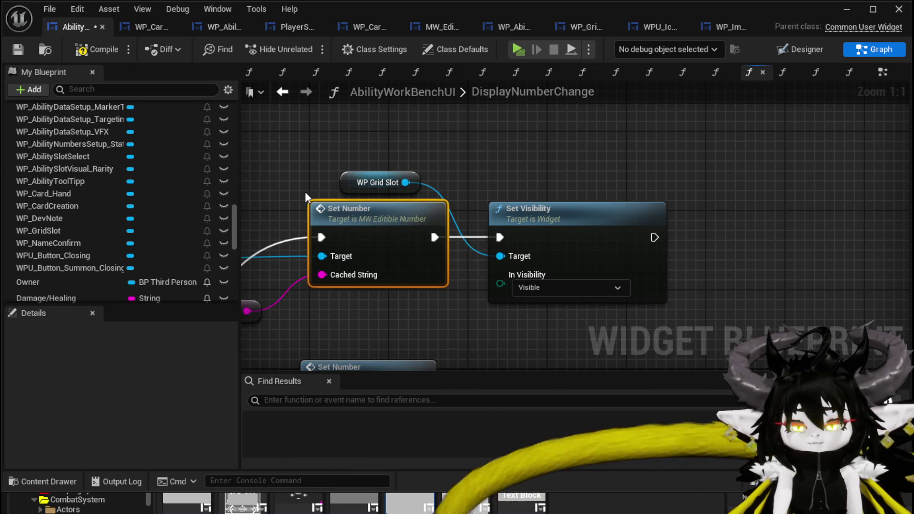
{"action": "left_click_drag", "start_coordinate": [359, 183], "coordinate": [379, 163]}
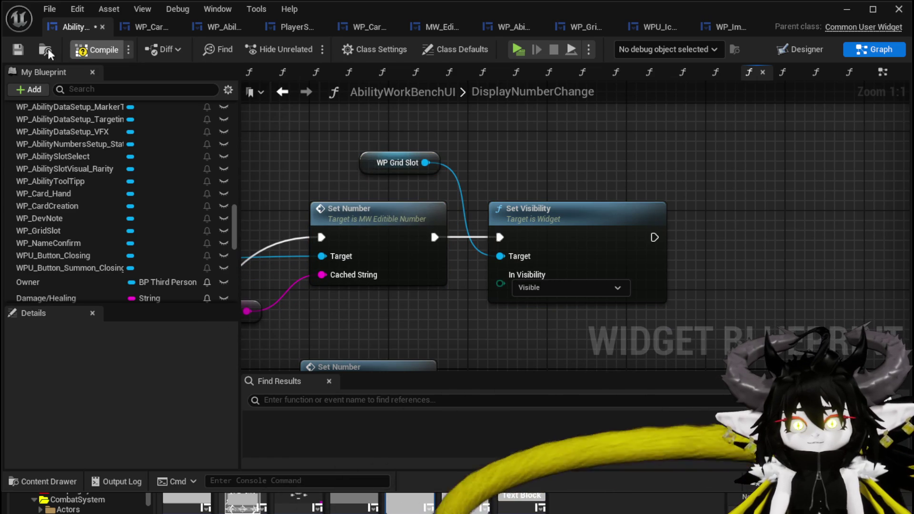
{"action": "left_click", "coordinate": [14, 53]}
Call Add Options to Grid on WP Grid Slot after Set Visibility and save.
{"action": "mouse_move", "coordinate": [460, 167]}
{"action": "left_mouse_down"}
{"action": "mouse_move", "coordinate": [367, 187]}
{"action": "mouse_move", "coordinate": [513, 182]}
{"action": "left_mouse_up"}
{"action": "type", "text": "add"}
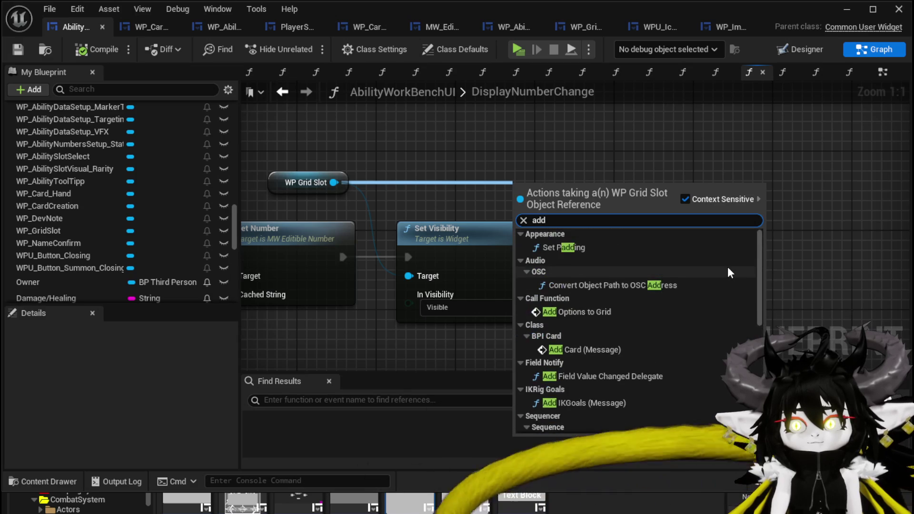
{"action": "left_click", "coordinate": [600, 311]}
{"action": "mouse_move", "coordinate": [581, 228]}
{"action": "left_mouse_down"}
{"action": "mouse_move", "coordinate": [686, 247]}
{"action": "mouse_move", "coordinate": [673, 238]}
{"action": "left_mouse_up"}
{"action": "left_click_drag", "start_coordinate": [617, 258], "coordinate": [795, 211]}
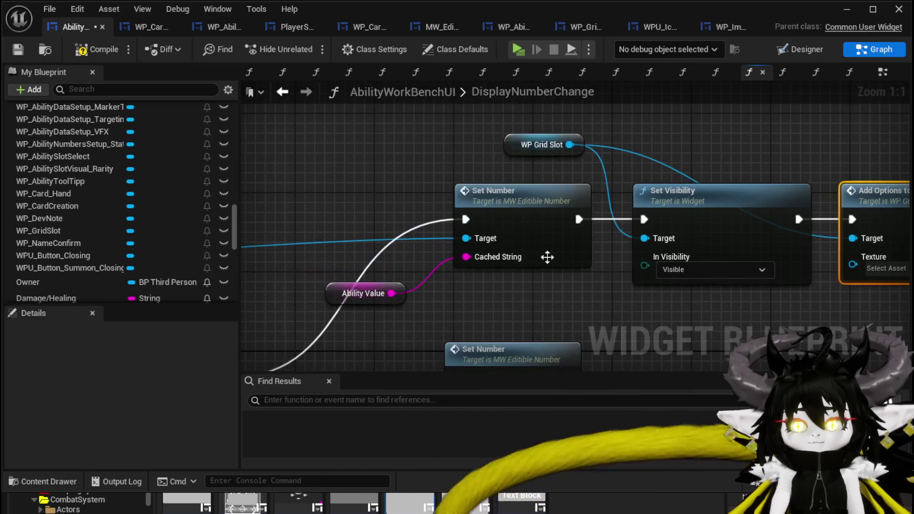
{"action": "left_click_drag", "start_coordinate": [371, 293], "coordinate": [371, 156]}
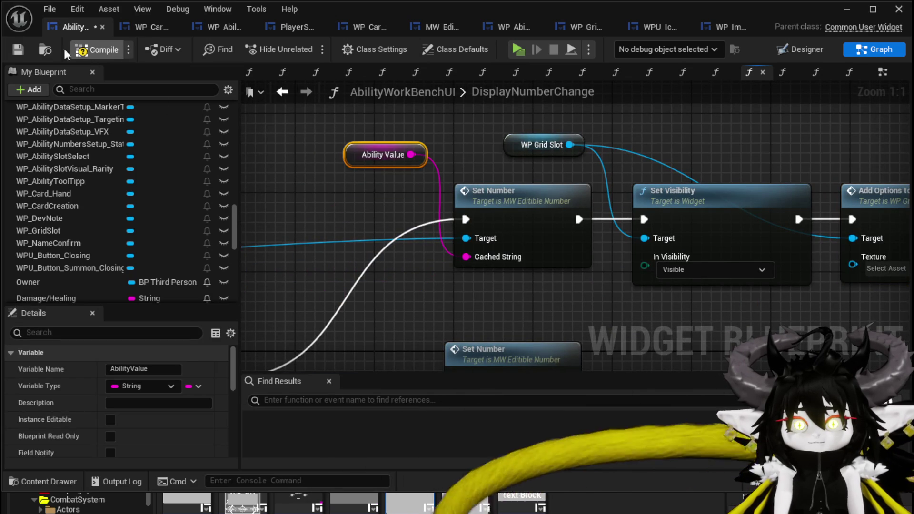
{"action": "left_click", "coordinate": [22, 49]}
Duplicate Add Options to Grid with Ctrl+D, chain the copy after the first, and save.
{"action": "left_click_drag", "start_coordinate": [814, 160], "coordinate": [428, 142]}
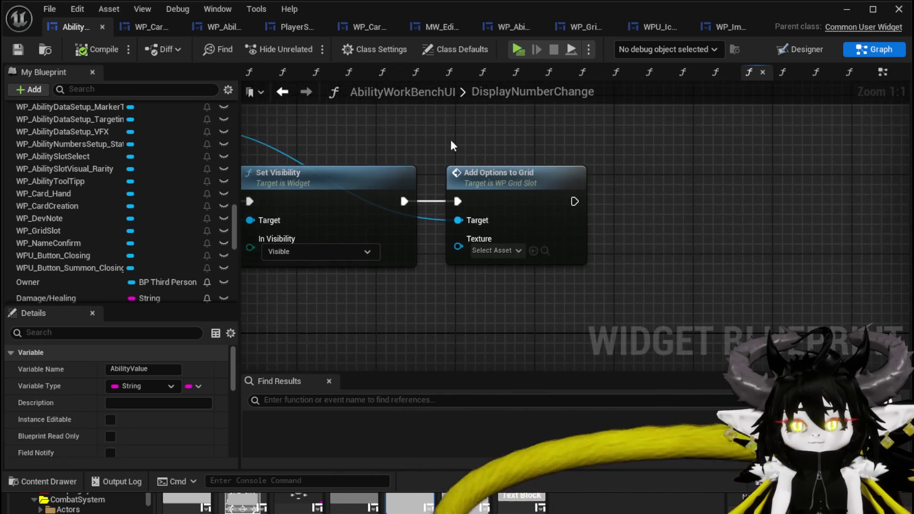
{"action": "left_click", "coordinate": [514, 177]}
{"action": "key", "text": "ctrl+d"}
{"action": "left_click_drag", "start_coordinate": [659, 201], "coordinate": [659, 182]}
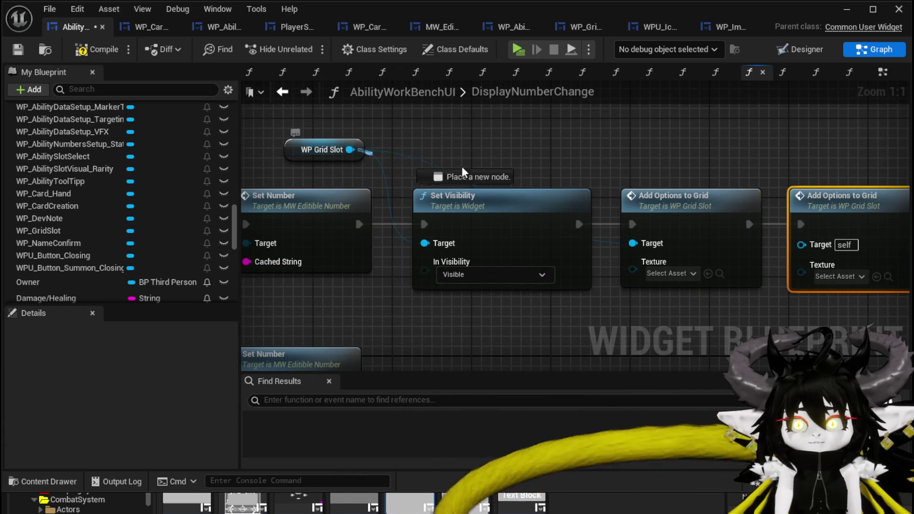
{"action": "mouse_move", "coordinate": [799, 241]}
{"action": "left_mouse_down"}
{"action": "mouse_move", "coordinate": [714, 224]}
{"action": "mouse_move", "coordinate": [636, 242]}
{"action": "left_mouse_up"}
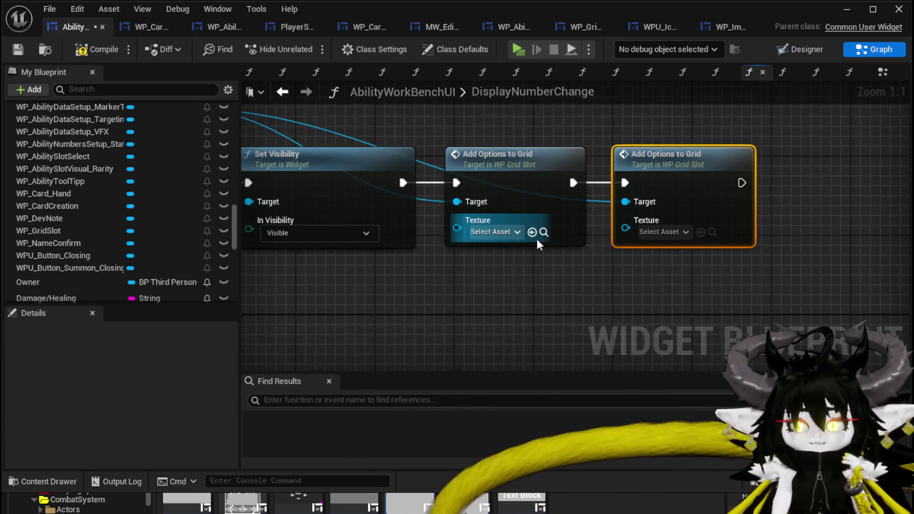
{"action": "left_click", "coordinate": [495, 231]}
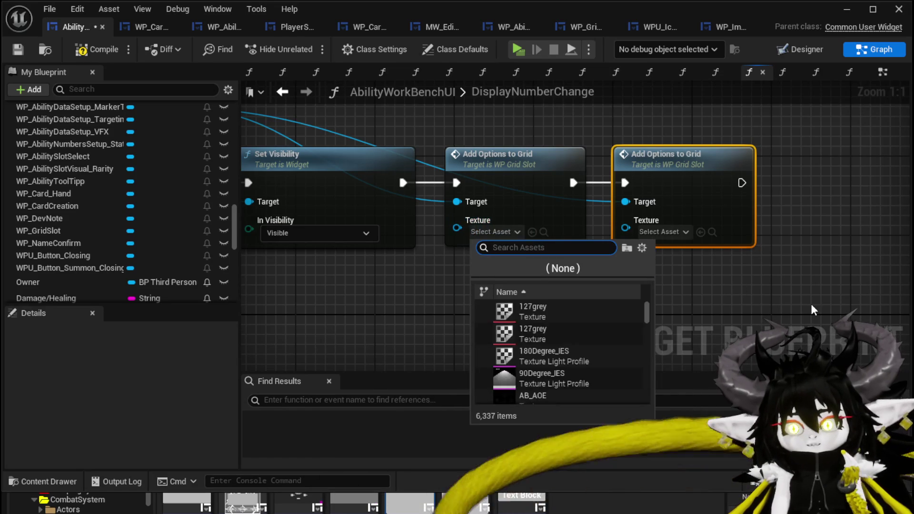
{"action": "left_click", "coordinate": [766, 289]}
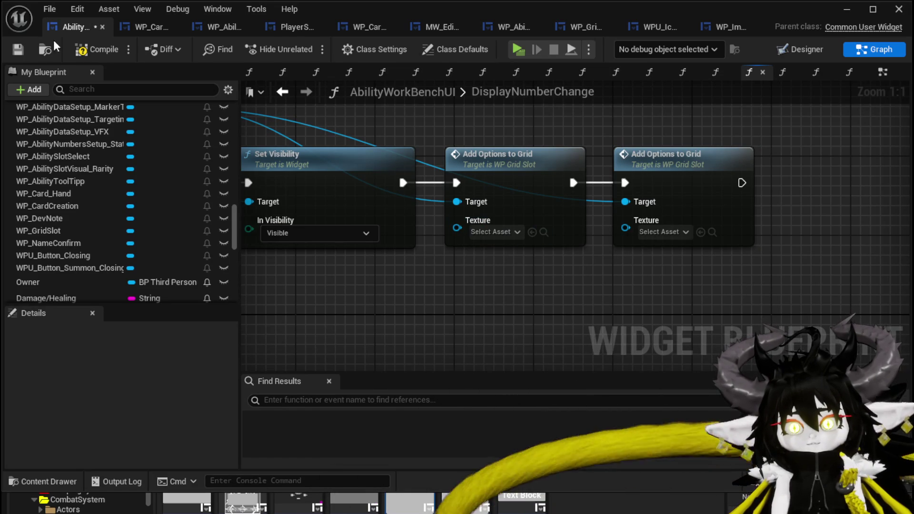
{"action": "left_click", "coordinate": [14, 51]}
{"action": "left_click_drag", "start_coordinate": [496, 300], "coordinate": [747, 332]}
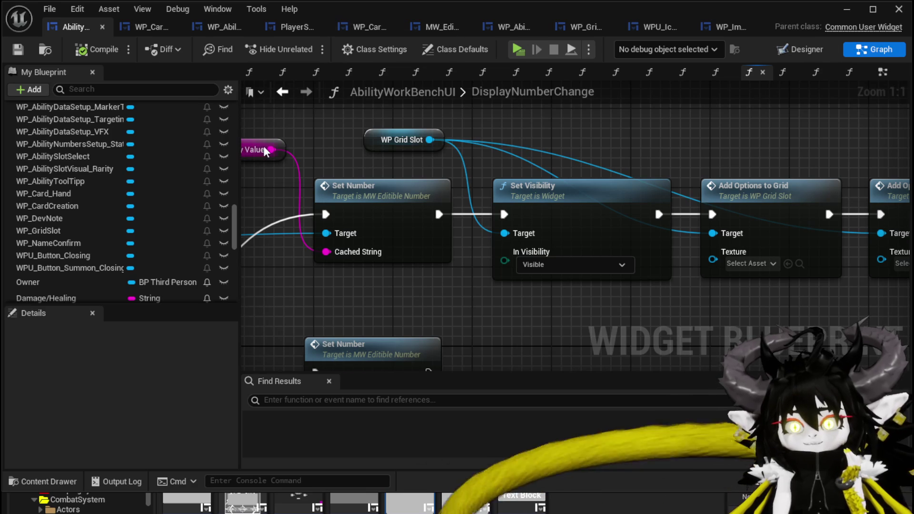
{"action": "scroll", "coordinate": [77, 122], "scroll_direction": "up", "scroll_amount": 4}
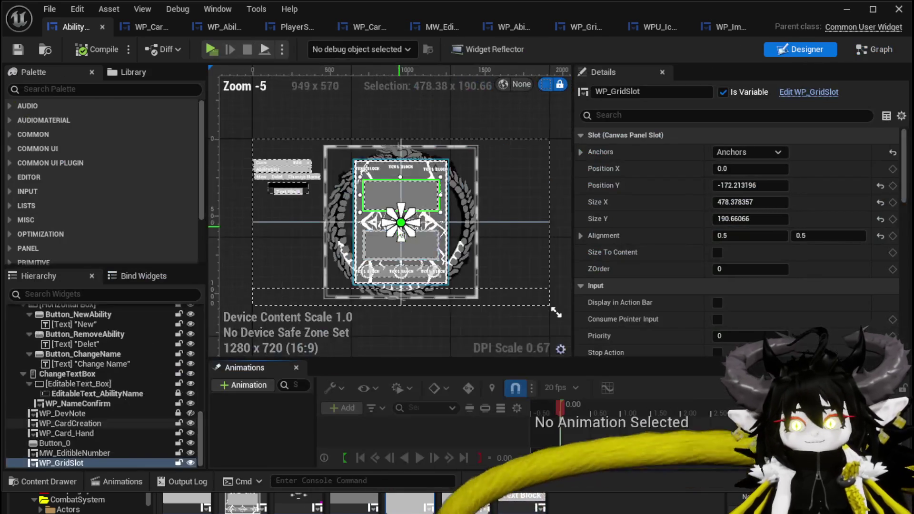
{"action": "left_click", "coordinate": [220, 27]}
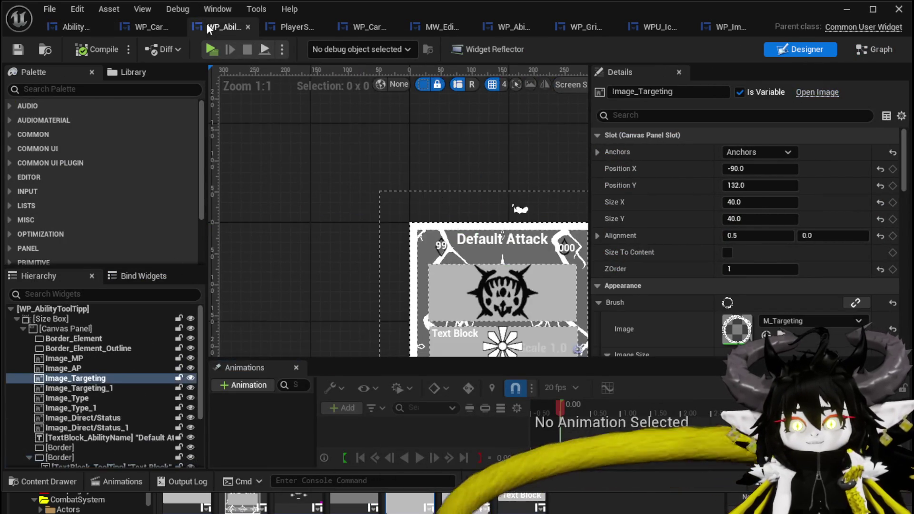
{"action": "left_click", "coordinate": [159, 27]}
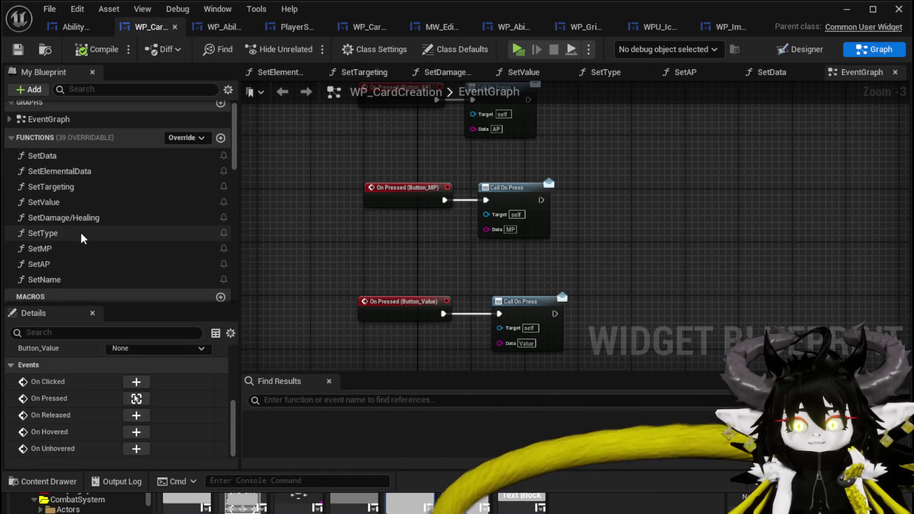
{"action": "left_click", "coordinate": [75, 217]}
{"action": "double_click", "coordinate": [75, 217]}
{"action": "scroll", "coordinate": [528, 187], "scroll_direction": "up", "scroll_amount": 4}
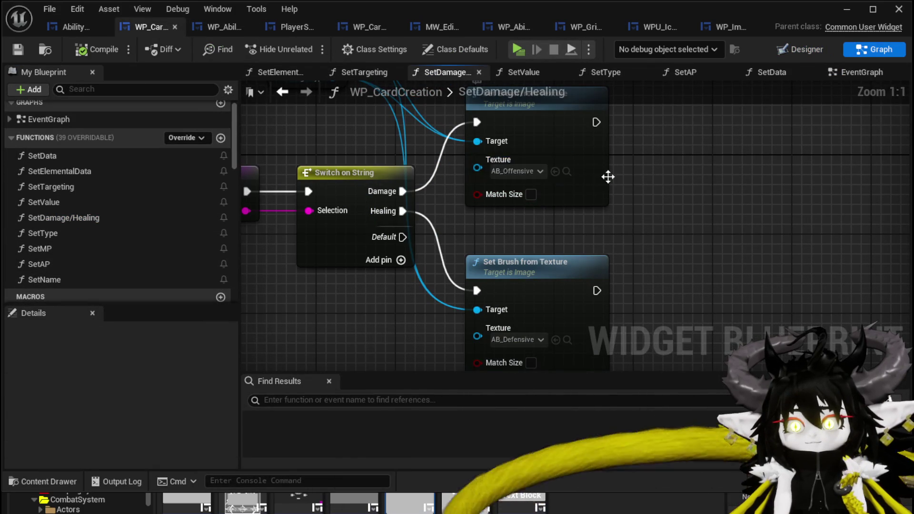
{"action": "left_click", "coordinate": [566, 171]}
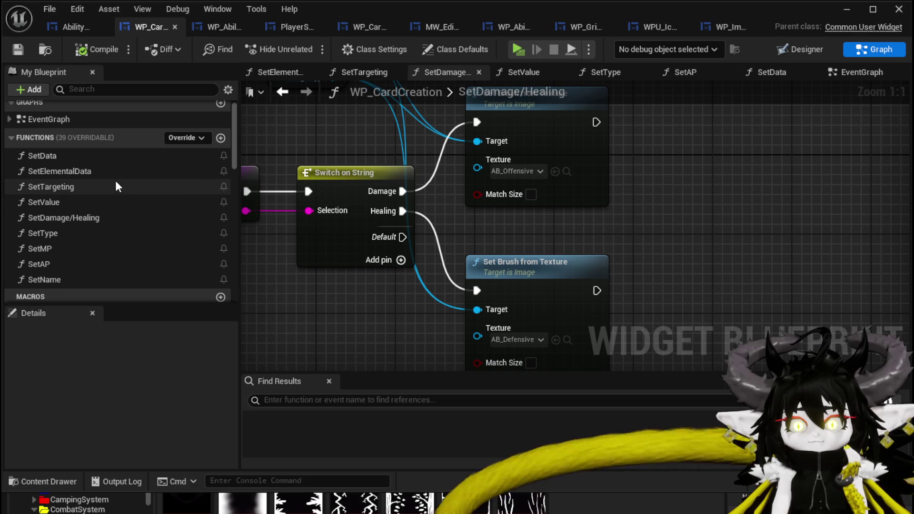
{"action": "left_click", "coordinate": [69, 27]}
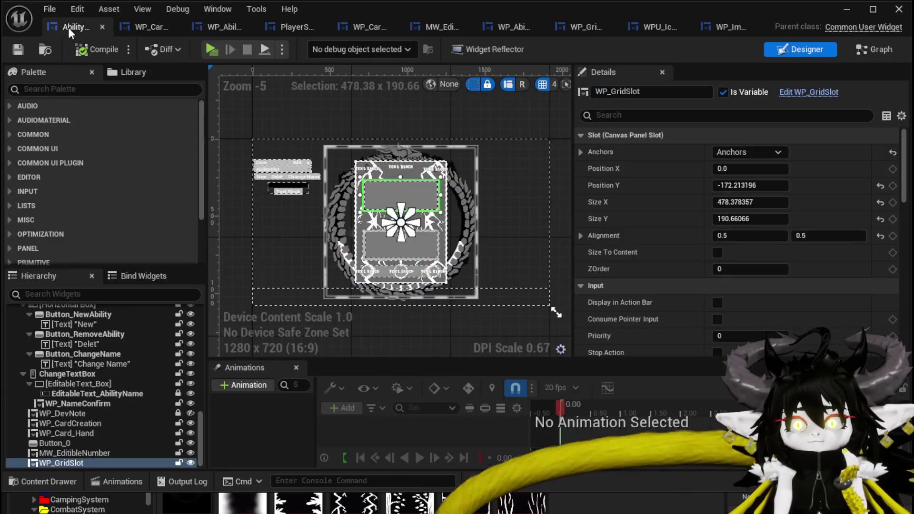
{"action": "left_click", "coordinate": [865, 49]}
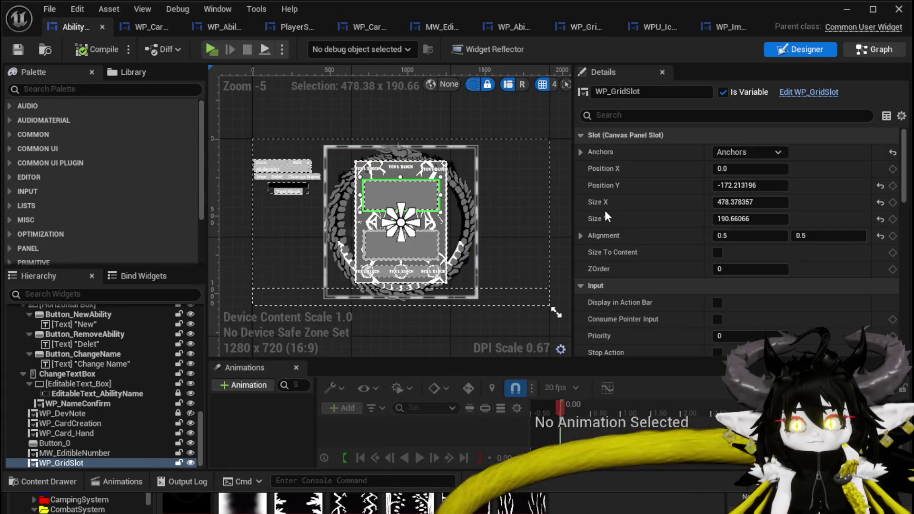
Assign AB_Offensive and AB_Defensive to the two Add Options to Grid Texture pins, then compile.
{"action": "left_click_drag", "start_coordinate": [587, 316], "coordinate": [341, 269]}
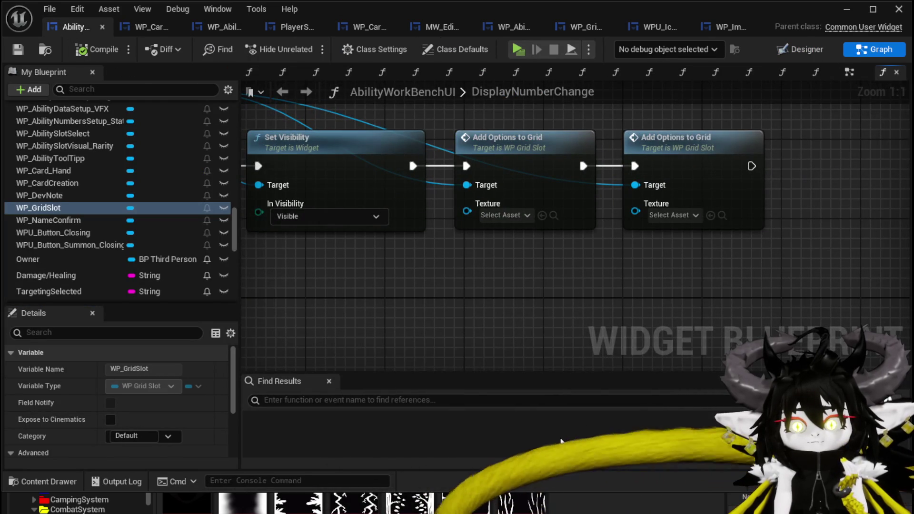
{"action": "left_click_drag", "start_coordinate": [593, 490], "coordinate": [577, 381]}
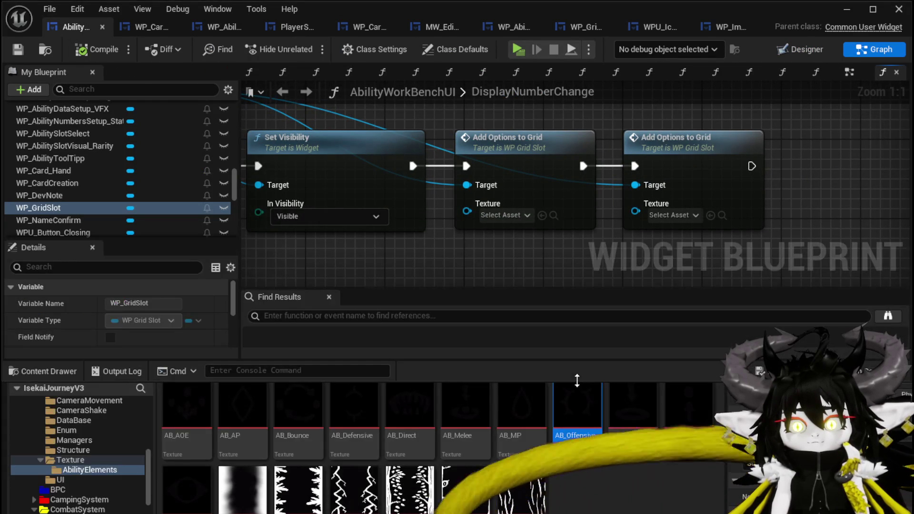
{"action": "left_click_drag", "start_coordinate": [576, 428], "coordinate": [495, 215]}
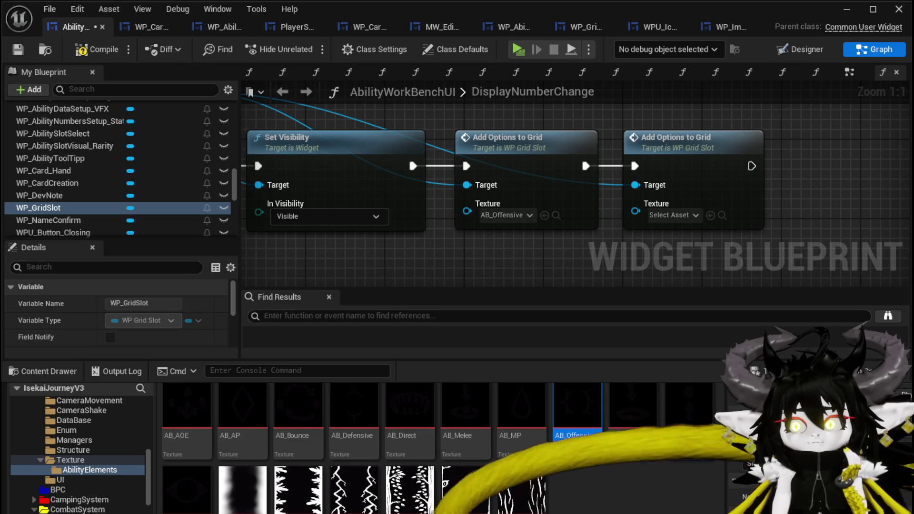
{"action": "mouse_move", "coordinate": [358, 434]}
{"action": "left_mouse_down"}
{"action": "mouse_move", "coordinate": [676, 216]}
{"action": "mouse_move", "coordinate": [666, 216]}
{"action": "left_mouse_up"}
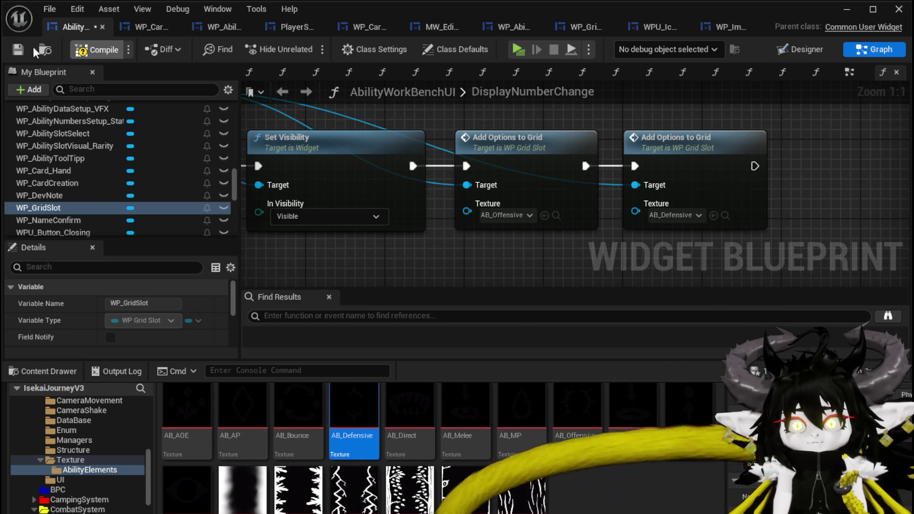
{"action": "left_click", "coordinate": [18, 50]}
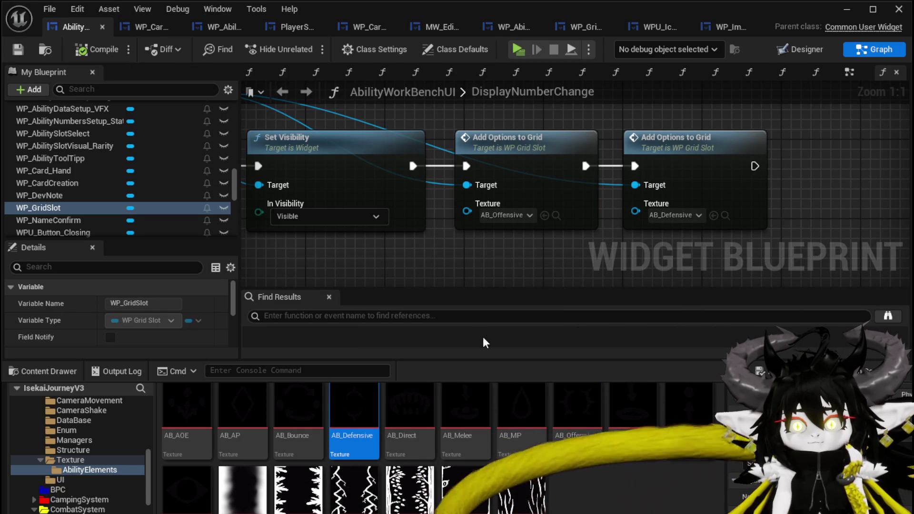
{"action": "left_click", "coordinate": [393, 353]}
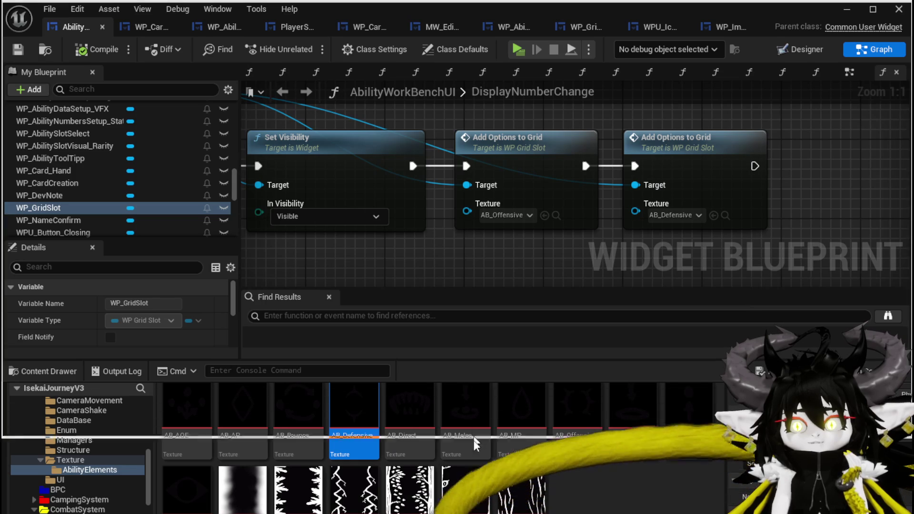
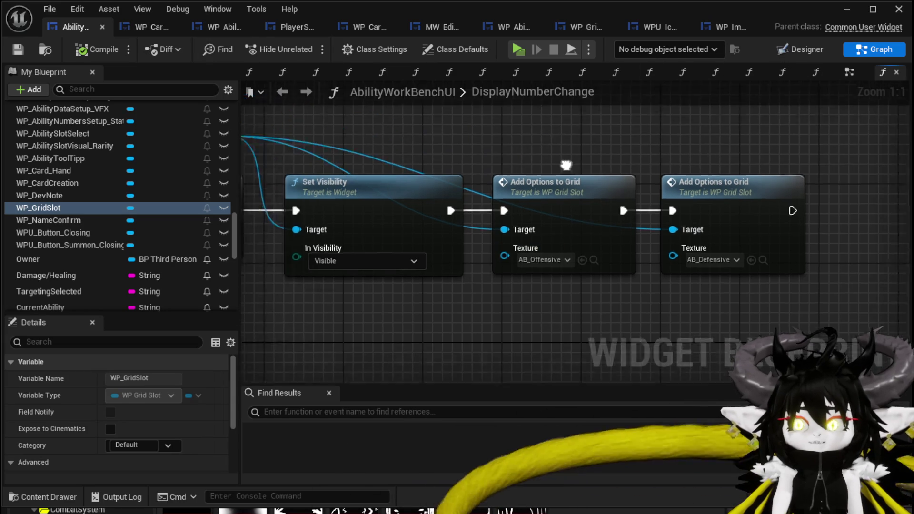
Play-test the level, inspect the green ability card showing 150, then stop and save L_DungeonCreationTest.
{"action": "left_click", "coordinate": [899, 9]}
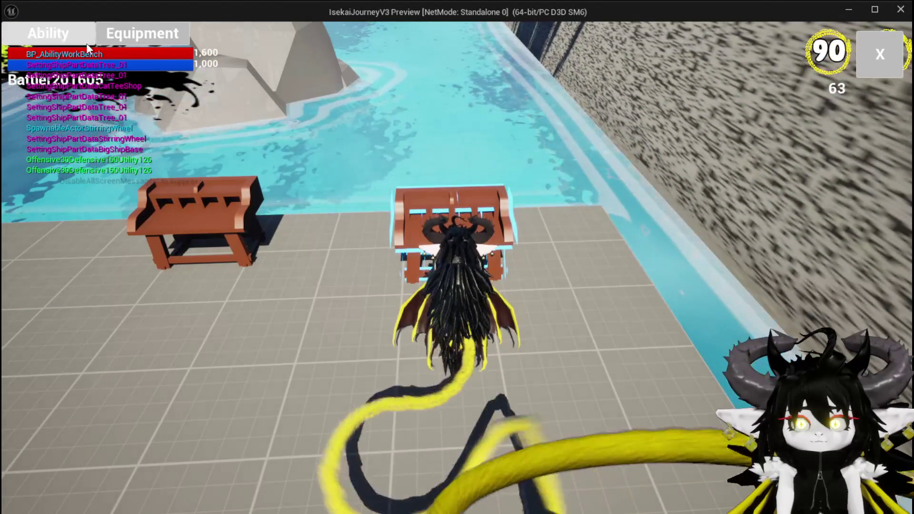
{"action": "left_click", "coordinate": [76, 80]}
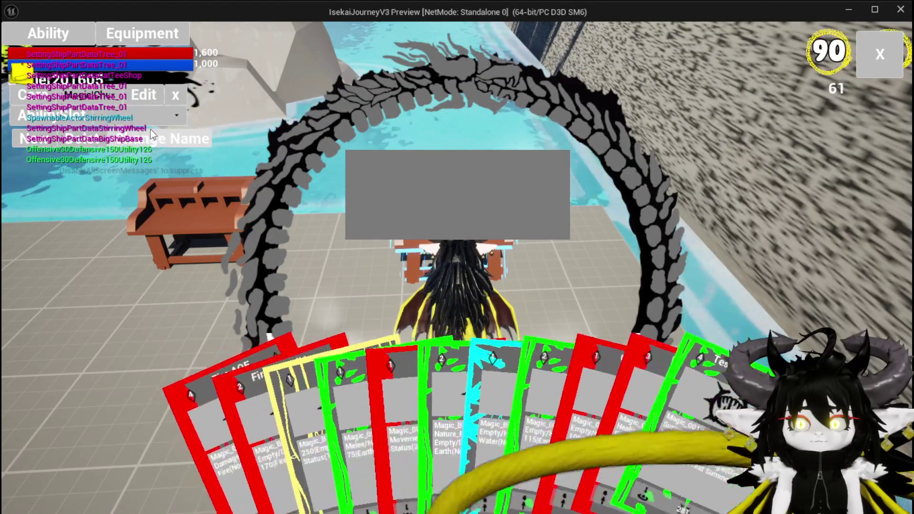
{"action": "left_click", "coordinate": [488, 415]}
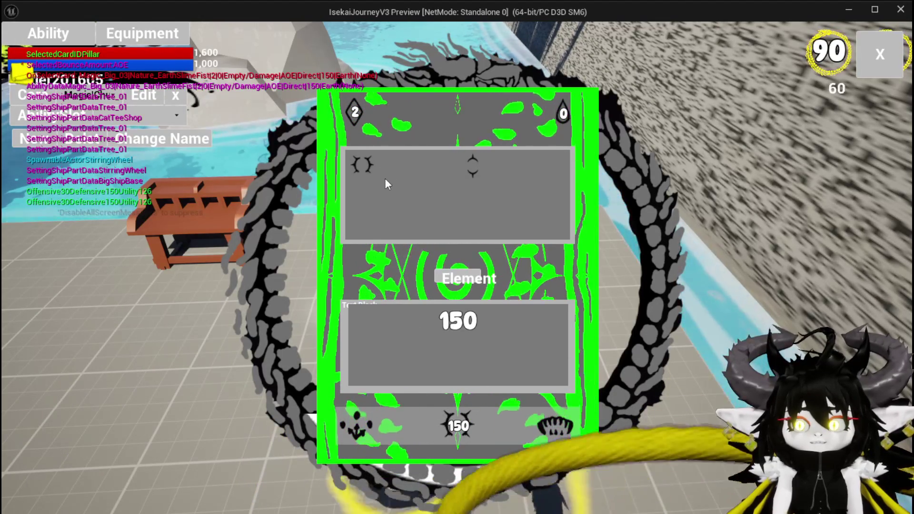
{"action": "left_click", "coordinate": [865, 70]}
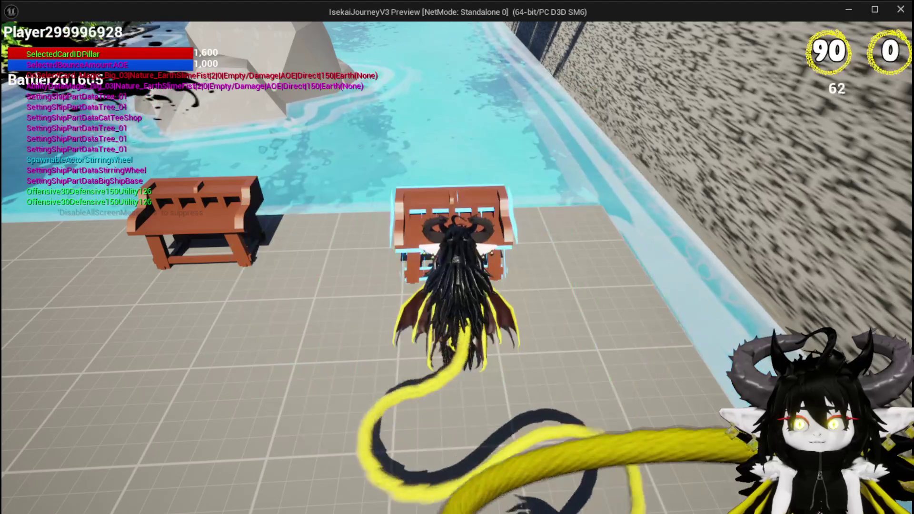
{"action": "key", "text": "Escape"}
{"action": "left_click", "coordinate": [18, 47]}
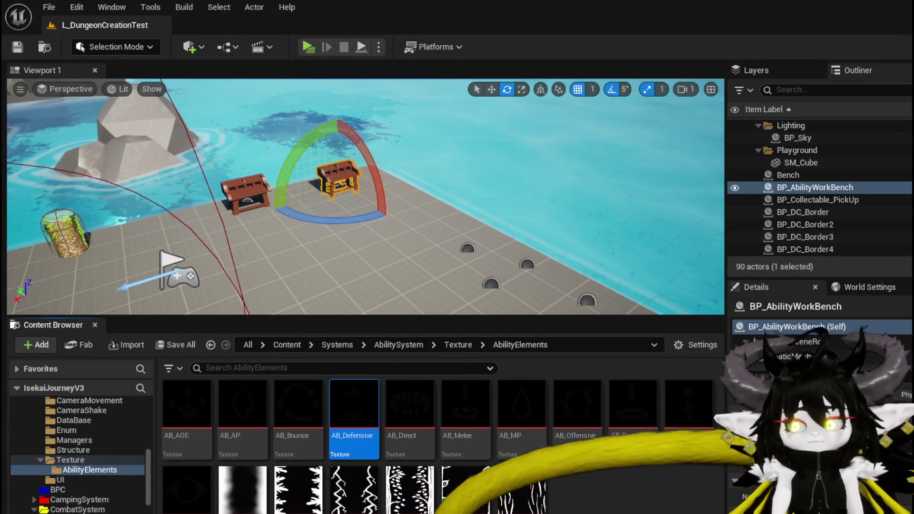
In WP_GridSlot, open UniformGridPanel_25's graph and bring the AddOptionsToGrid entry node into view.
{"action": "key", "text": "alt+Tab"}
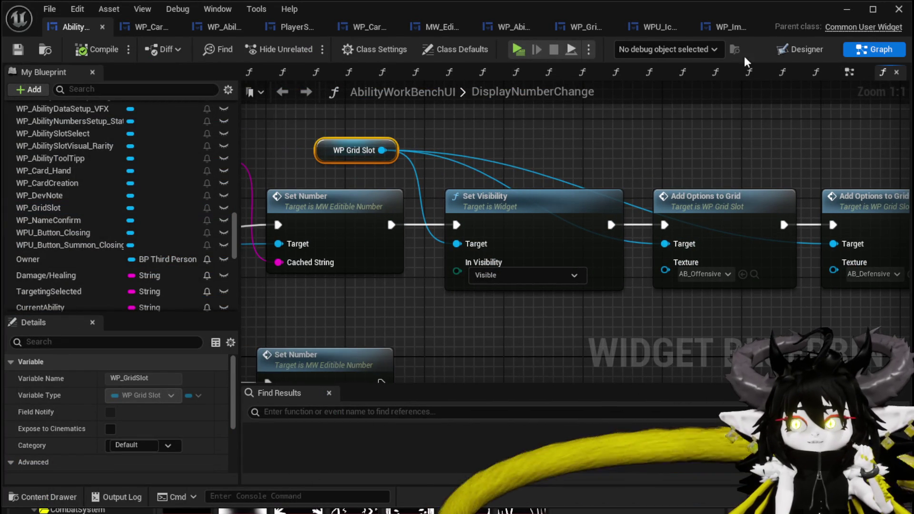
{"action": "left_click", "coordinate": [563, 27]}
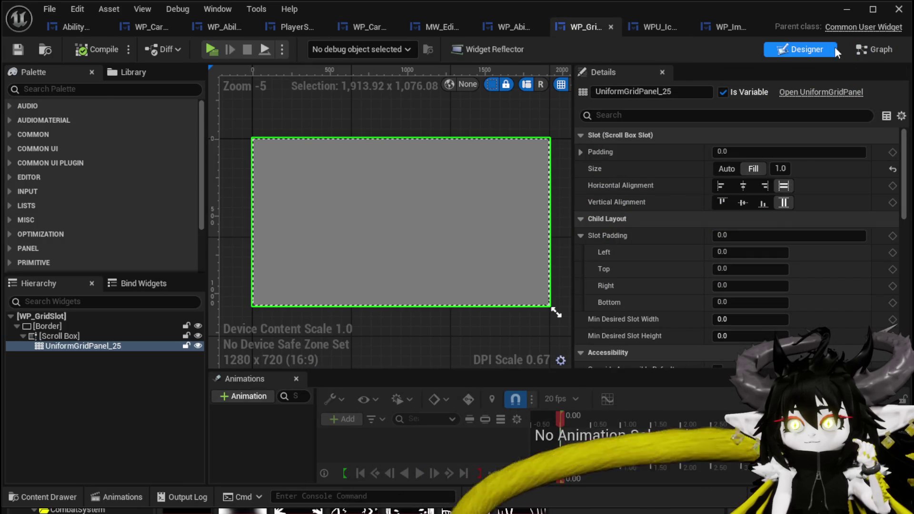
{"action": "double_click", "coordinate": [524, 170]}
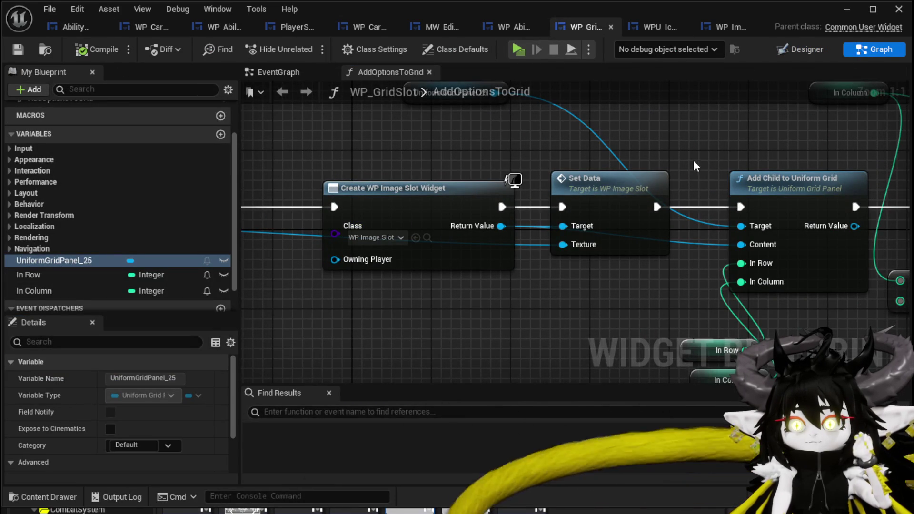
{"action": "scroll", "coordinate": [690, 157], "scroll_direction": "down", "scroll_amount": 2}
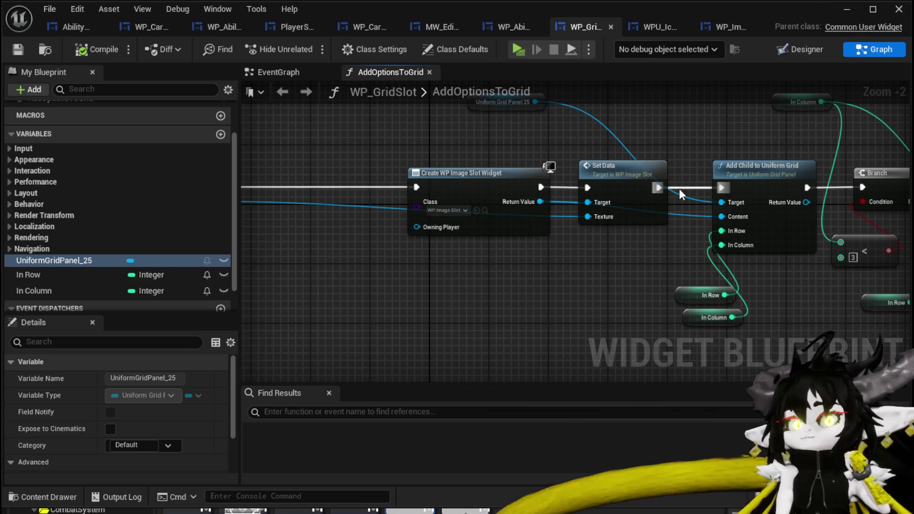
{"action": "left_click_drag", "start_coordinate": [367, 179], "coordinate": [480, 158]}
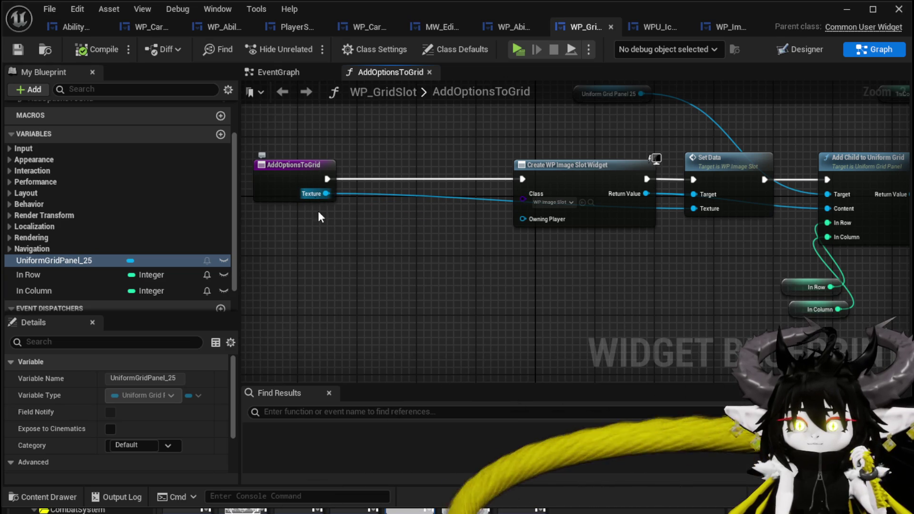
Open WP_ImageSlot's SetData function and rearrange the graph to make room after its entry node.
{"action": "double_click", "coordinate": [414, 500]}
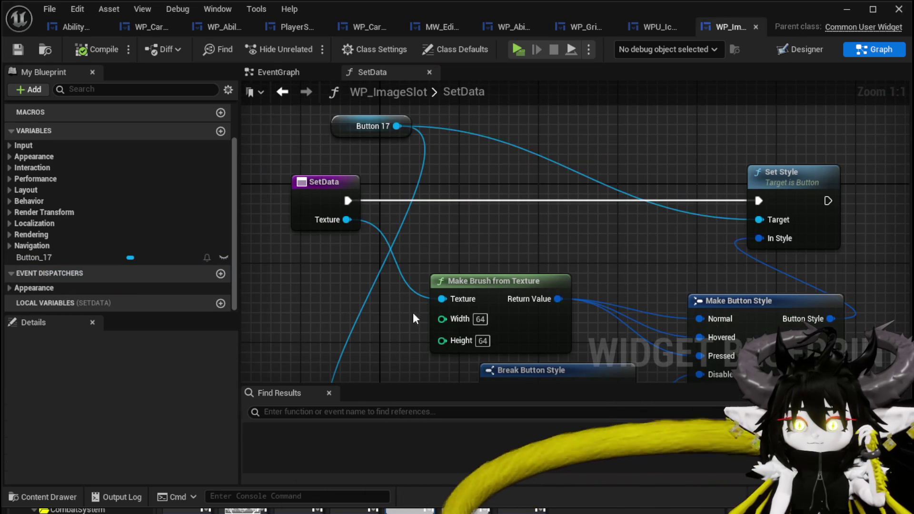
{"action": "left_click_drag", "start_coordinate": [332, 197], "coordinate": [281, 184]}
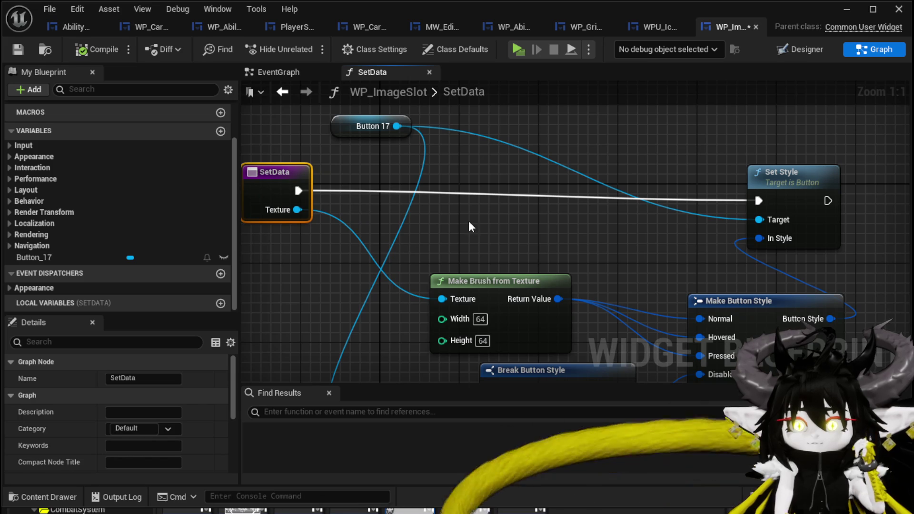
{"action": "left_click_drag", "start_coordinate": [438, 231], "coordinate": [531, 264]}
{"action": "left_click_drag", "start_coordinate": [372, 218], "coordinate": [363, 228]}
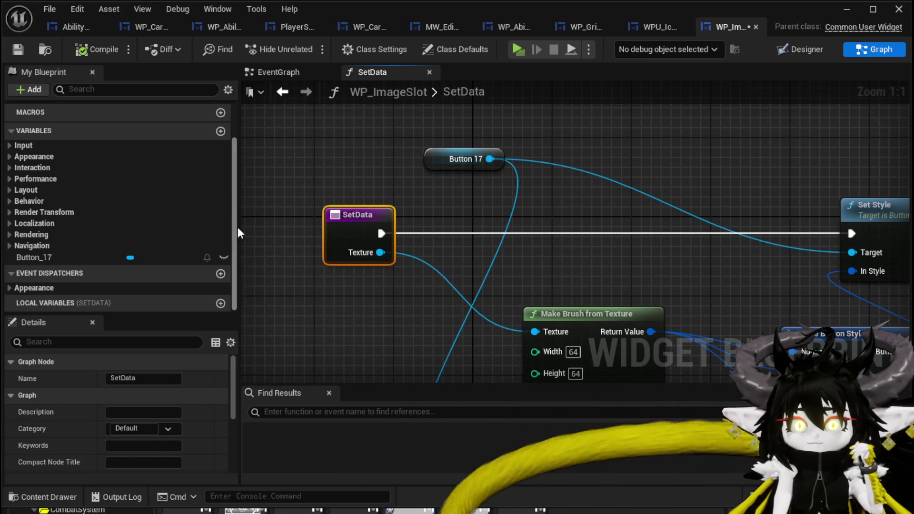
{"action": "mouse_move", "coordinate": [388, 233]}
{"action": "left_mouse_down"}
{"action": "mouse_move", "coordinate": [476, 236]}
{"action": "mouse_move", "coordinate": [462, 220]}
{"action": "mouse_move", "coordinate": [470, 224]}
{"action": "left_mouse_up"}
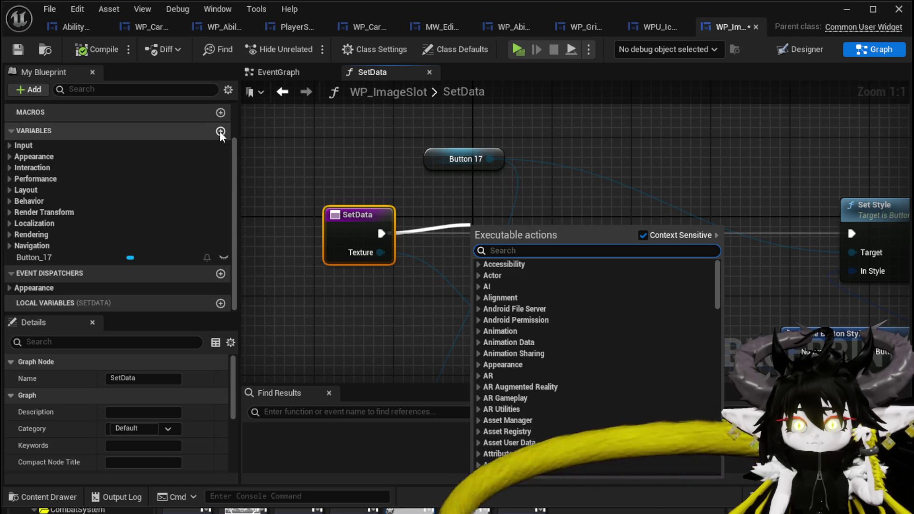
Add a new String variable named Data to WP_ImageSlot and compile.
{"action": "left_click", "coordinate": [221, 131]}
{"action": "left_click", "coordinate": [148, 272]}
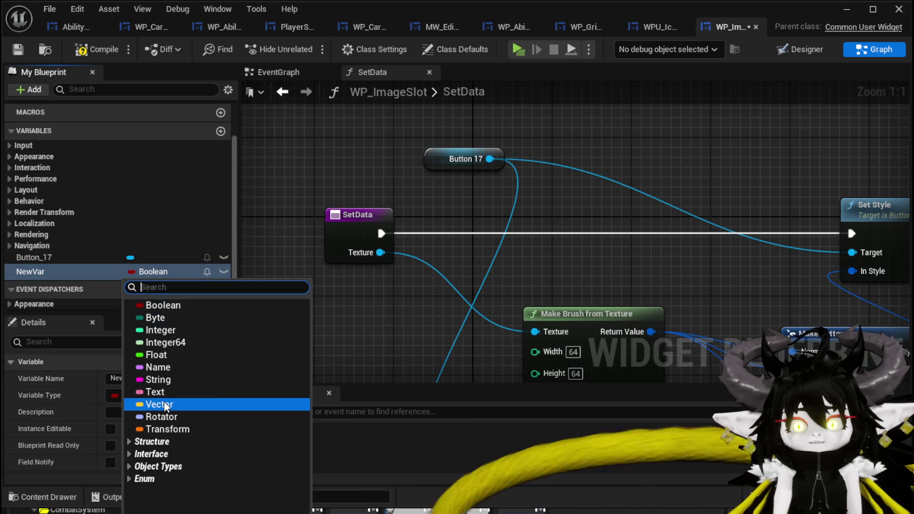
{"action": "left_click", "coordinate": [146, 391]}
{"action": "left_click", "coordinate": [143, 272]}
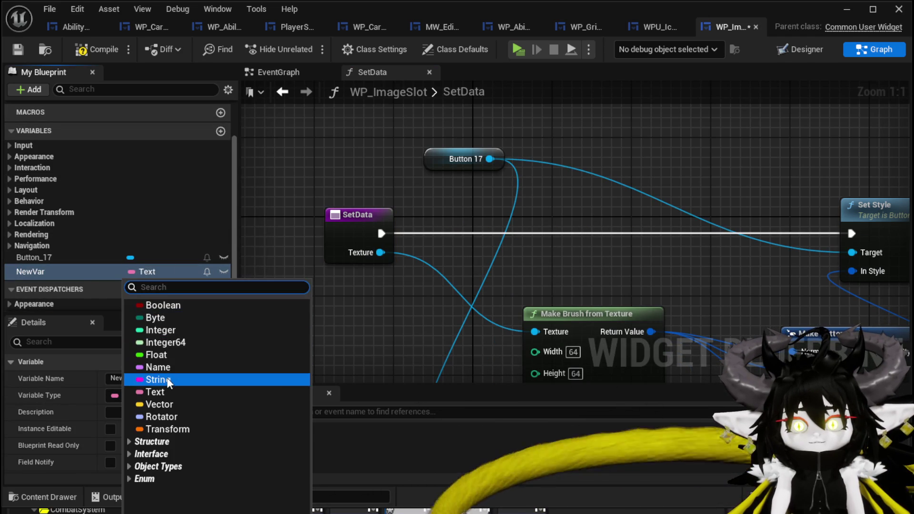
{"action": "left_click", "coordinate": [160, 380]}
{"action": "right_click", "coordinate": [38, 271]}
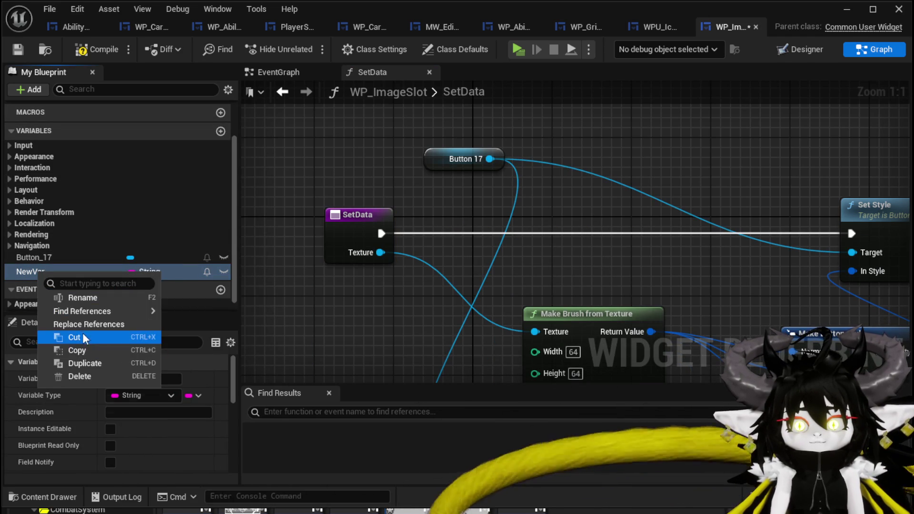
{"action": "left_click", "coordinate": [72, 297]}
{"action": "type", "text": "Data"}
{"action": "key", "text": "Return"}
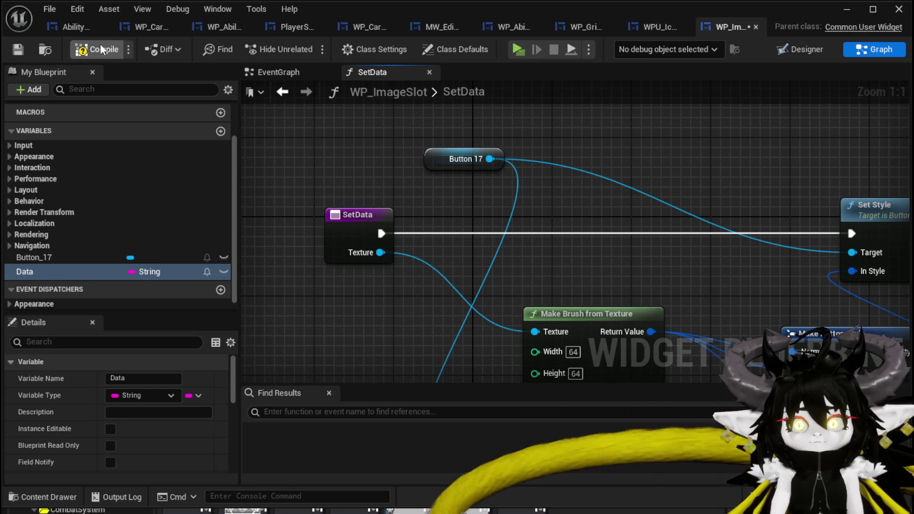
{"action": "left_click", "coordinate": [10, 49]}
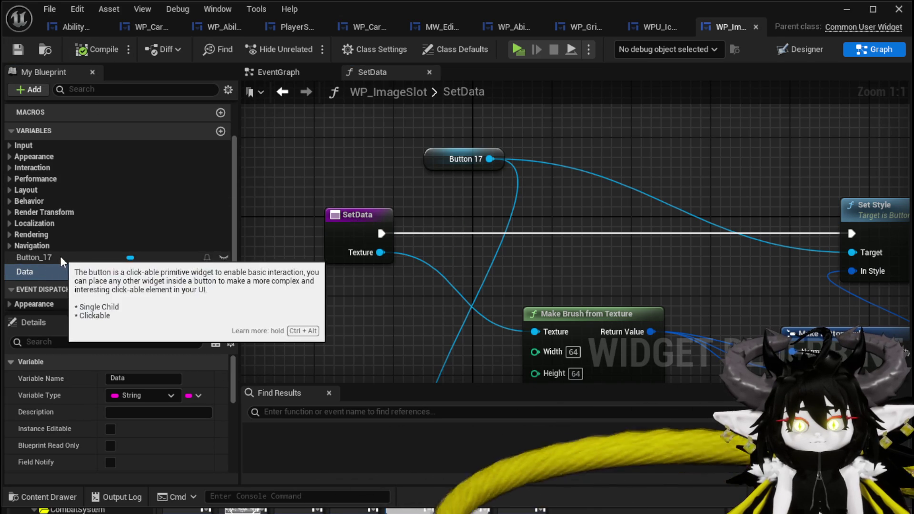
Insert a SET Data node between SetData and Set Style, expose Data as a SetData input, and save.
{"action": "mouse_move", "coordinate": [512, 222]}
{"action": "left_mouse_down"}
{"action": "mouse_move", "coordinate": [434, 165]}
{"action": "mouse_move", "coordinate": [465, 178]}
{"action": "left_mouse_up"}
{"action": "mouse_move", "coordinate": [14, 277]}
{"action": "left_mouse_down"}
{"action": "mouse_move", "coordinate": [396, 164]}
{"action": "mouse_move", "coordinate": [398, 180]}
{"action": "left_mouse_up"}
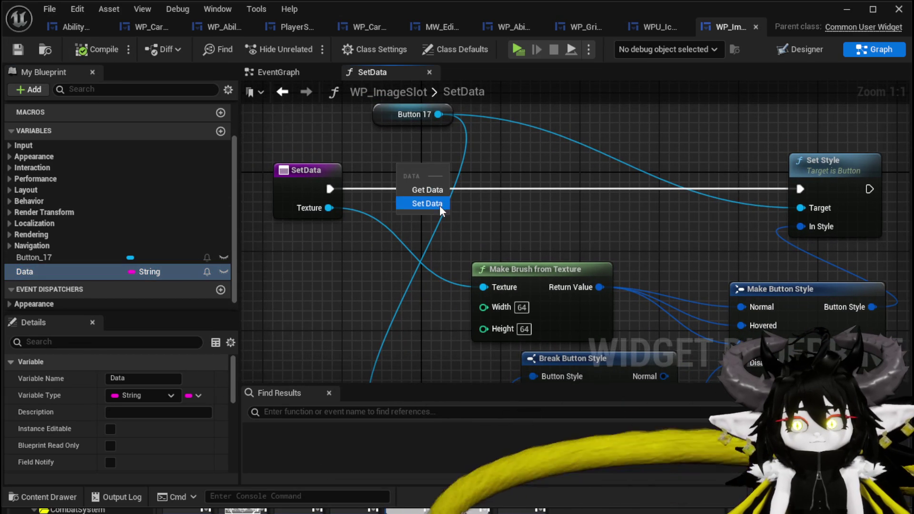
{"action": "left_click", "coordinate": [435, 202]}
{"action": "left_click_drag", "start_coordinate": [330, 189], "coordinate": [405, 184]}
{"action": "mouse_move", "coordinate": [492, 189]}
{"action": "left_mouse_down"}
{"action": "mouse_move", "coordinate": [721, 199]}
{"action": "mouse_move", "coordinate": [800, 189]}
{"action": "left_mouse_up"}
{"action": "left_click_drag", "start_coordinate": [456, 207], "coordinate": [309, 211]}
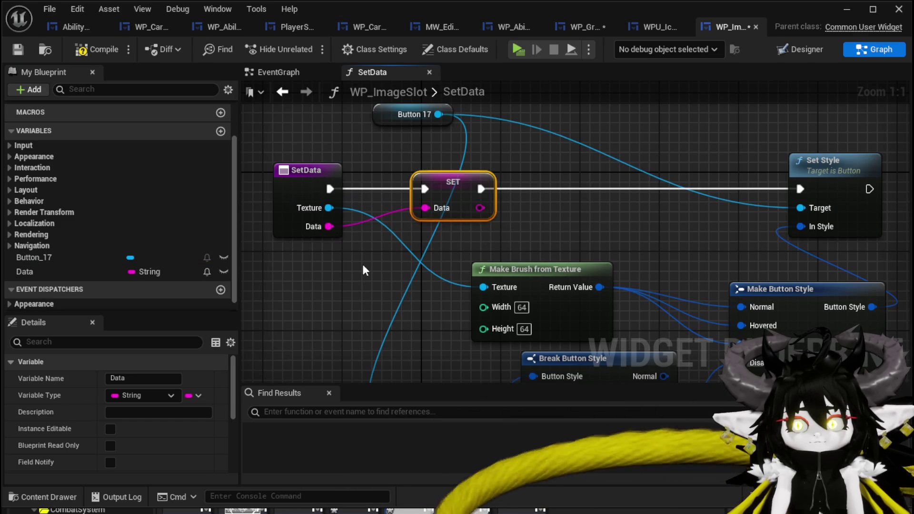
{"action": "key", "text": "ctrl+s"}
Add an On Pressed event for Button_17 to the EventGraph.
{"action": "left_click", "coordinate": [62, 257]}
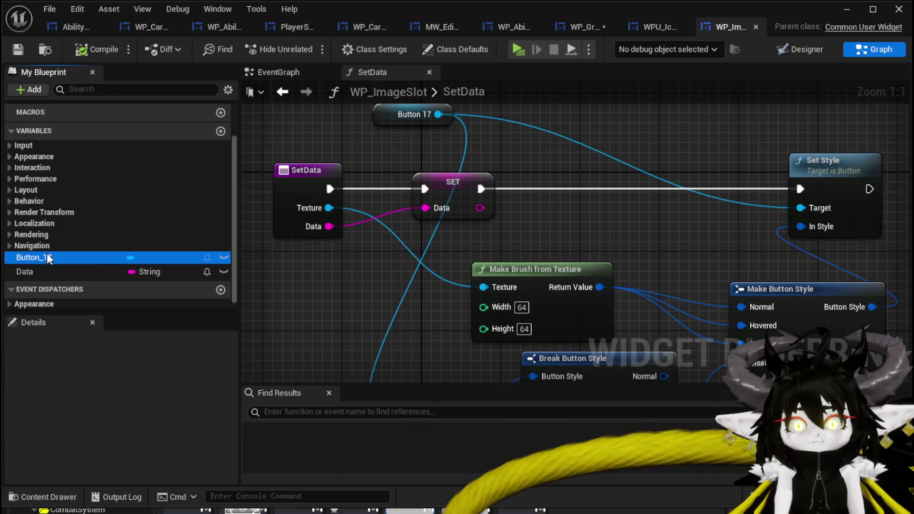
{"action": "scroll", "coordinate": [165, 384], "scroll_direction": "down", "scroll_amount": 10}
{"action": "scroll", "coordinate": [164, 385], "scroll_direction": "down", "scroll_amount": 2}
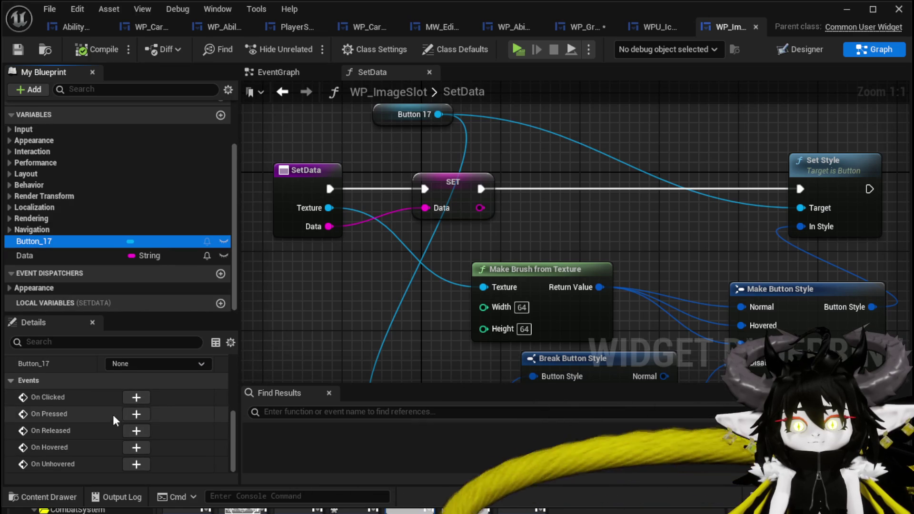
{"action": "left_click", "coordinate": [136, 415]}
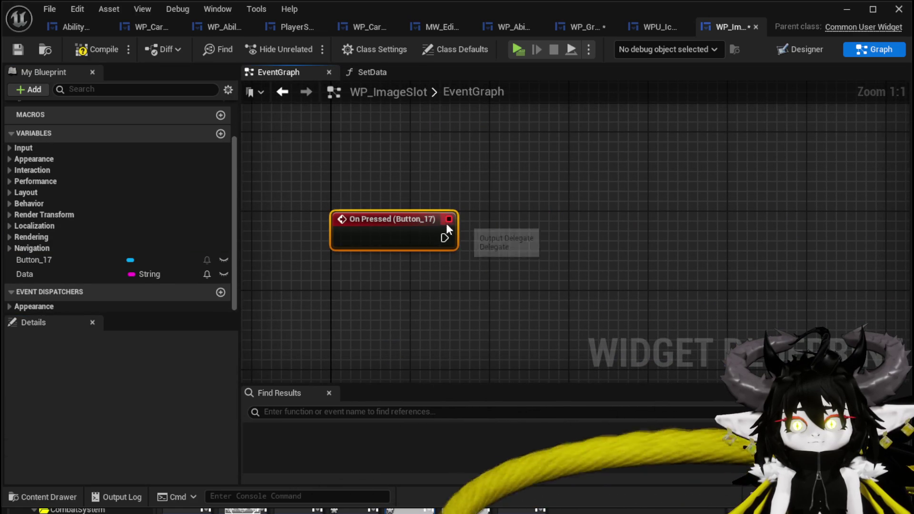